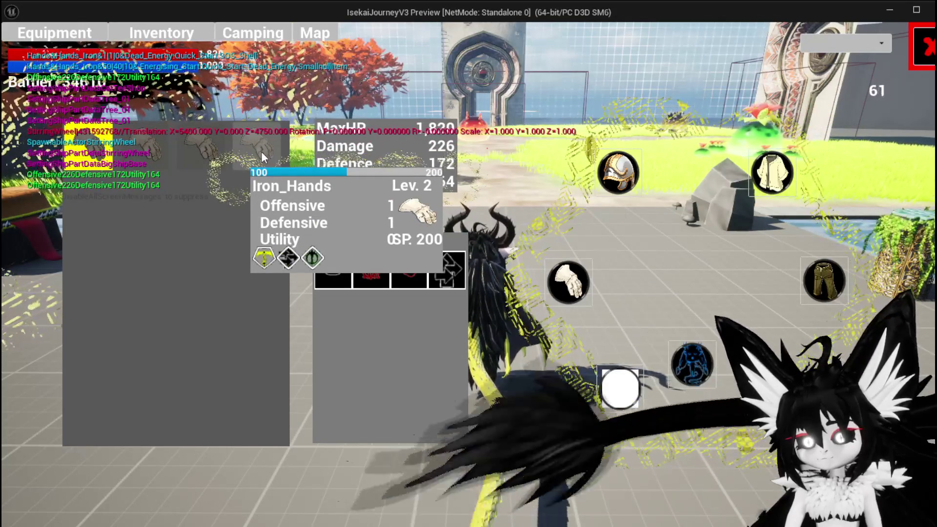
- Equip the Iron_Hands item in the game preview and close the equipment and perks menu
{"action": "left_click", "coordinate": [262, 153]}
{"action": "left_click", "coordinate": [474, 161]}
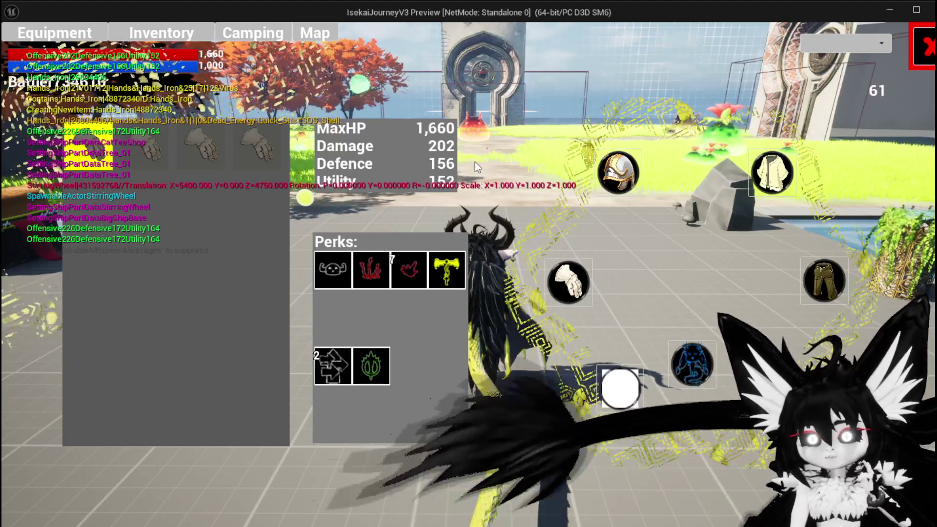
{"action": "left_click", "coordinate": [97, 33]}
- Check the row-4 Iron_Hands item in the Equipment inventory grid, then stop the preview
{"action": "left_click", "coordinate": [301, 315]}
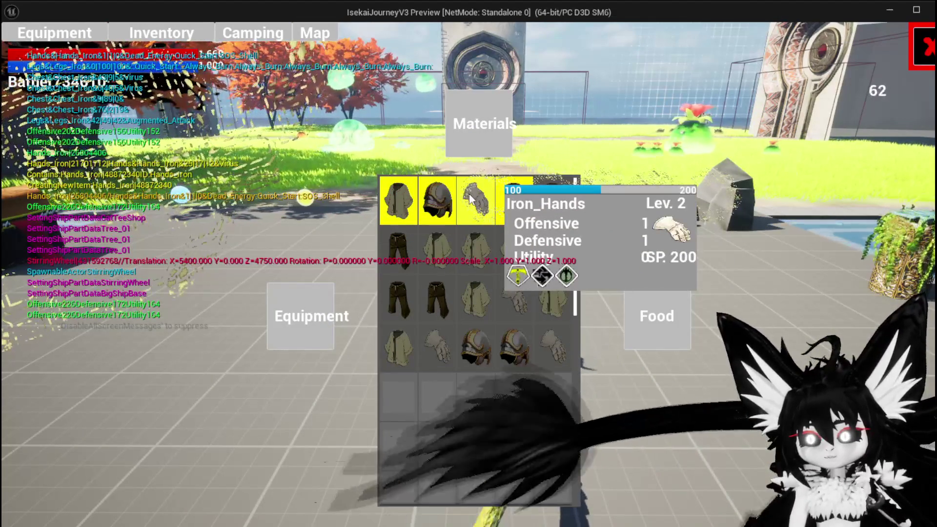
{"action": "left_click", "coordinate": [440, 347]}
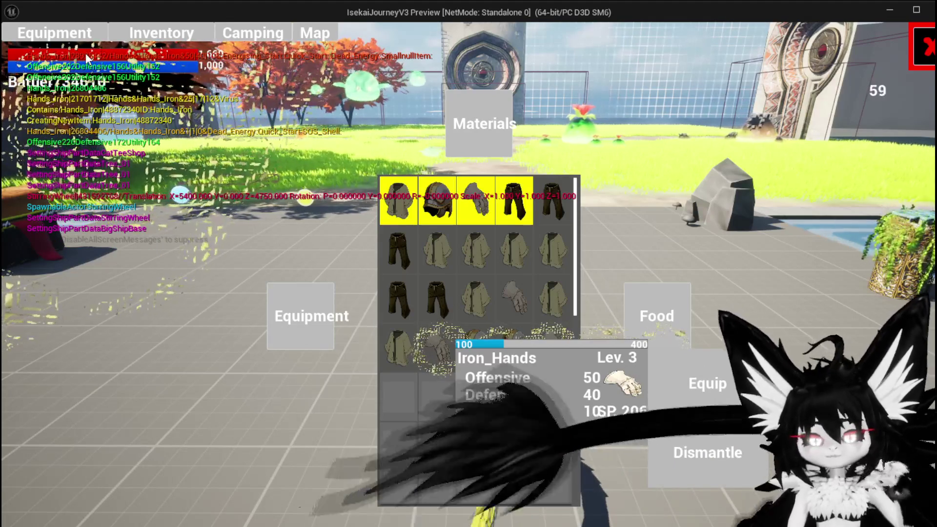
{"action": "key", "text": "Escape"}
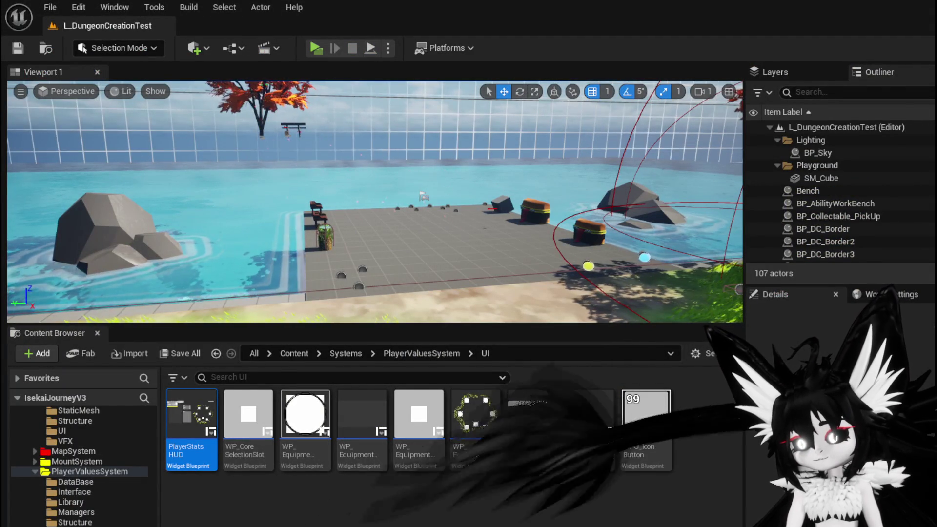
- In PlayerStatsHUD's EquipItemOnSlot graph, select and copy Parse Into Array with its two GET nodes
{"action": "key", "text": "alt+Tab"}
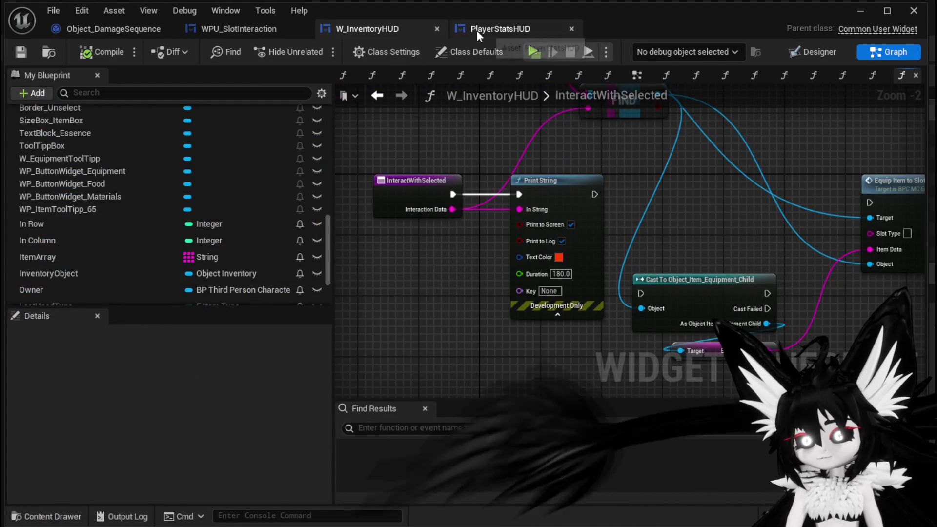
{"action": "left_click", "coordinate": [476, 30]}
{"action": "mouse_move", "coordinate": [488, 279]}
{"action": "left_mouse_down"}
{"action": "mouse_move", "coordinate": [564, 273]}
{"action": "mouse_move", "coordinate": [448, 268]}
{"action": "left_mouse_up"}
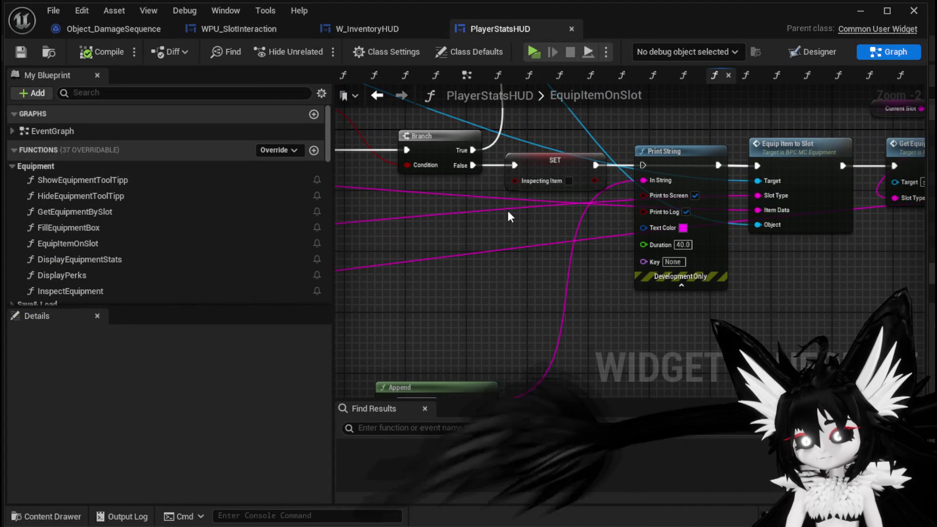
{"action": "scroll", "coordinate": [505, 209], "scroll_direction": "down", "scroll_amount": 2}
{"action": "scroll", "coordinate": [642, 235], "scroll_direction": "up", "scroll_amount": 2}
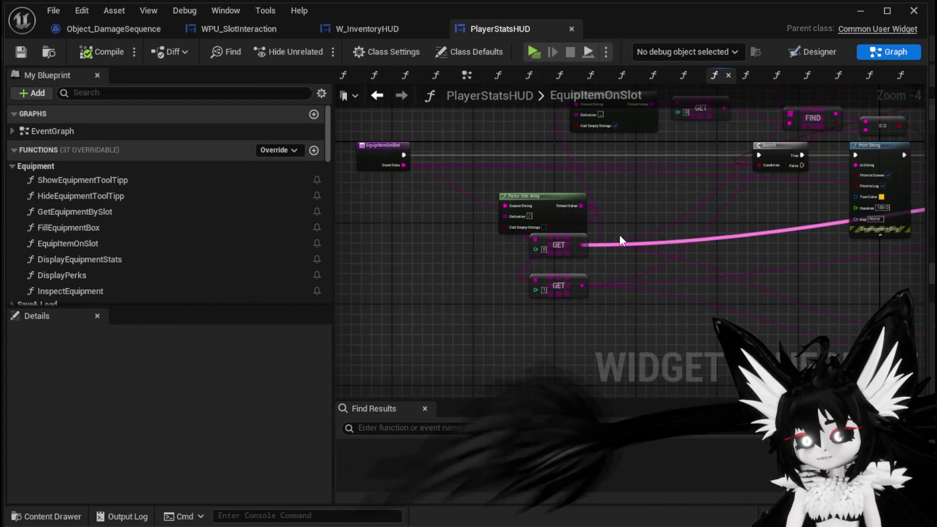
{"action": "left_click_drag", "start_coordinate": [464, 154], "coordinate": [562, 350]}
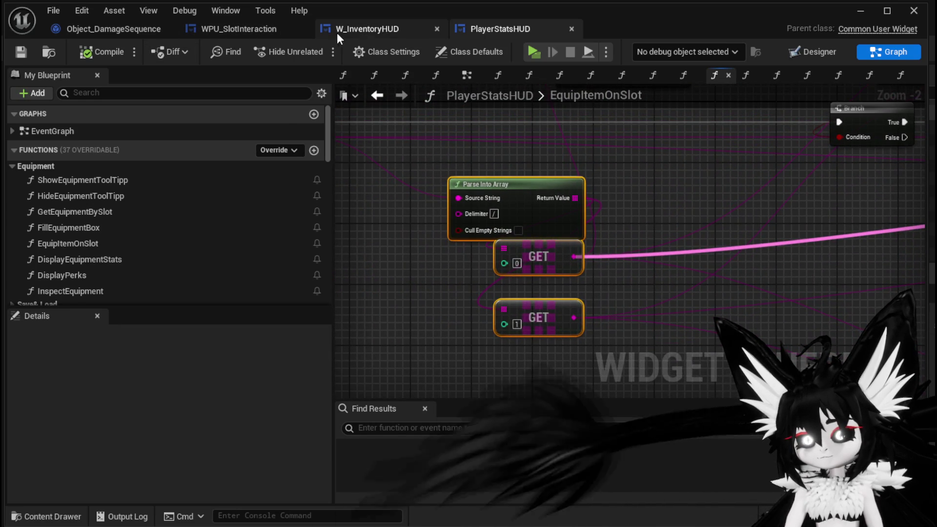
- Paste the Parse Into Array and GET nodes into W_InventoryHUD and wire GET 0 to Slot Type
{"action": "left_click", "coordinate": [334, 35]}
{"action": "key", "text": "ctrl+v"}
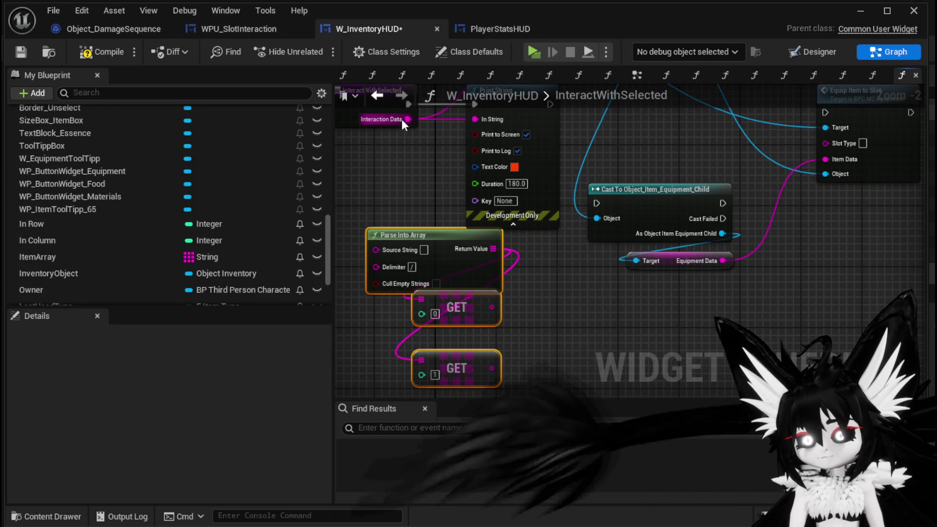
{"action": "left_click_drag", "start_coordinate": [383, 249], "coordinate": [273, 271]}
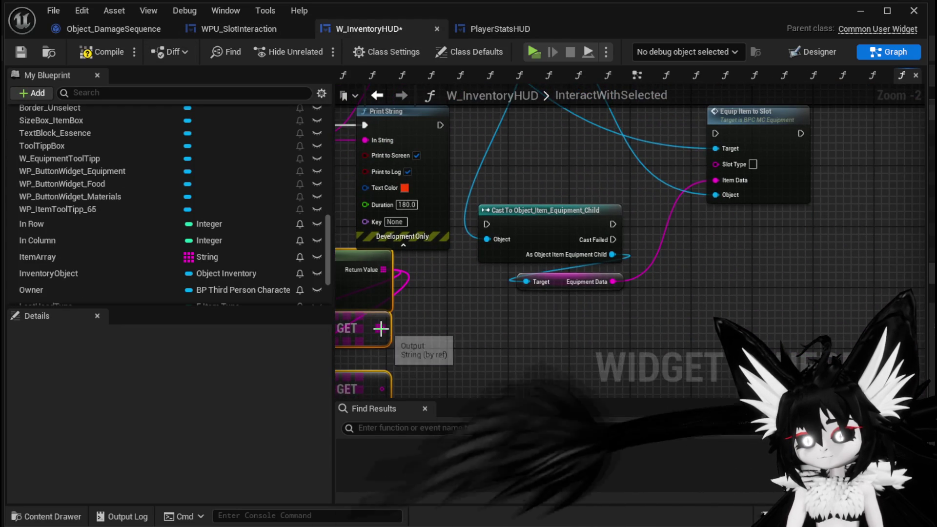
{"action": "left_click_drag", "start_coordinate": [725, 162], "coordinate": [725, 162]}
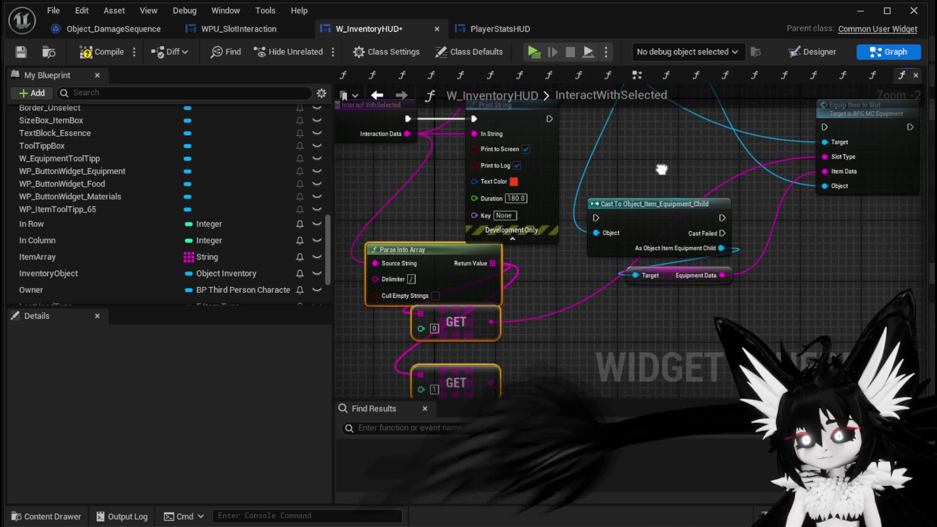
{"action": "left_click", "coordinate": [474, 30]}
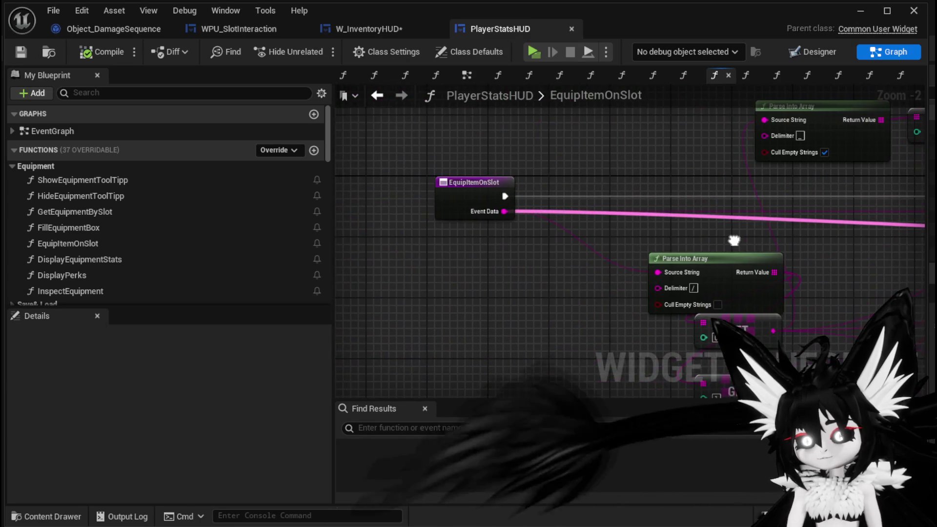
{"action": "left_click", "coordinate": [353, 31]}
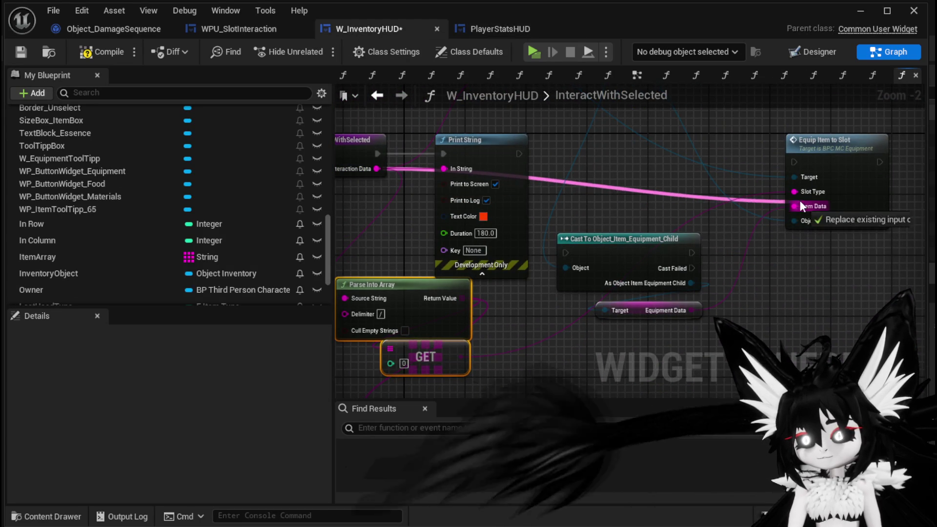
- Connect Interaction Data to Item Data and delete the unused equipment Cast To nodes
{"action": "left_click_drag", "start_coordinate": [802, 201], "coordinate": [798, 240]}
{"action": "left_click_drag", "start_coordinate": [396, 171], "coordinate": [798, 210]}
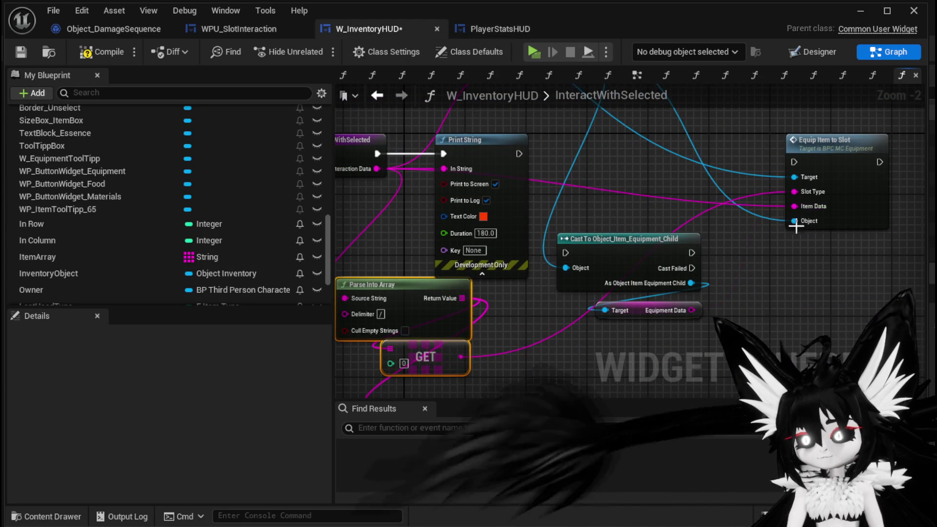
{"action": "key", "text": "Delete"}
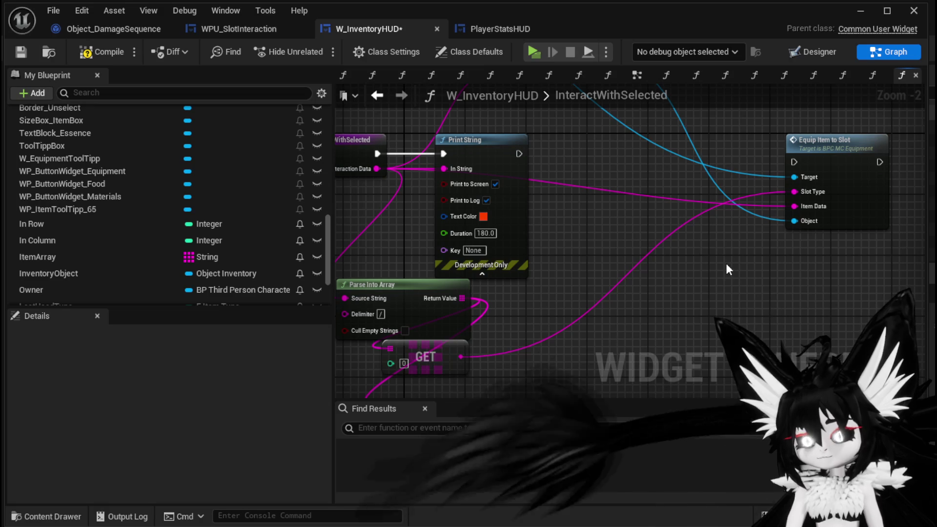
{"action": "scroll", "coordinate": [730, 269], "scroll_direction": "down", "scroll_amount": 1}
{"action": "left_click_drag", "start_coordinate": [664, 229], "coordinate": [671, 346]}
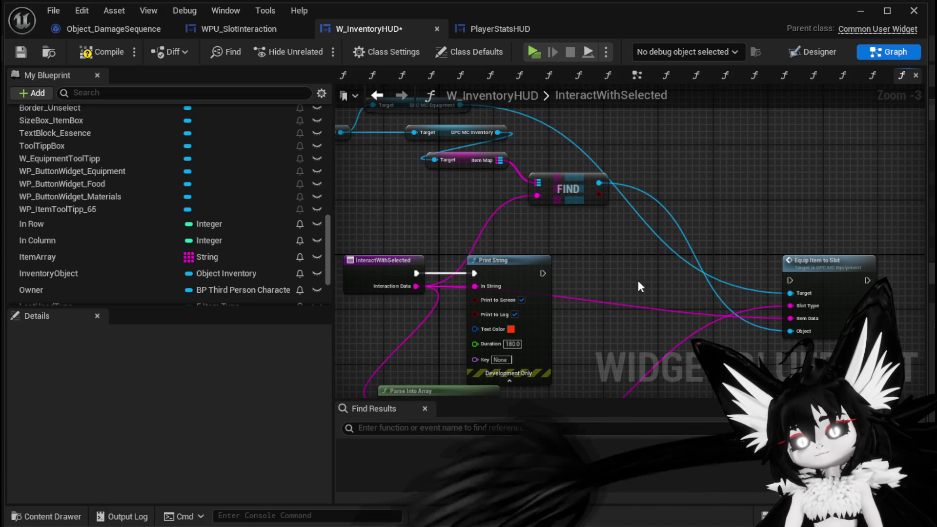
{"action": "left_click_drag", "start_coordinate": [638, 282], "coordinate": [637, 220]}
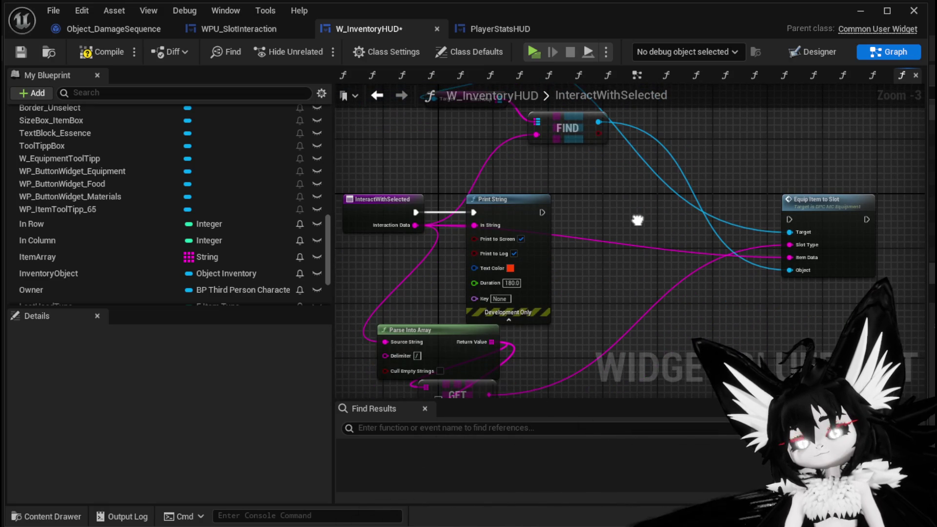
- Compile and save the W_InventoryHUD blueprint
{"action": "left_click", "coordinate": [104, 50]}
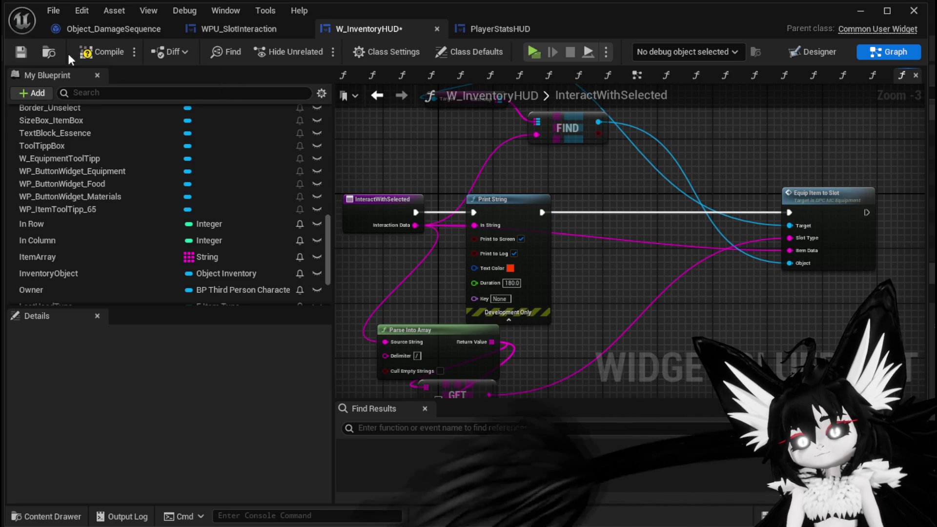
{"action": "left_click", "coordinate": [25, 53]}
{"action": "scroll", "coordinate": [225, 185], "scroll_direction": "up", "scroll_amount": 10}
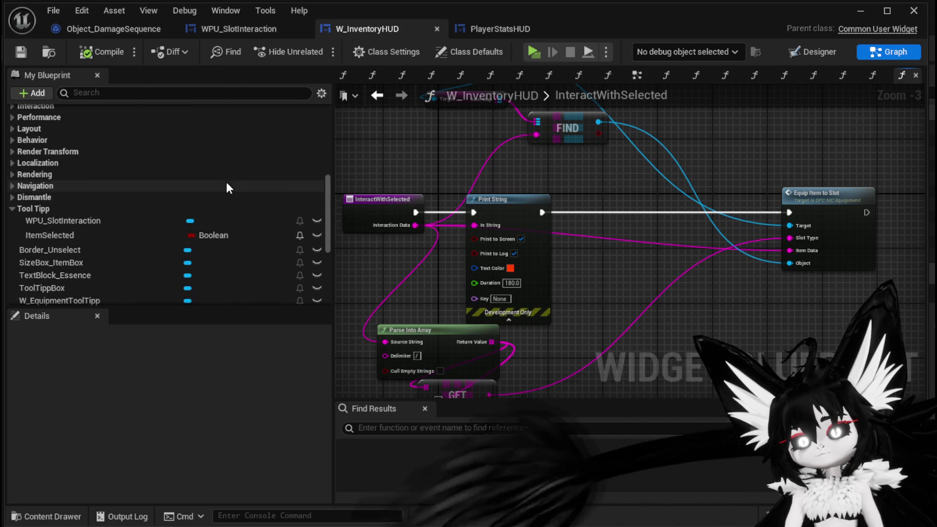
{"action": "scroll", "coordinate": [227, 185], "scroll_direction": "up", "scroll_amount": 5}
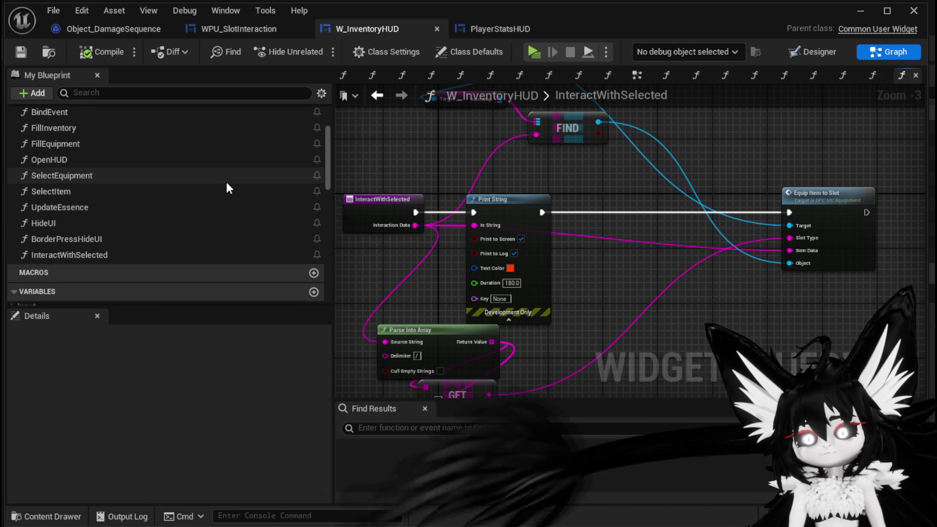
{"action": "scroll", "coordinate": [225, 180], "scroll_direction": "up", "scroll_amount": 3}
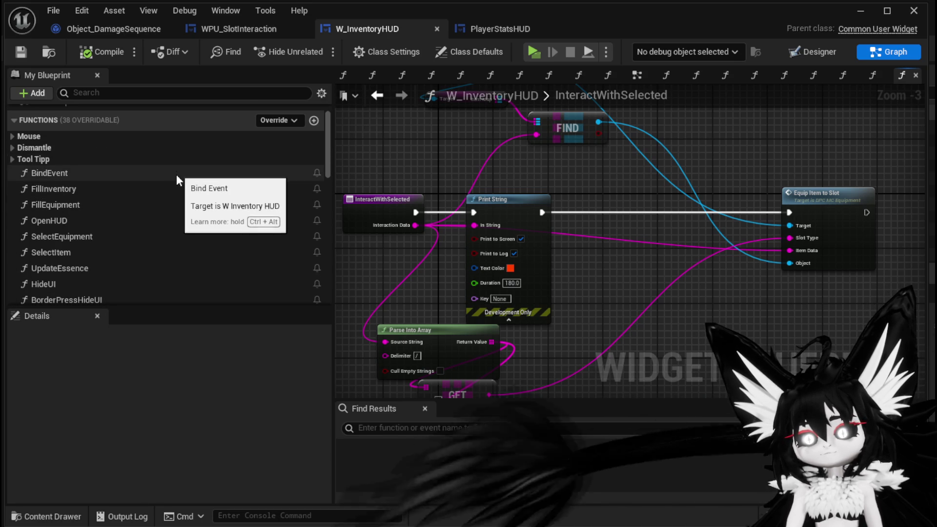
- Look over the FillEquipment graph's Clear Box, Sequence and widget-creation nodes, then reopen InteractWithSelected
{"action": "double_click", "coordinate": [139, 201]}
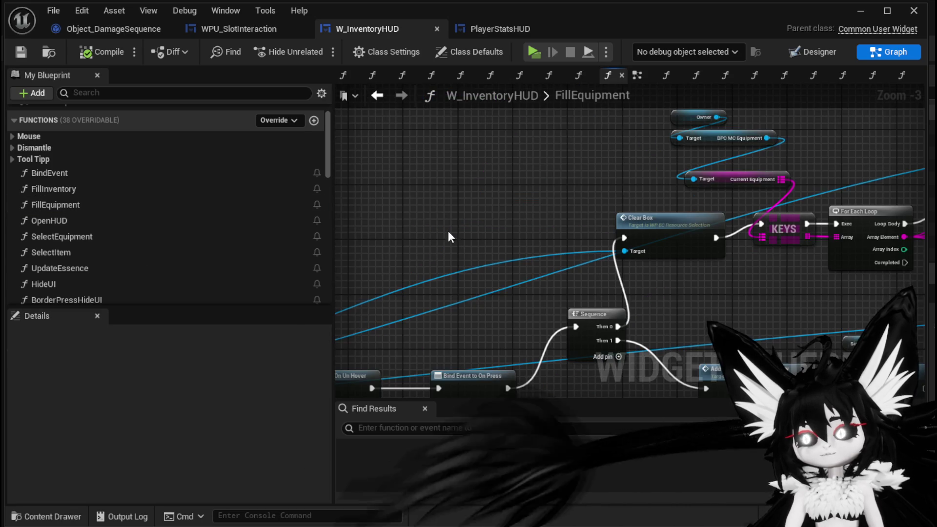
{"action": "left_click_drag", "start_coordinate": [651, 130], "coordinate": [779, 134]}
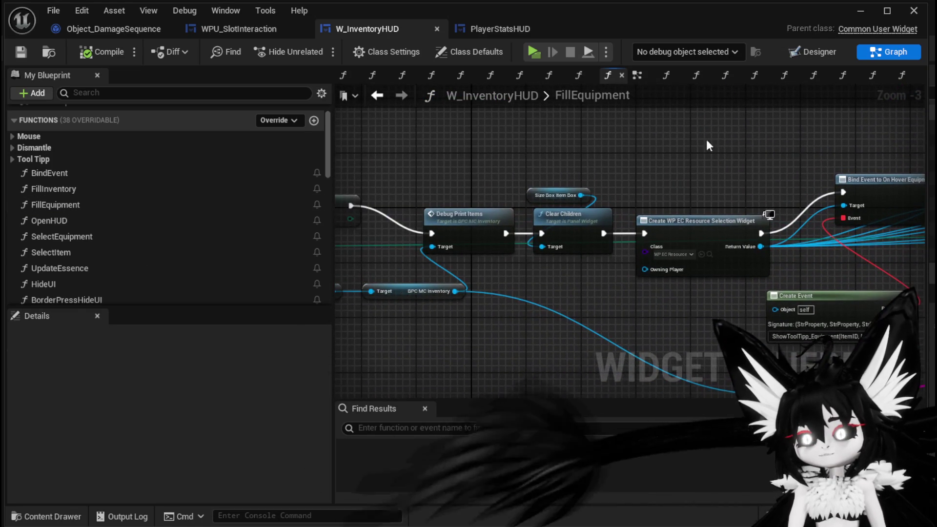
{"action": "mouse_move", "coordinate": [622, 181]}
{"action": "left_mouse_down"}
{"action": "mouse_move", "coordinate": [845, 186]}
{"action": "mouse_move", "coordinate": [554, 177]}
{"action": "mouse_move", "coordinate": [644, 257]}
{"action": "left_mouse_up"}
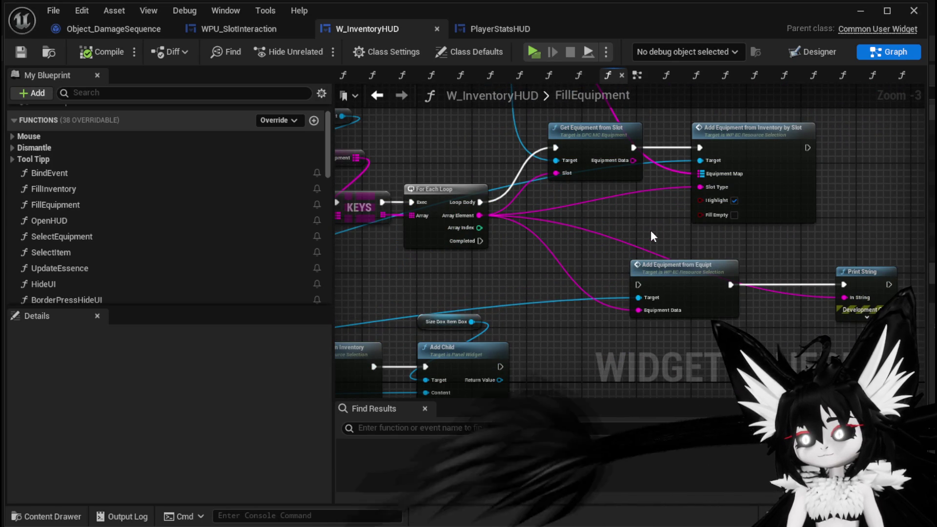
{"action": "mouse_move", "coordinate": [567, 229]}
{"action": "left_mouse_down"}
{"action": "mouse_move", "coordinate": [748, 198]}
{"action": "mouse_move", "coordinate": [894, 202]}
{"action": "left_mouse_up"}
{"action": "scroll", "coordinate": [83, 191], "scroll_direction": "down", "scroll_amount": 2}
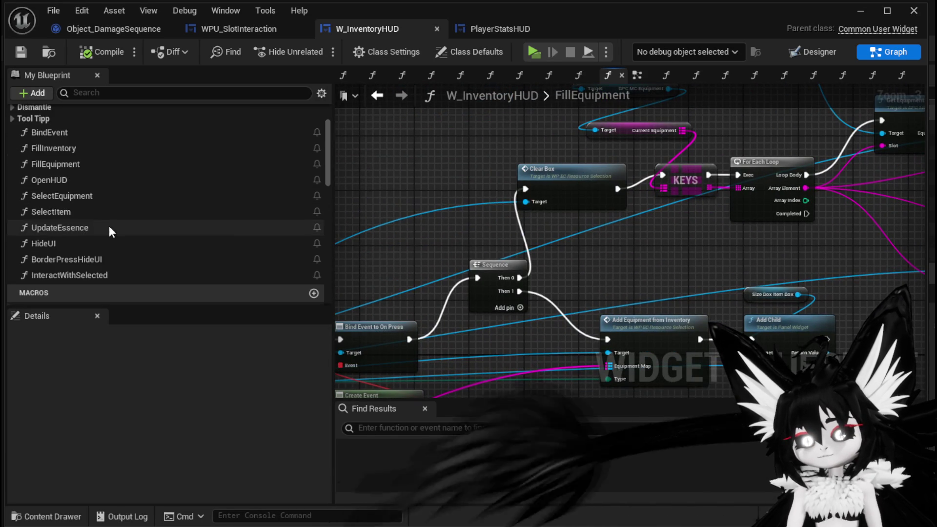
{"action": "left_click", "coordinate": [101, 276]}
{"action": "double_click", "coordinate": [101, 275]}
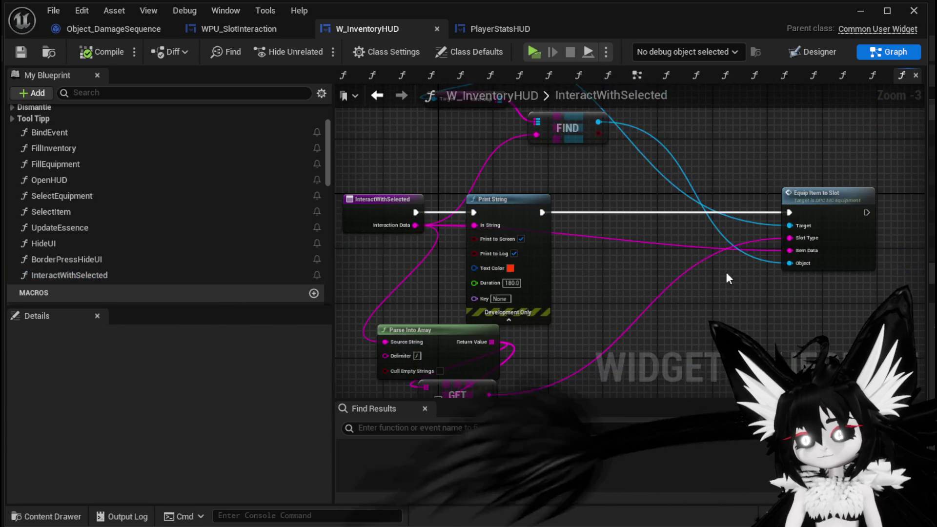
- Add a Fill Equipment call with Type Equipment after Equip Item to Slot and compile
{"action": "mouse_move", "coordinate": [73, 164]}
{"action": "left_mouse_down"}
{"action": "mouse_move", "coordinate": [619, 211]}
{"action": "mouse_move", "coordinate": [629, 237]}
{"action": "left_mouse_up"}
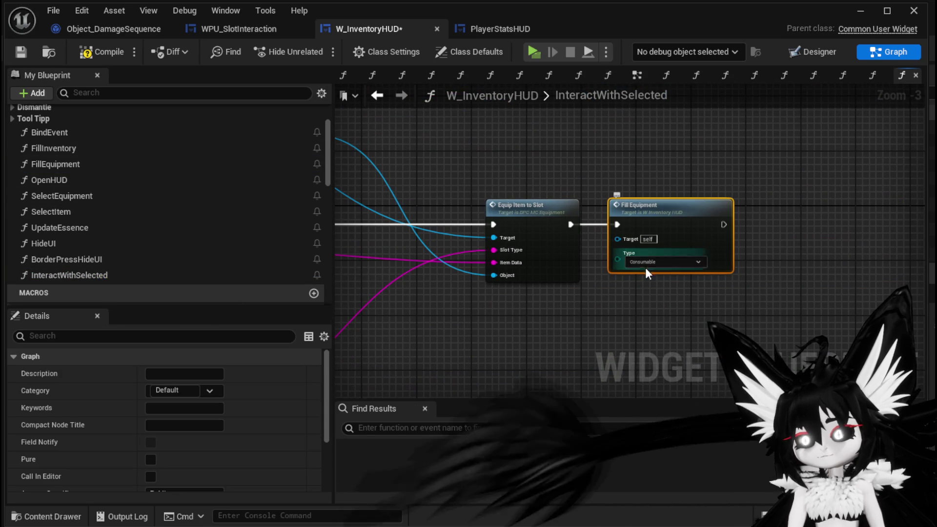
{"action": "left_click", "coordinate": [660, 262]}
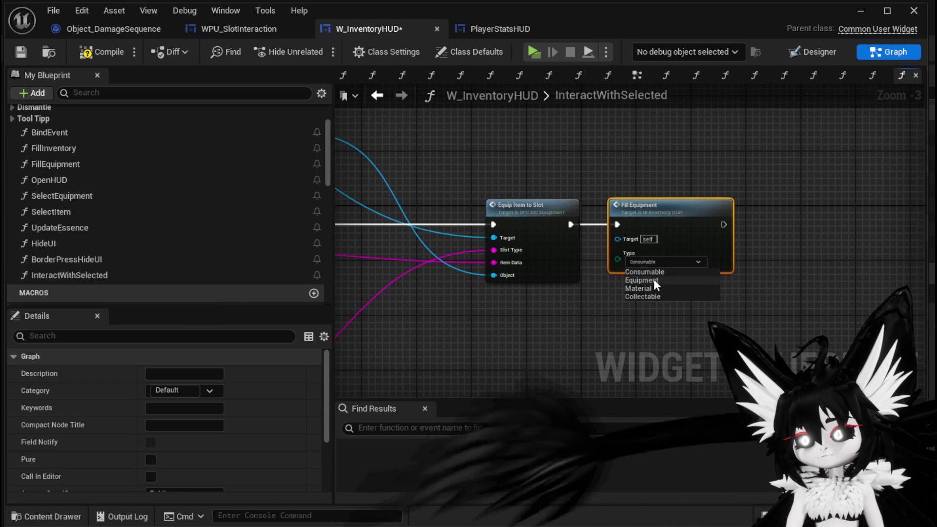
{"action": "left_click", "coordinate": [654, 279]}
{"action": "left_click", "coordinate": [637, 335]}
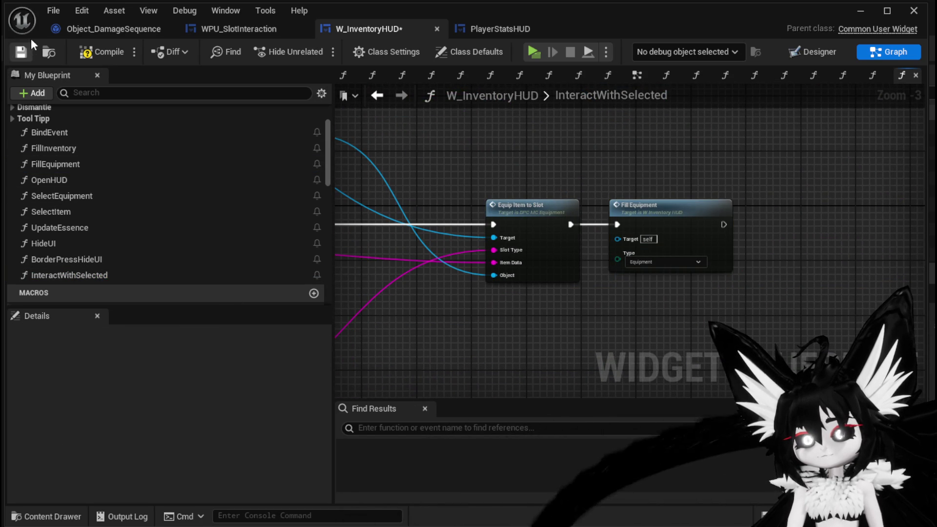
{"action": "left_click", "coordinate": [98, 51]}
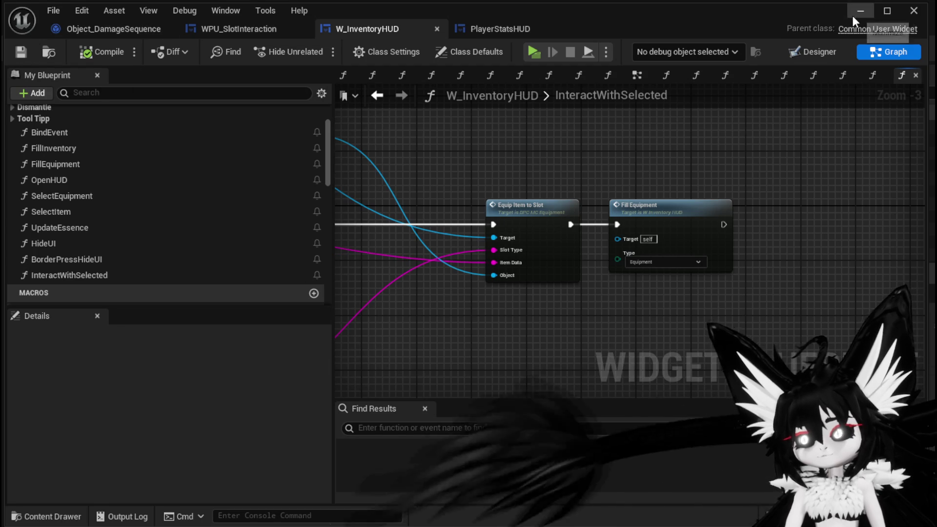
{"action": "left_click", "coordinate": [860, 11]}
- Start Play, open the inventory's Equipment grid, and equip Iron_Legs and Iron_Head
{"action": "left_click", "coordinate": [315, 48]}
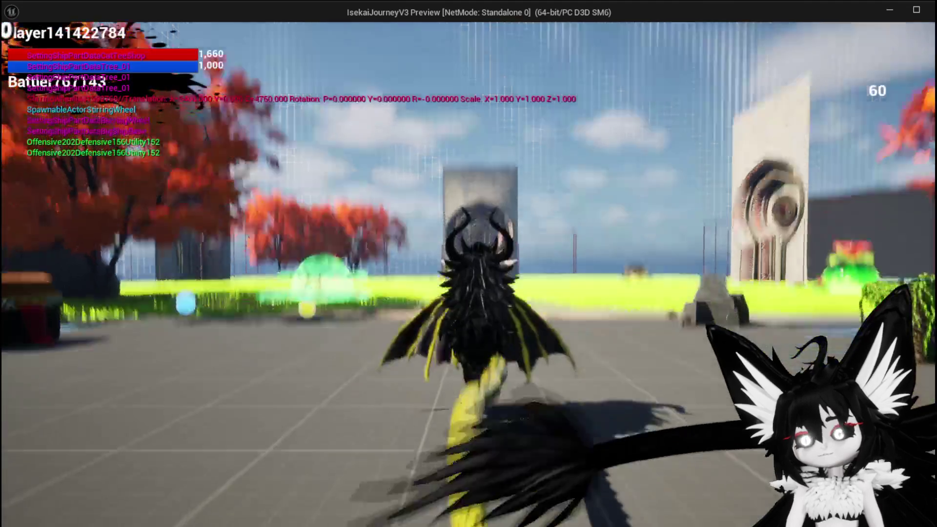
{"action": "left_click", "coordinate": [182, 34]}
{"action": "left_click", "coordinate": [321, 307]}
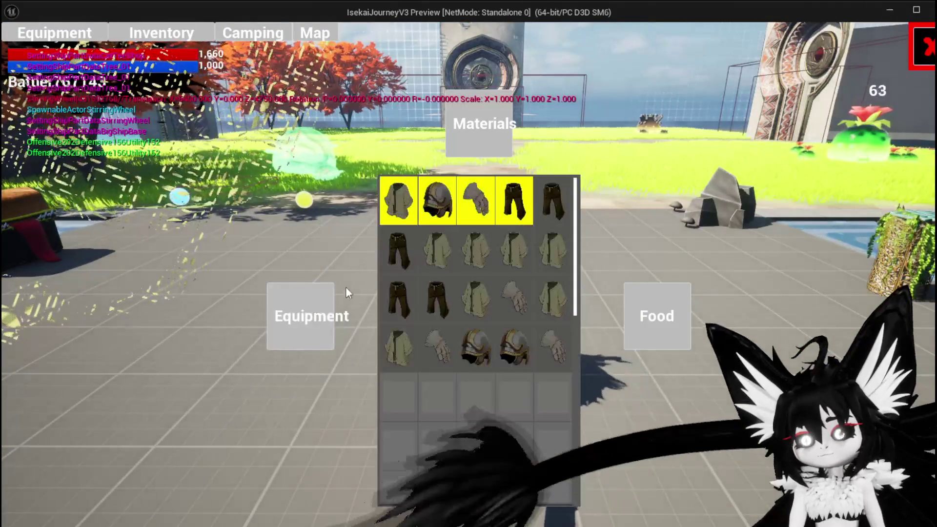
{"action": "left_click", "coordinate": [392, 253]}
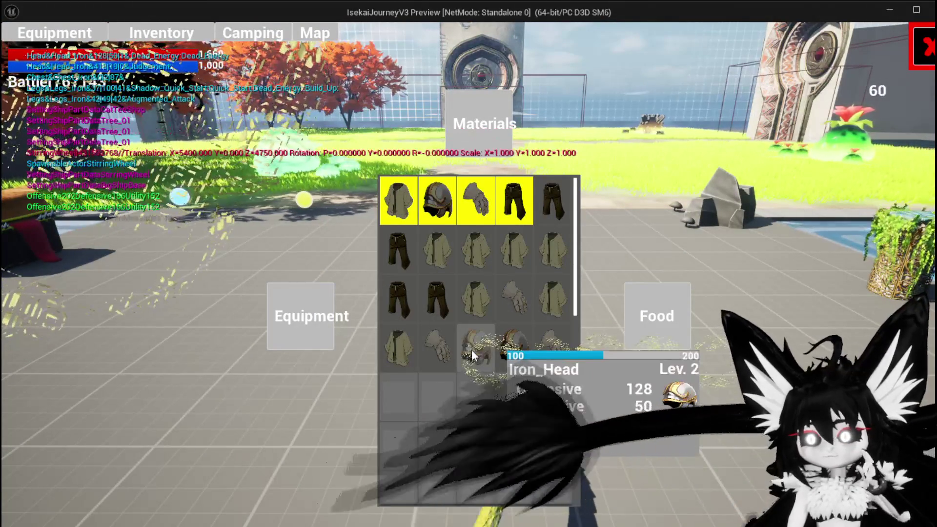
{"action": "left_click", "coordinate": [472, 350]}
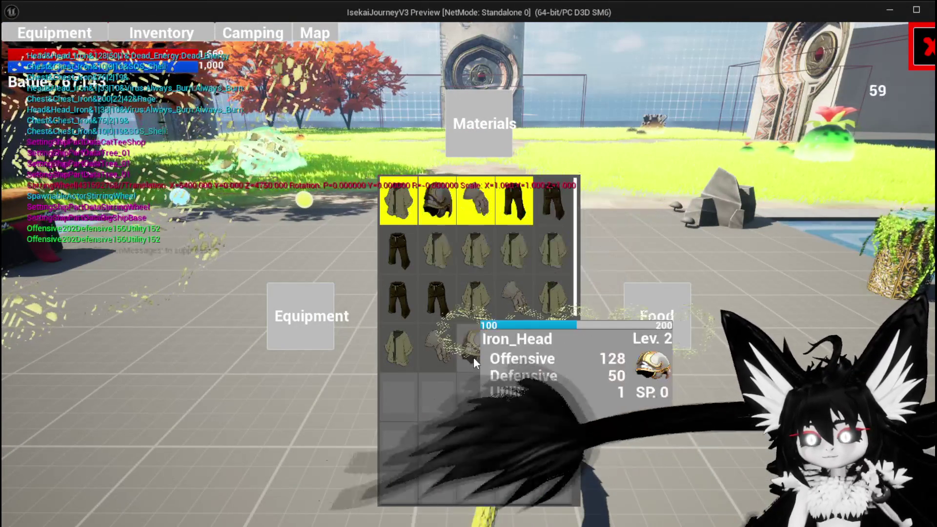
- Equip the row-4 Iron_Head helmet from its right-click menu, then stop the preview
{"action": "right_click", "coordinate": [472, 350]}
{"action": "left_click", "coordinate": [721, 377]}
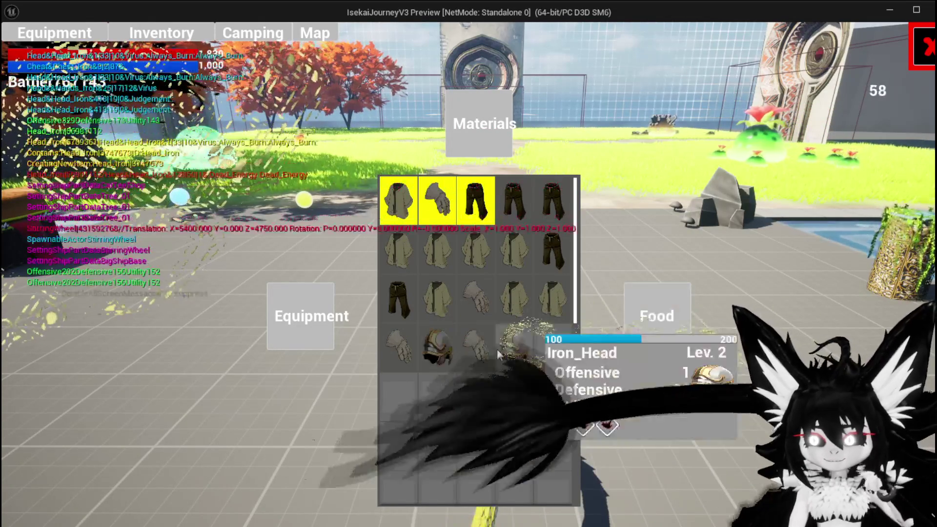
{"action": "key", "text": "Escape"}
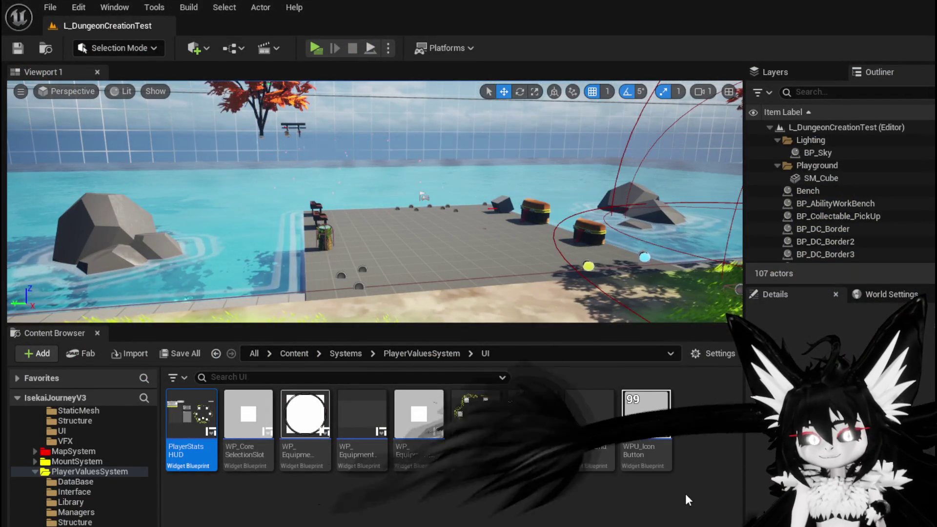
- Review the Print String and FIND nodes in InteractWithSelected, then launch the game preview again
{"action": "key", "text": "alt+Tab"}
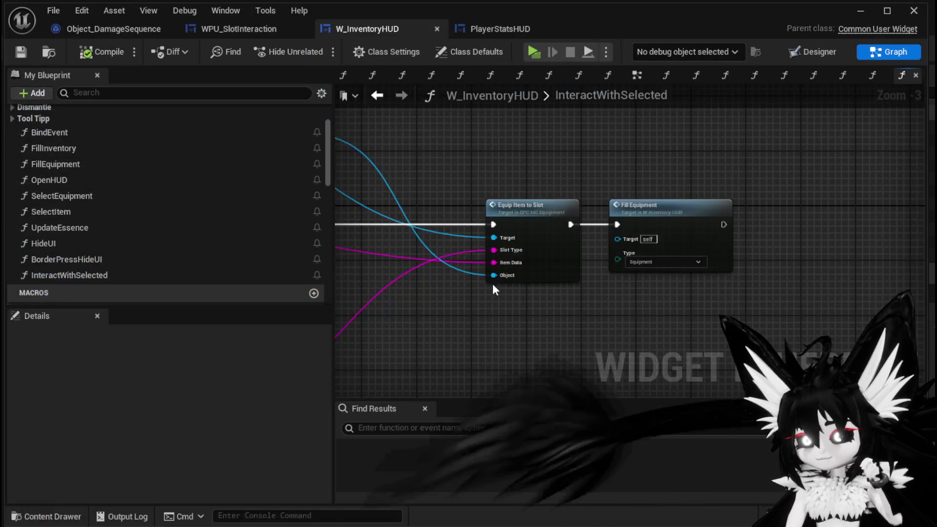
{"action": "left_click_drag", "start_coordinate": [542, 311], "coordinate": [708, 327]}
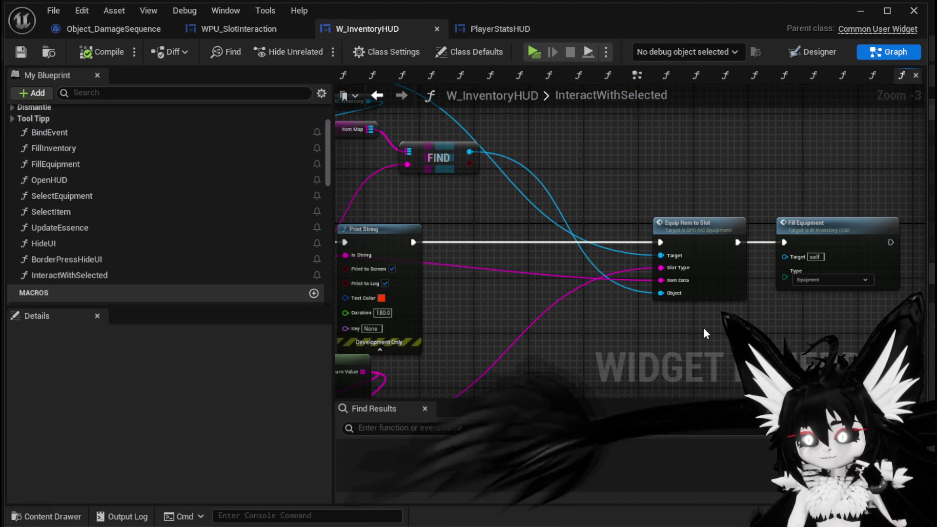
{"action": "left_click", "coordinate": [860, 11]}
{"action": "left_click", "coordinate": [313, 48]}
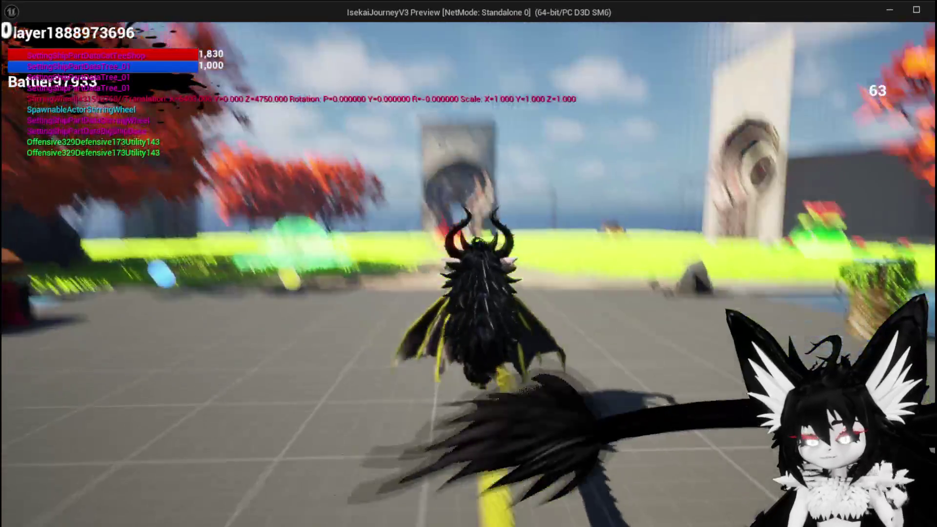
- Open the inventory, equip the iron hands, and browse the Materials, Food and Equipment categories
{"action": "key", "text": "i"}
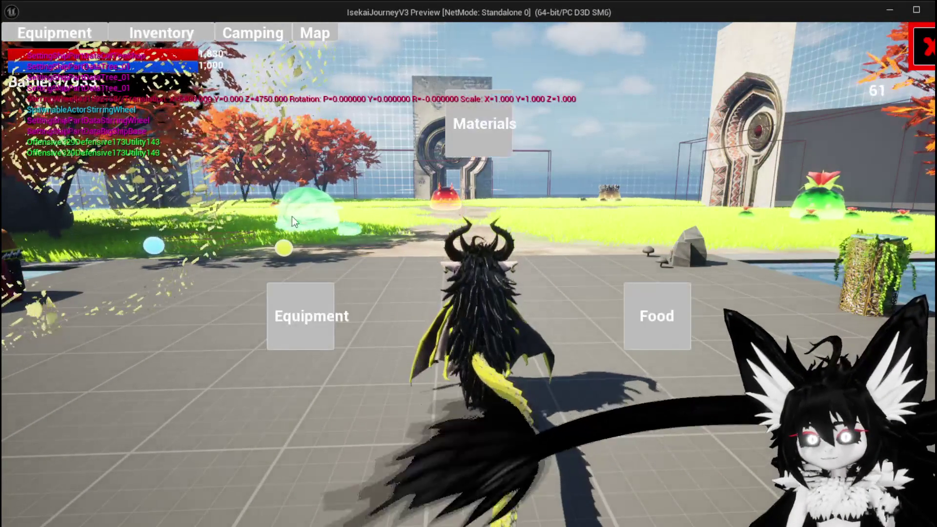
{"action": "left_click", "coordinate": [385, 360]}
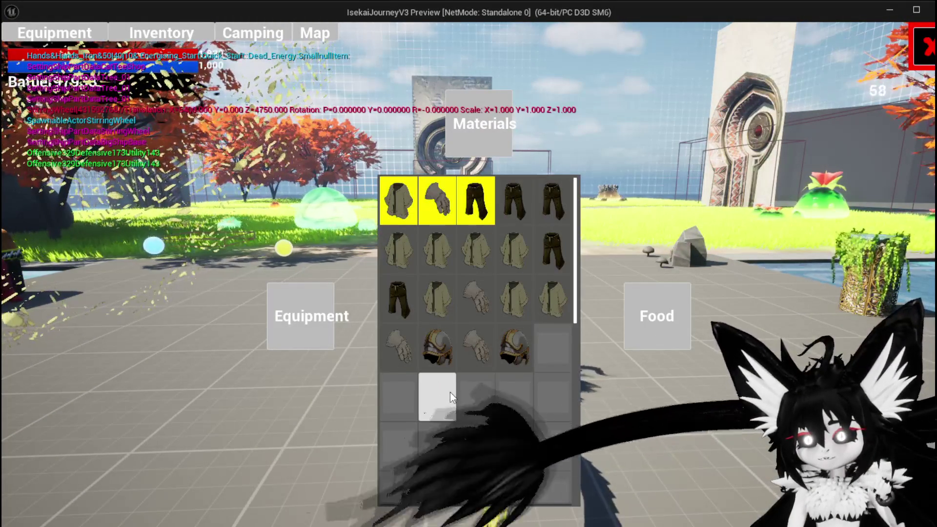
{"action": "mouse_move", "coordinate": [444, 355]}
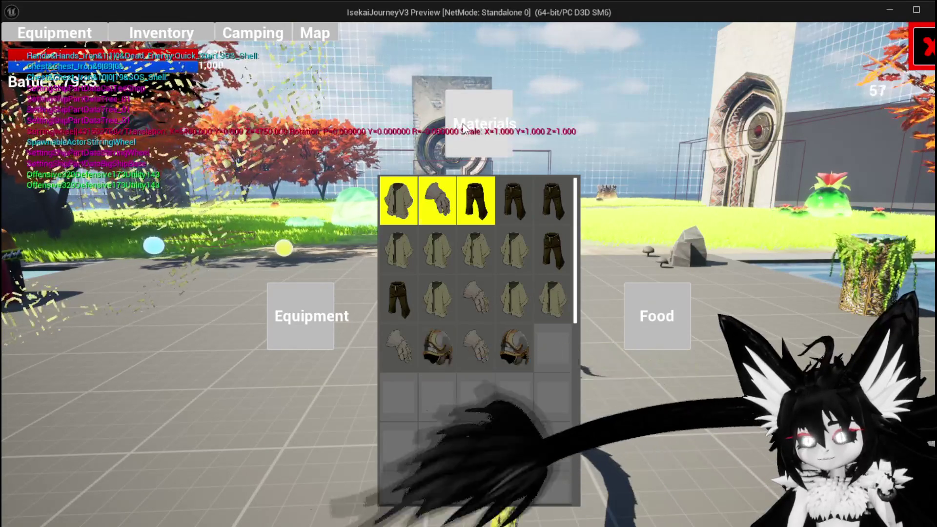
{"action": "left_click", "coordinate": [469, 140]}
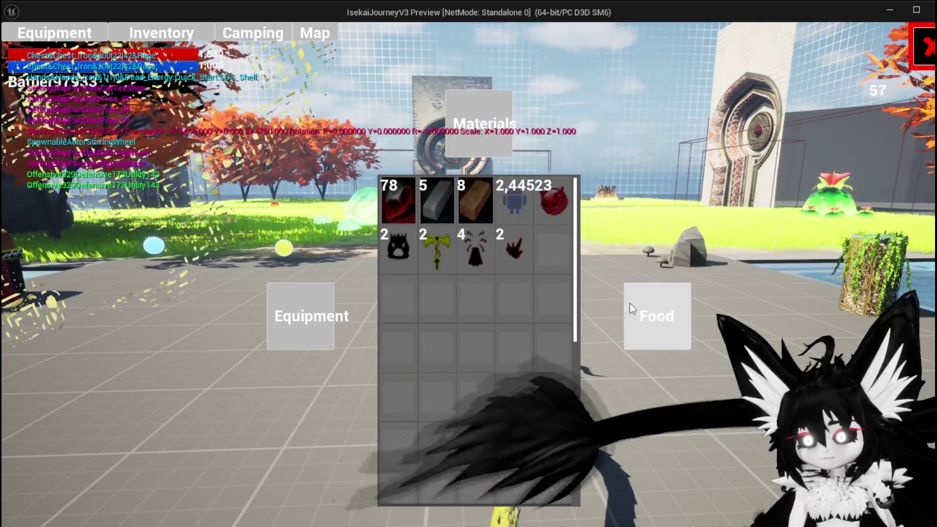
{"action": "left_click", "coordinate": [632, 305]}
{"action": "left_click", "coordinate": [292, 307]}
- Compare both Iron_Head helmets' stats on the Equipment screen, then stop and return to the blueprint
{"action": "left_click", "coordinate": [98, 35]}
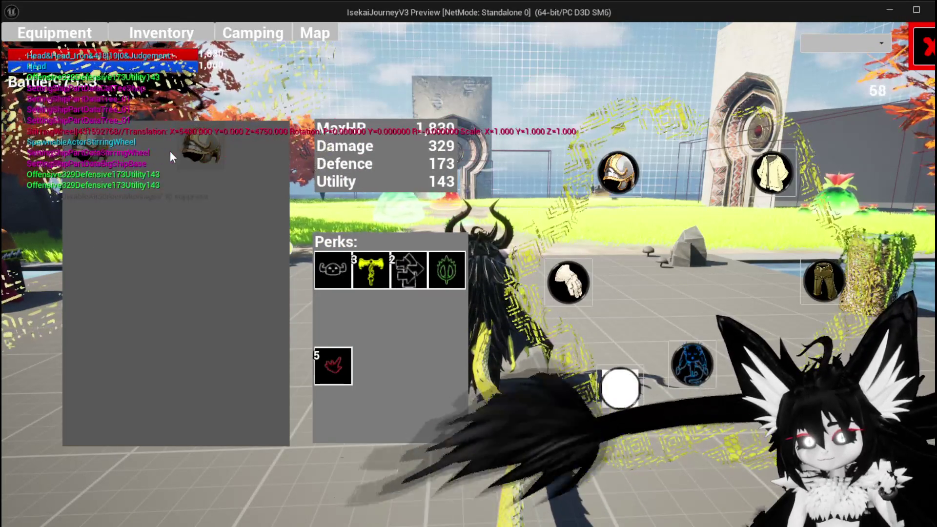
{"action": "left_click", "coordinate": [201, 157]}
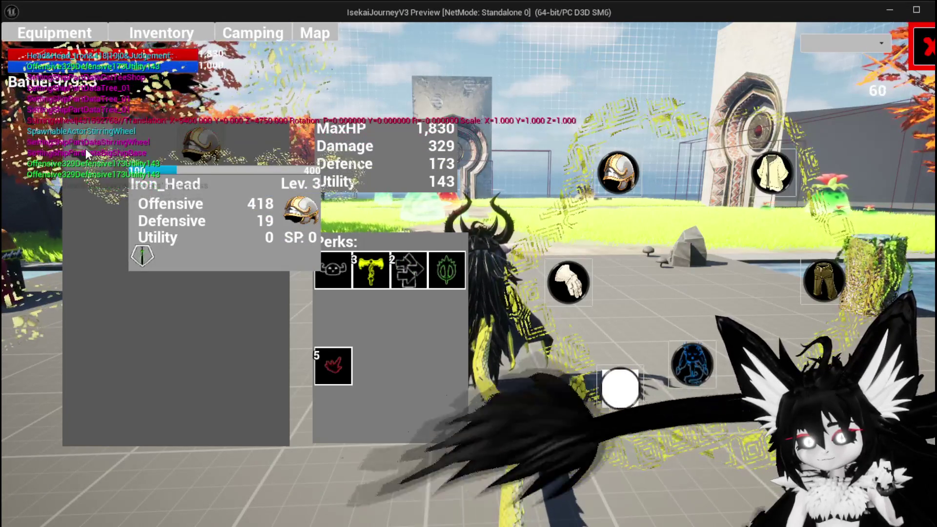
{"action": "left_click", "coordinate": [202, 158]}
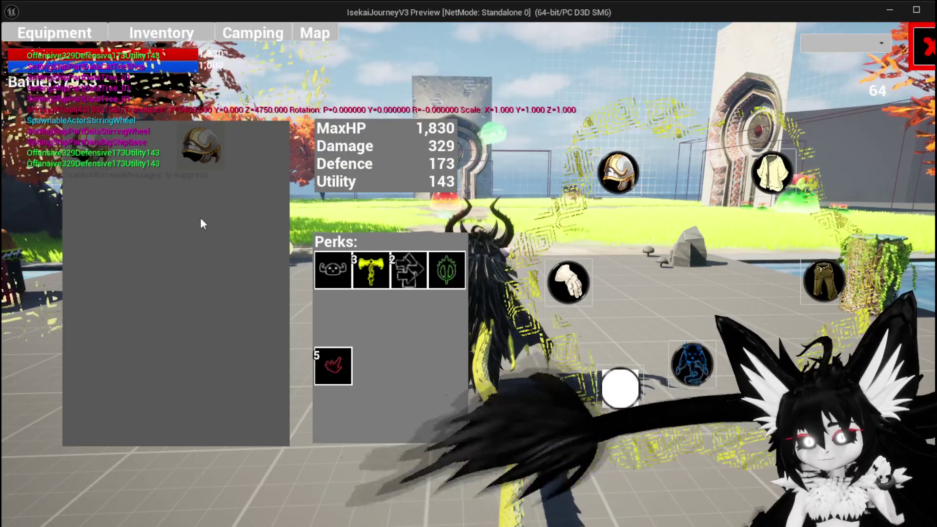
{"action": "key", "text": "Escape"}
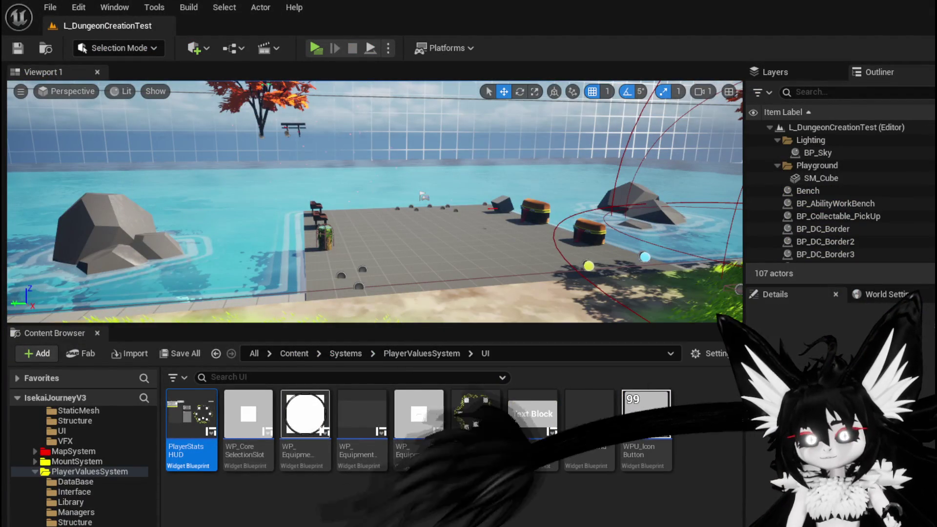
{"action": "key", "text": "alt+Tab"}
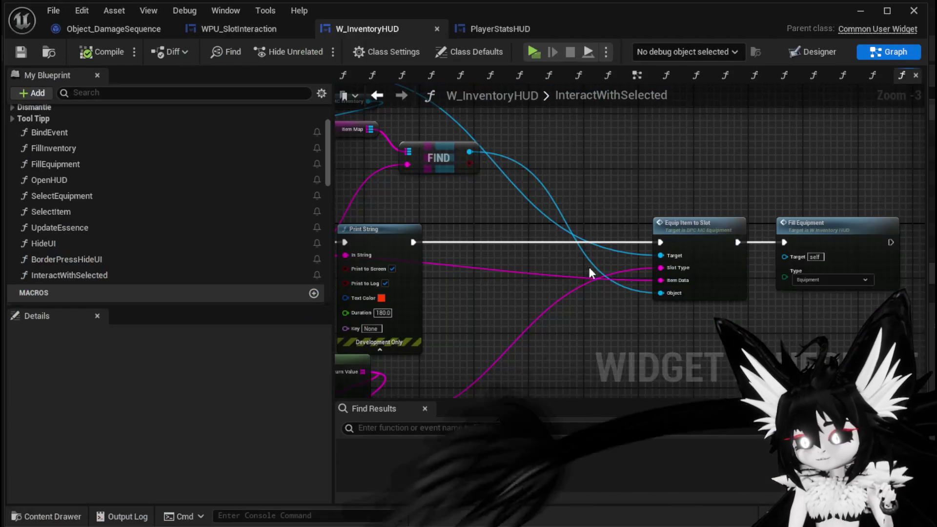
- In BPC_MC_Equipment's EquipItemToSlot, break the exec link from Add Equipment Stats to Character into Create Save Data
{"action": "scroll", "coordinate": [663, 334], "scroll_direction": "up", "scroll_amount": 4}
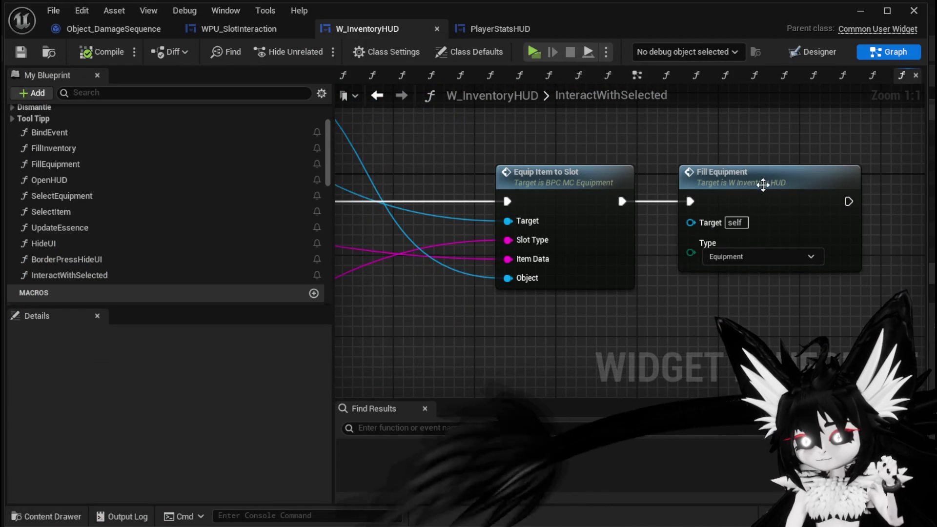
{"action": "double_click", "coordinate": [543, 194]}
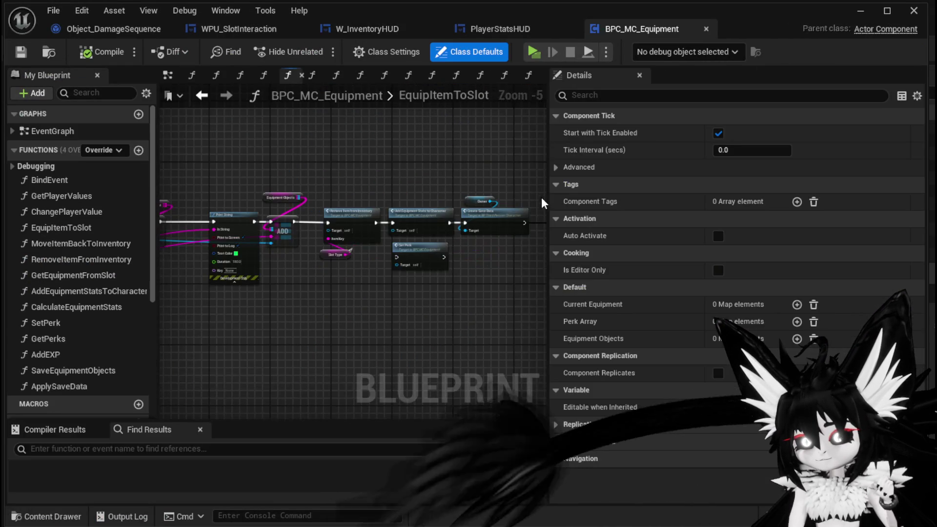
{"action": "scroll", "coordinate": [485, 237], "scroll_direction": "up", "scroll_amount": 3}
{"action": "scroll", "coordinate": [496, 235], "scroll_direction": "up", "scroll_amount": 1}
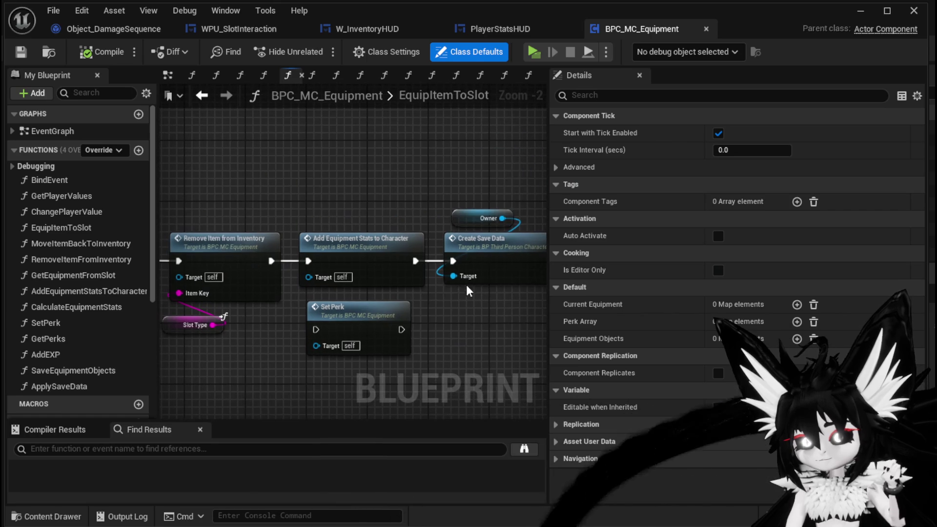
{"action": "left_click", "coordinate": [411, 262], "text": "alt"}
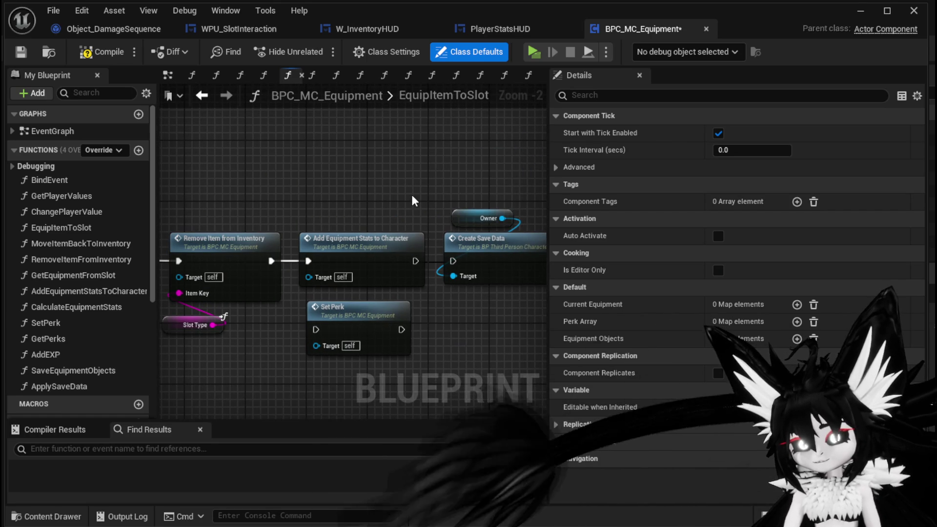
{"action": "scroll", "coordinate": [411, 193], "scroll_direction": "down", "scroll_amount": 2}
{"action": "scroll", "coordinate": [412, 191], "scroll_direction": "up", "scroll_amount": 3}
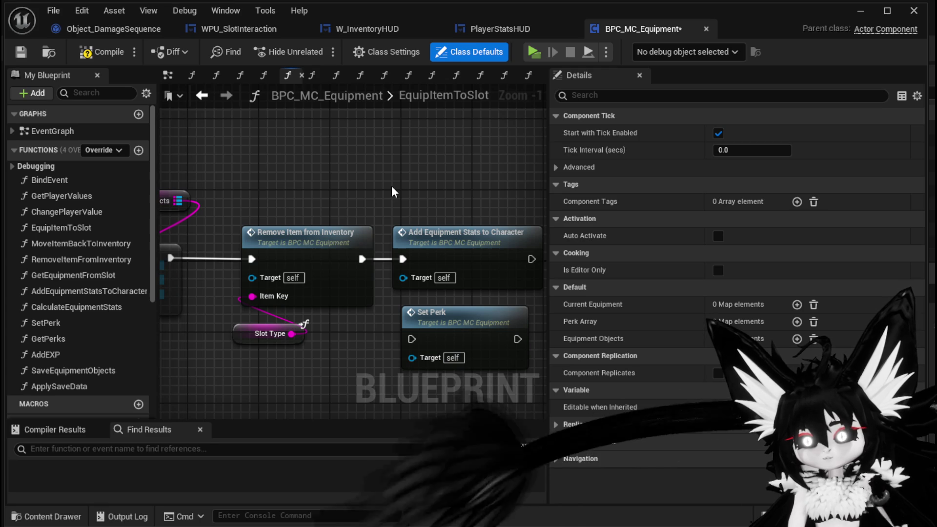
{"action": "scroll", "coordinate": [394, 191], "scroll_direction": "down", "scroll_amount": 2}
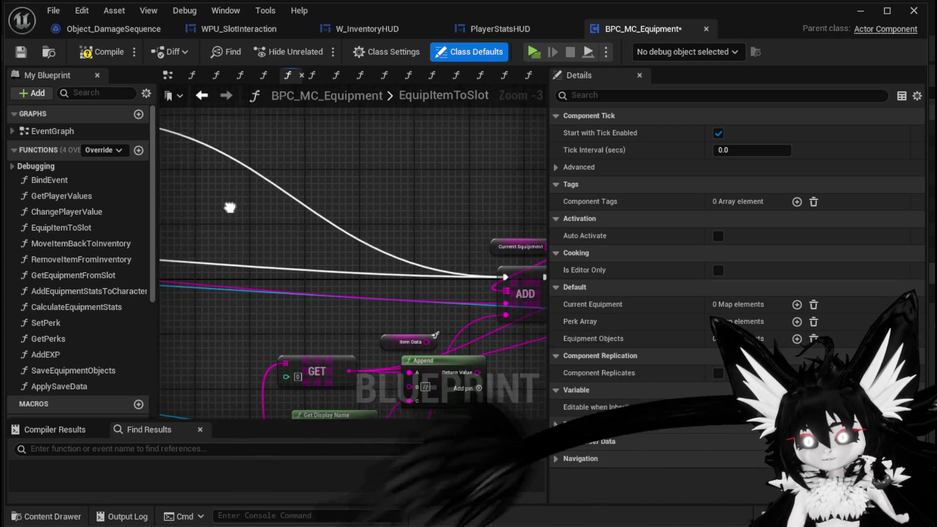
{"action": "scroll", "coordinate": [336, 233], "scroll_direction": "down", "scroll_amount": 3}
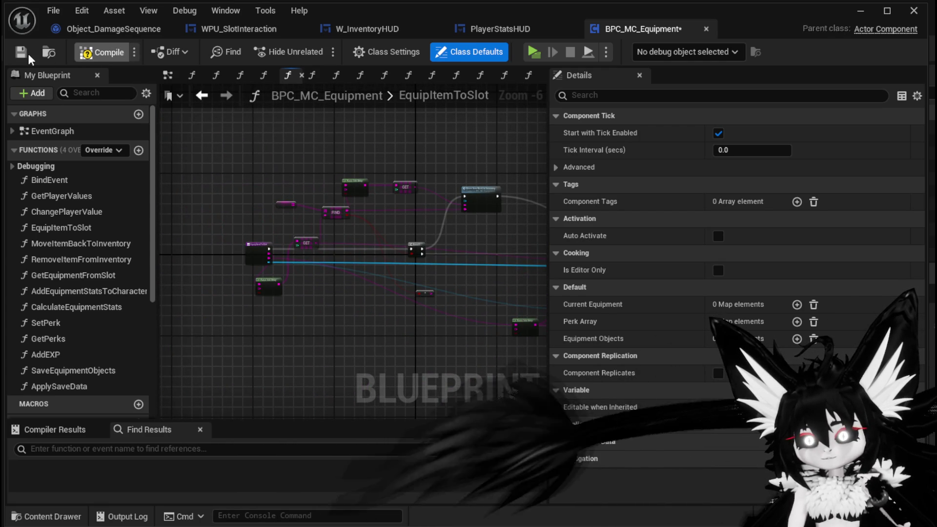
{"action": "left_click", "coordinate": [860, 11]}
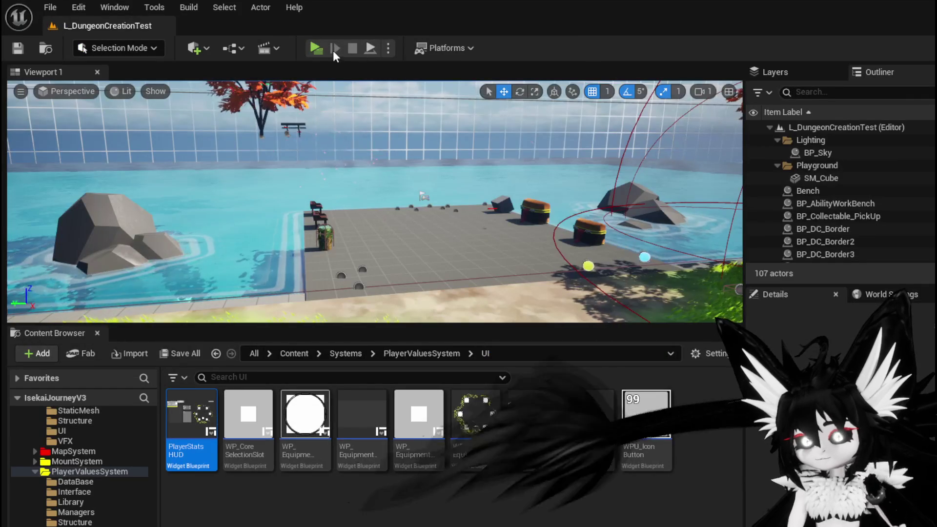
- Launch the preview, open the Equipment screen with Tab, and equip an Iron_Head helmet
{"action": "left_click", "coordinate": [320, 48]}
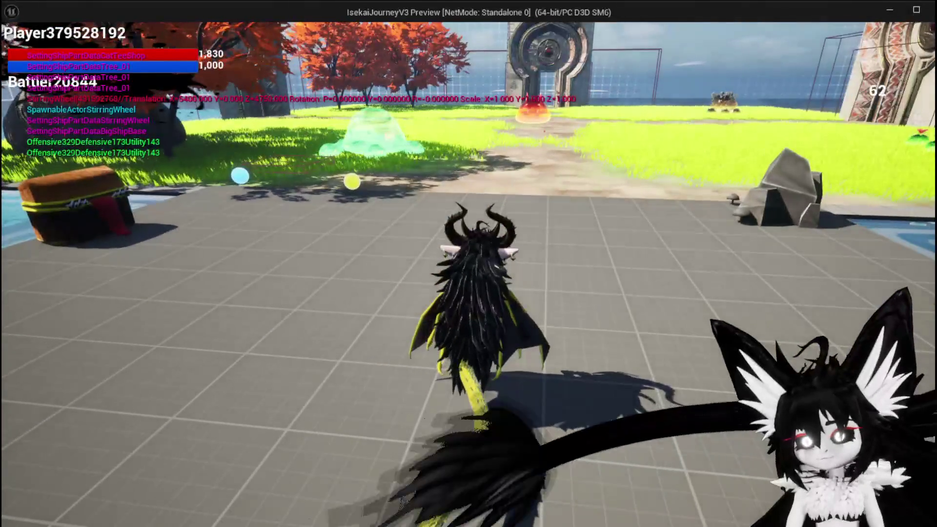
{"action": "key", "text": "Tab"}
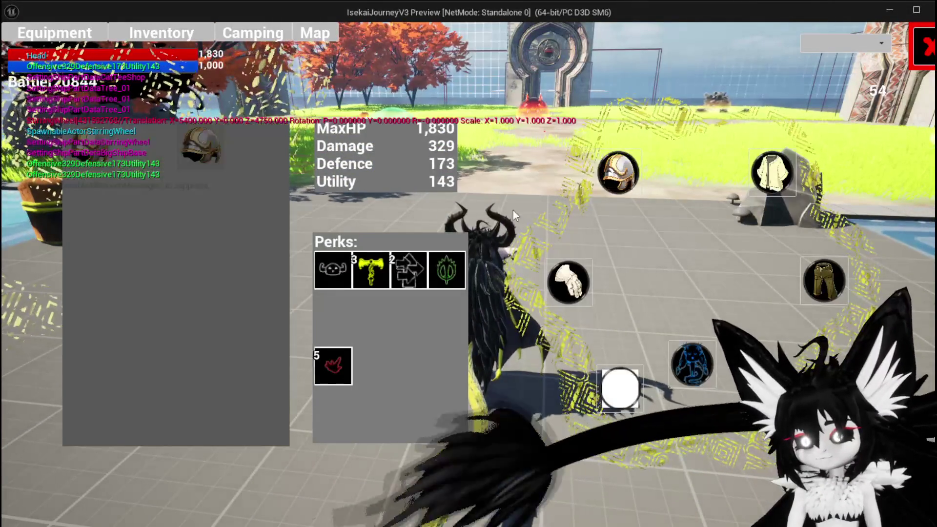
{"action": "left_click", "coordinate": [215, 150]}
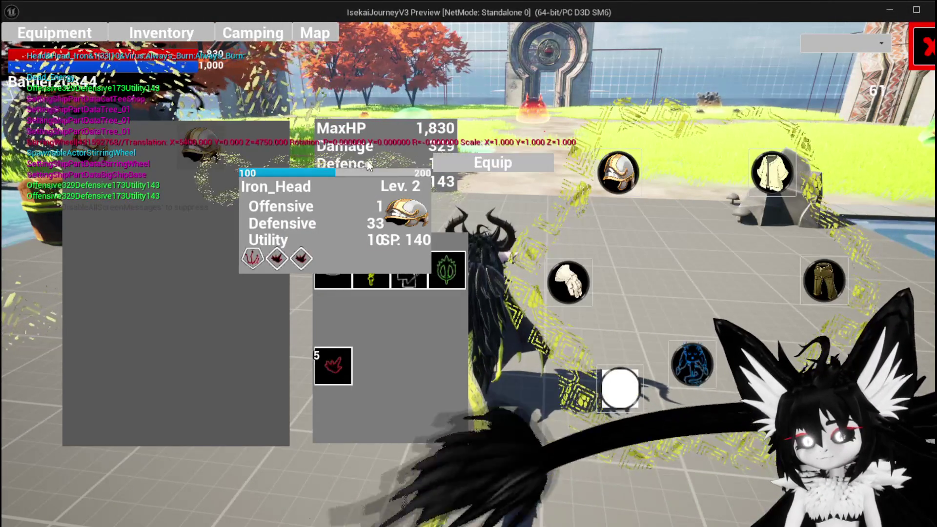
{"action": "left_click", "coordinate": [458, 160]}
- Equip the other Iron_Head helmets from the inventory, then stop the preview
{"action": "mouse_move", "coordinate": [206, 153]}
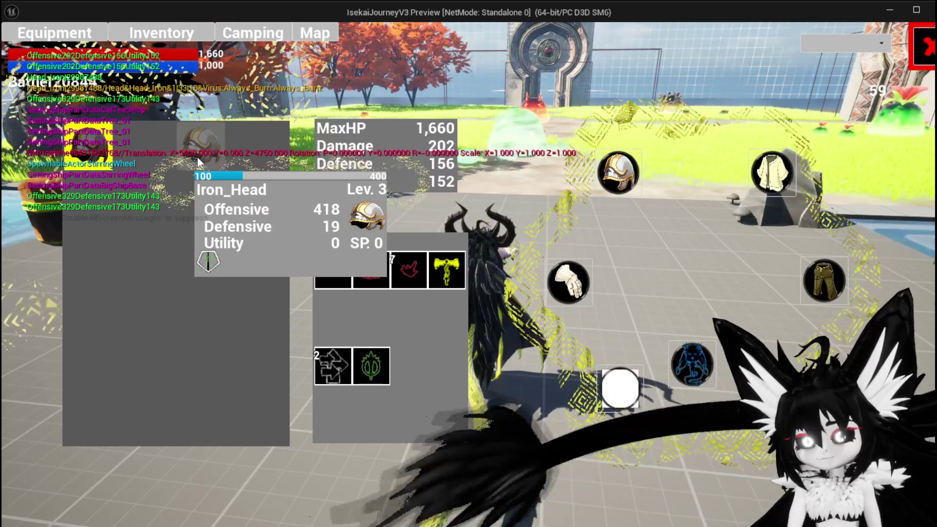
{"action": "left_click", "coordinate": [413, 162]}
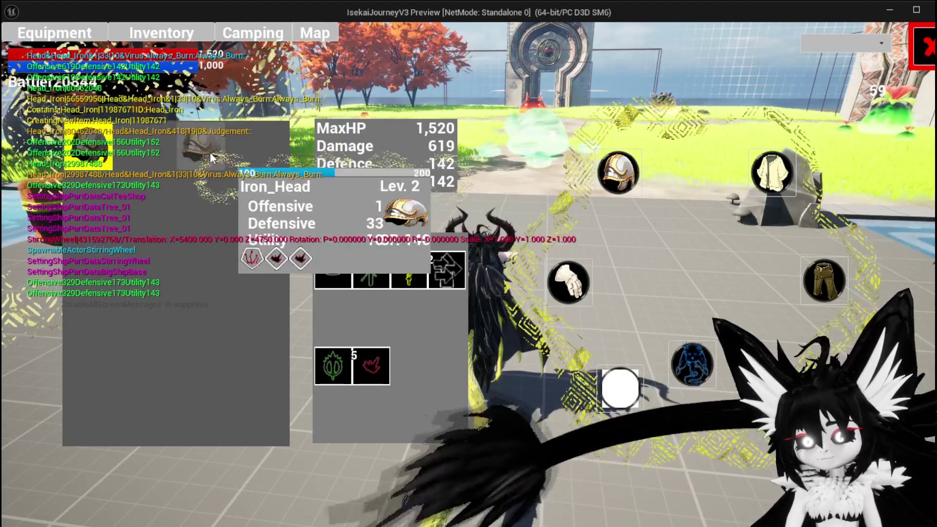
{"action": "left_click", "coordinate": [209, 151]}
{"action": "left_click", "coordinate": [451, 168]}
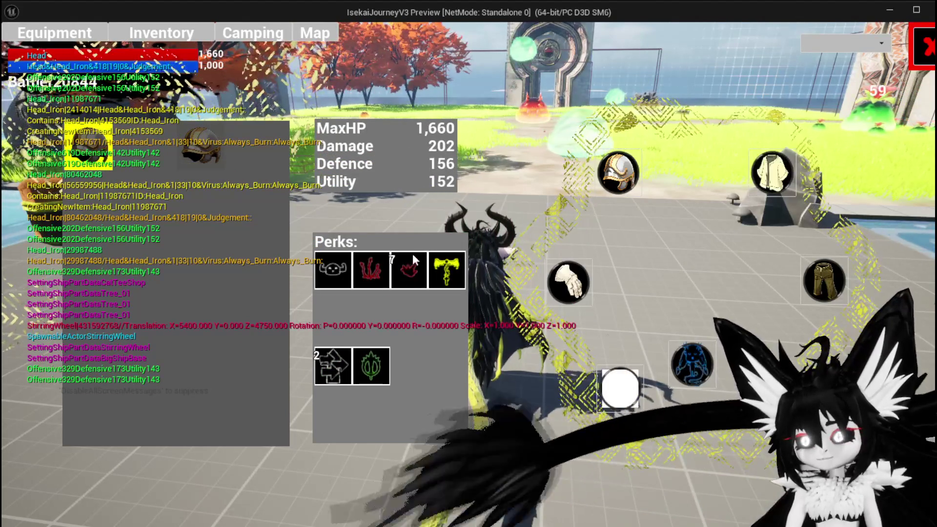
{"action": "key", "text": "Escape"}
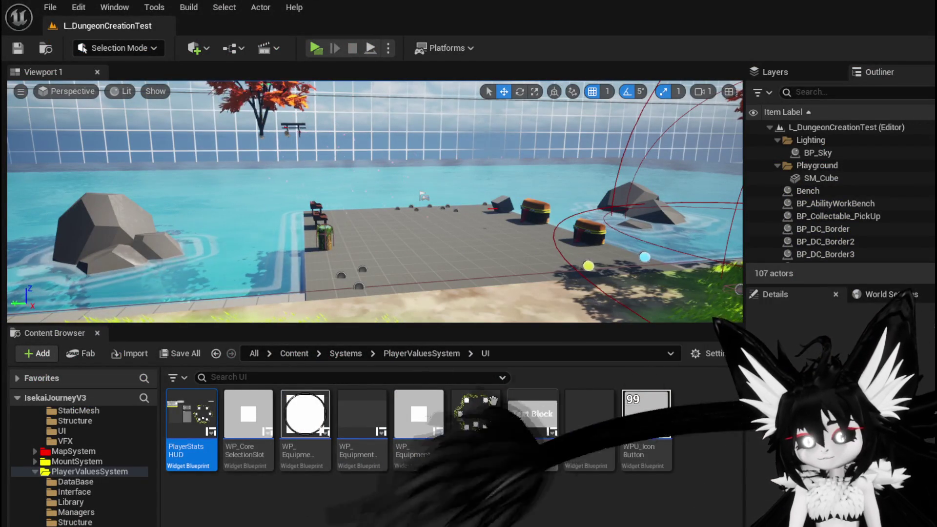
- Open PlayerStatsHUD's FillEquipmentBox graph and frame the Sequence and Add Equipment from Inventory nodes
{"action": "double_click", "coordinate": [213, 417]}
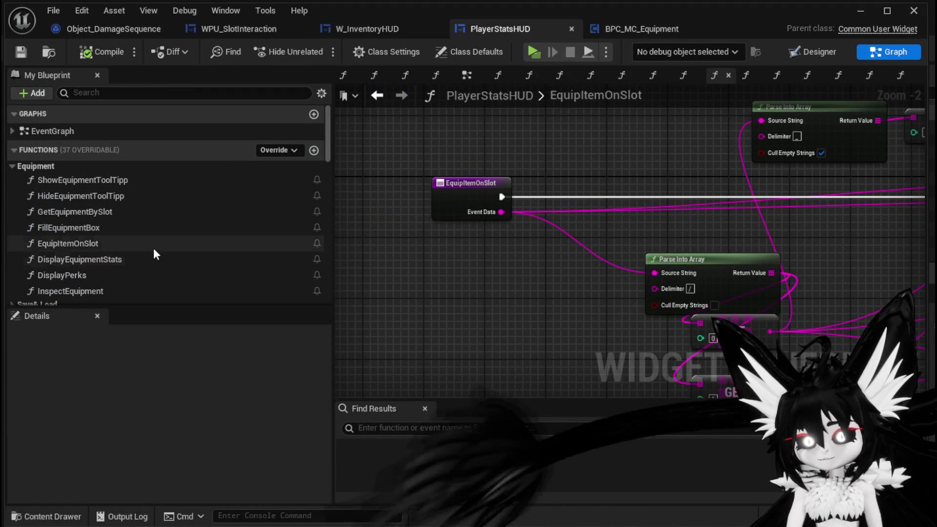
{"action": "double_click", "coordinate": [114, 227]}
{"action": "scroll", "coordinate": [454, 262], "scroll_direction": "up", "scroll_amount": 4}
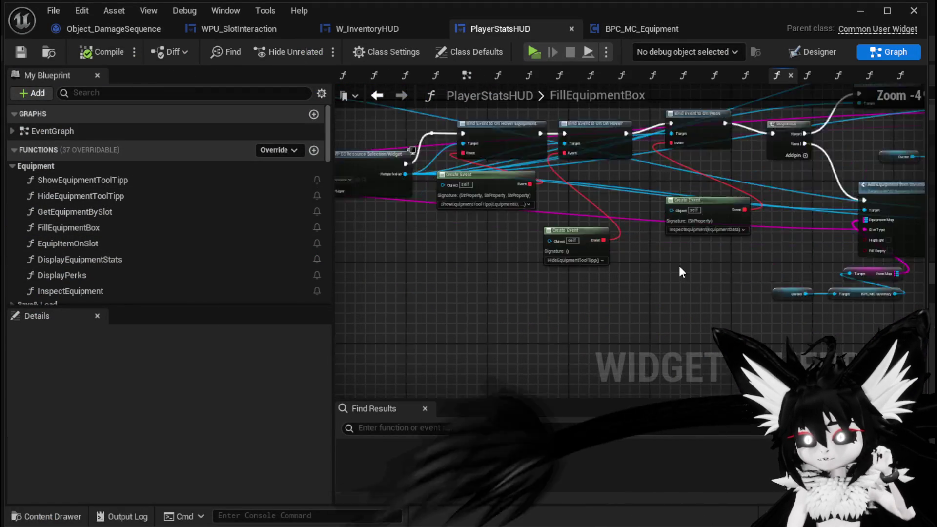
{"action": "scroll", "coordinate": [454, 262], "scroll_direction": "down", "scroll_amount": 2}
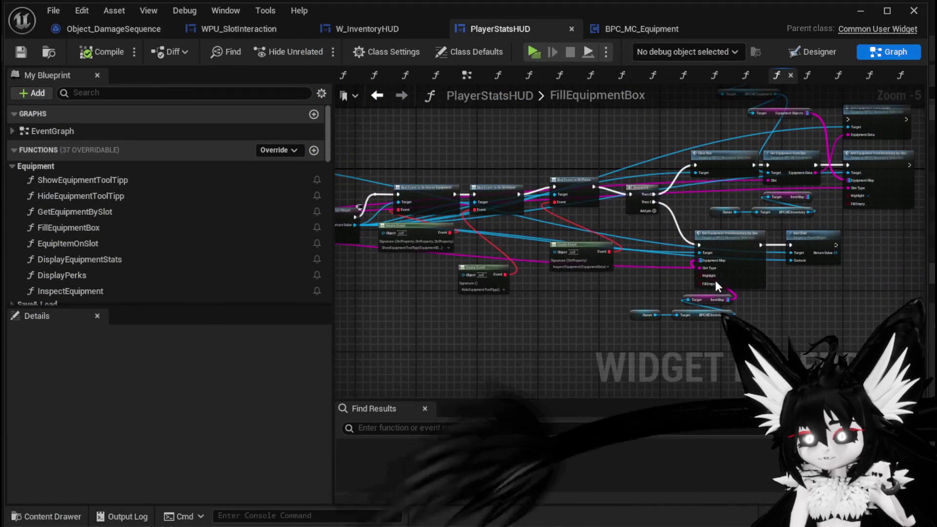
{"action": "scroll", "coordinate": [642, 239], "scroll_direction": "up", "scroll_amount": 2}
{"action": "mouse_move", "coordinate": [659, 227]}
{"action": "left_mouse_down"}
{"action": "mouse_move", "coordinate": [429, 255]}
{"action": "mouse_move", "coordinate": [429, 335]}
{"action": "mouse_move", "coordinate": [443, 229]}
{"action": "left_mouse_up"}
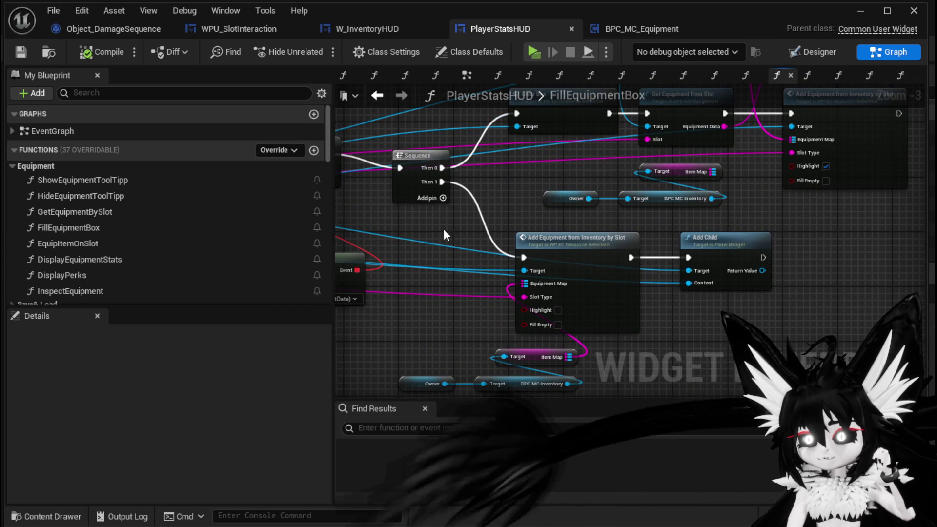
{"action": "mouse_move", "coordinate": [438, 236]}
{"action": "left_mouse_down"}
{"action": "mouse_move", "coordinate": [687, 224]}
{"action": "mouse_move", "coordinate": [464, 178]}
{"action": "mouse_move", "coordinate": [411, 204]}
{"action": "left_mouse_up"}
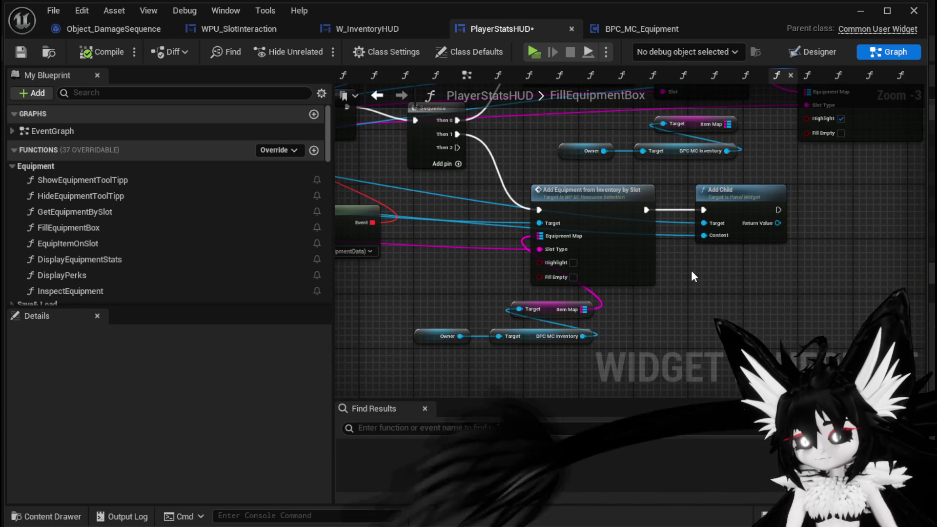
- Add a Fill Grid call off the widget reference and wire Sequence Then 2 into it
{"action": "left_click_drag", "start_coordinate": [539, 223], "coordinate": [668, 329]}
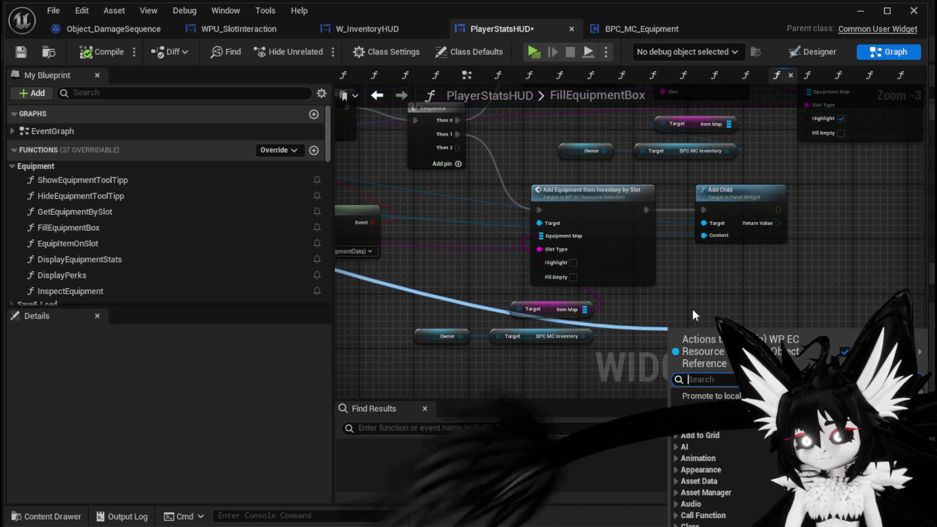
{"action": "type", "text": "Fill"}
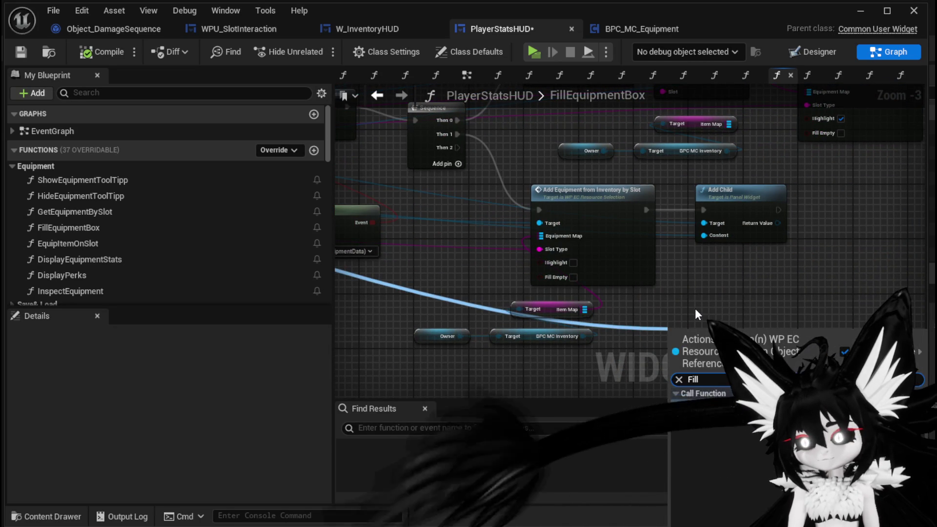
{"action": "key", "text": "Return"}
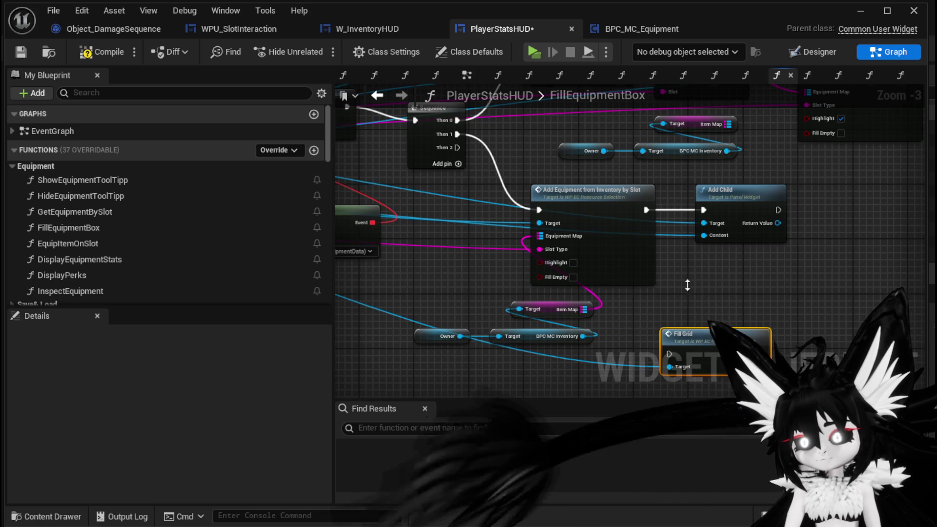
{"action": "scroll", "coordinate": [690, 292], "scroll_direction": "down", "scroll_amount": 2}
{"action": "scroll", "coordinate": [701, 338], "scroll_direction": "up", "scroll_amount": 2}
{"action": "mouse_move", "coordinate": [456, 119]}
{"action": "left_mouse_down"}
{"action": "mouse_move", "coordinate": [656, 334]}
{"action": "mouse_move", "coordinate": [676, 324]}
{"action": "mouse_move", "coordinate": [576, 361]}
{"action": "mouse_move", "coordinate": [589, 367]}
{"action": "left_mouse_up"}
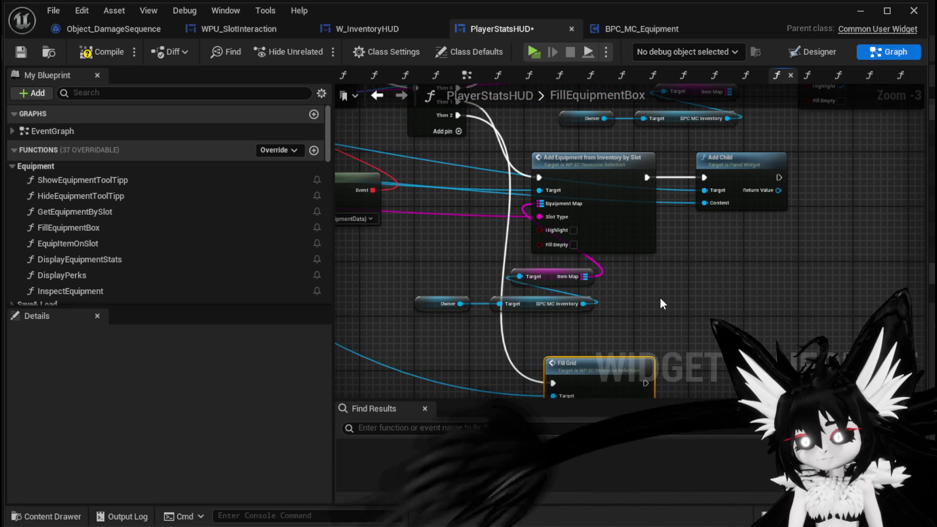
- In the game preview, open the equipment and inventory screen and equip the second Iron_Head helmet
{"action": "left_click", "coordinate": [917, 16]}
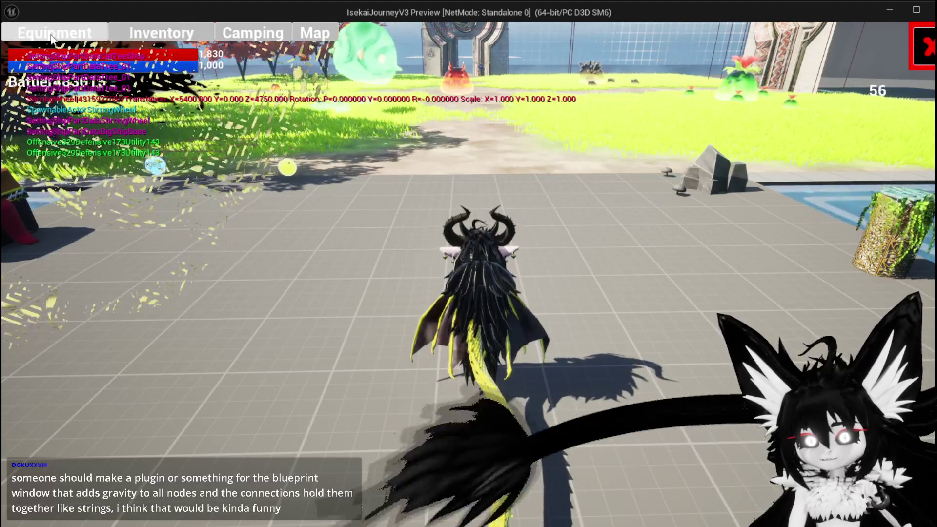
{"action": "left_click", "coordinate": [53, 37]}
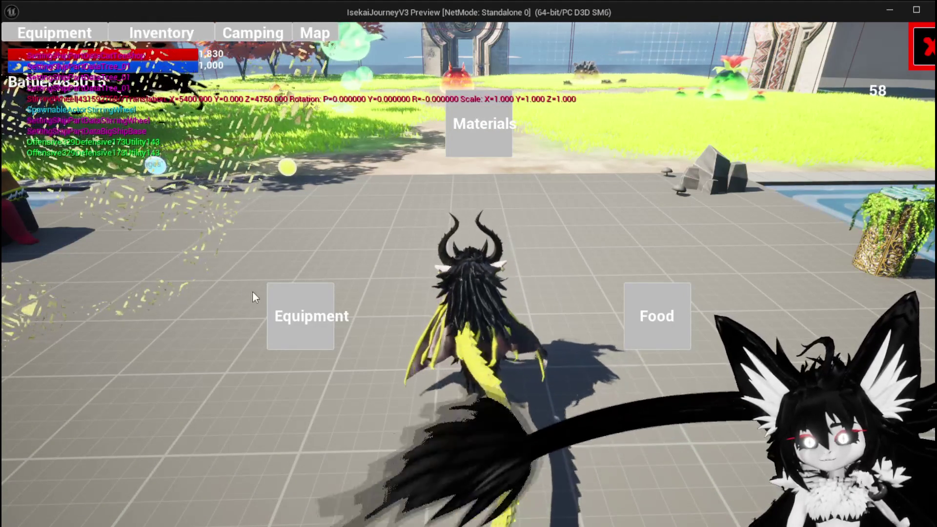
{"action": "left_click", "coordinate": [300, 316]}
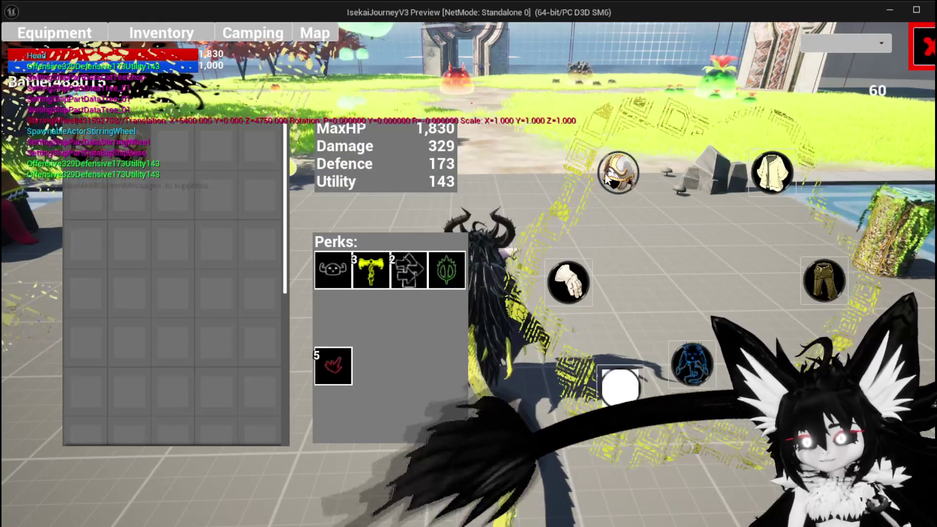
{"action": "left_click", "coordinate": [607, 180]}
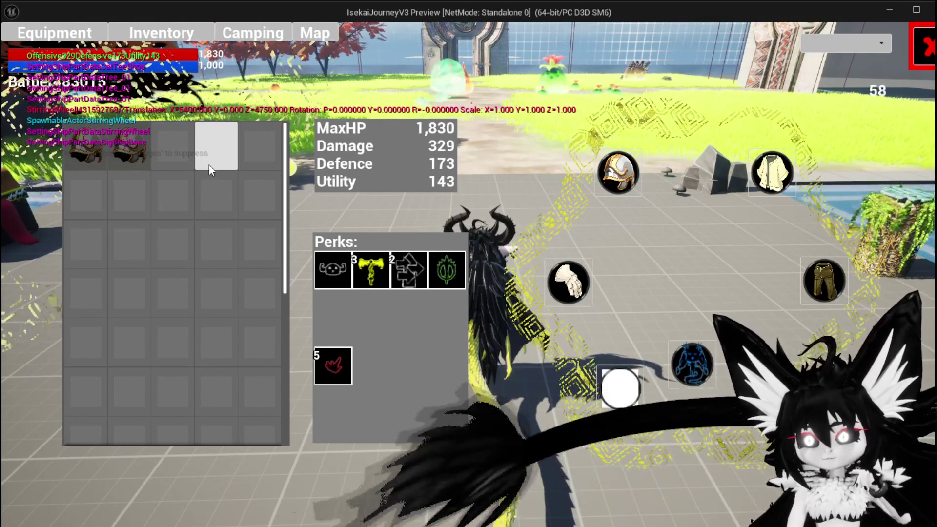
{"action": "mouse_move", "coordinate": [128, 157]}
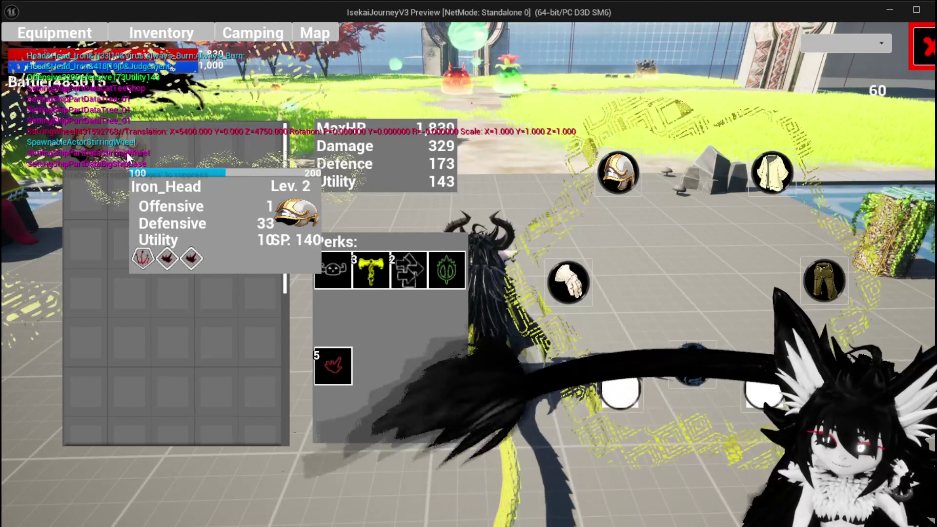
{"action": "left_click", "coordinate": [127, 152]}
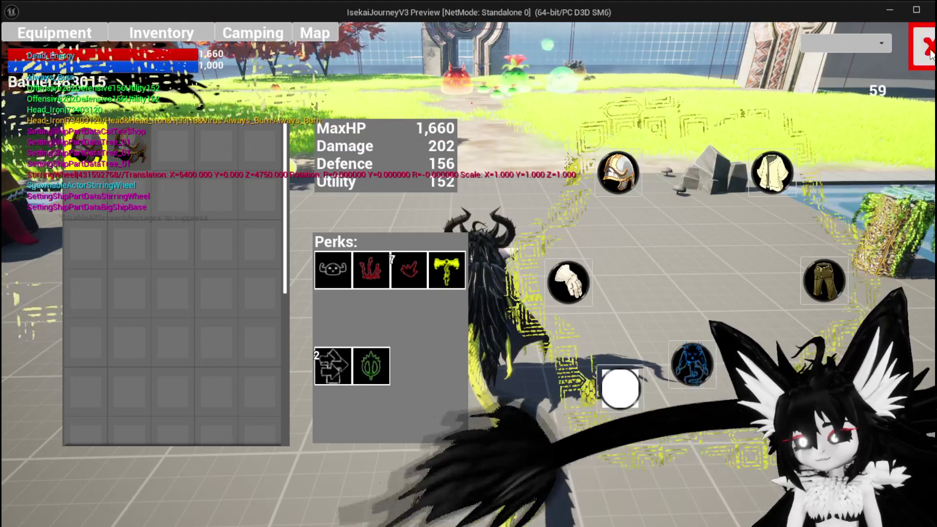
{"action": "mouse_move", "coordinate": [86, 147]}
- Close the game menu, reopen and close the inventory panel, then stop the preview
{"action": "key", "text": "Escape"}
{"action": "left_click", "coordinate": [497, 244]}
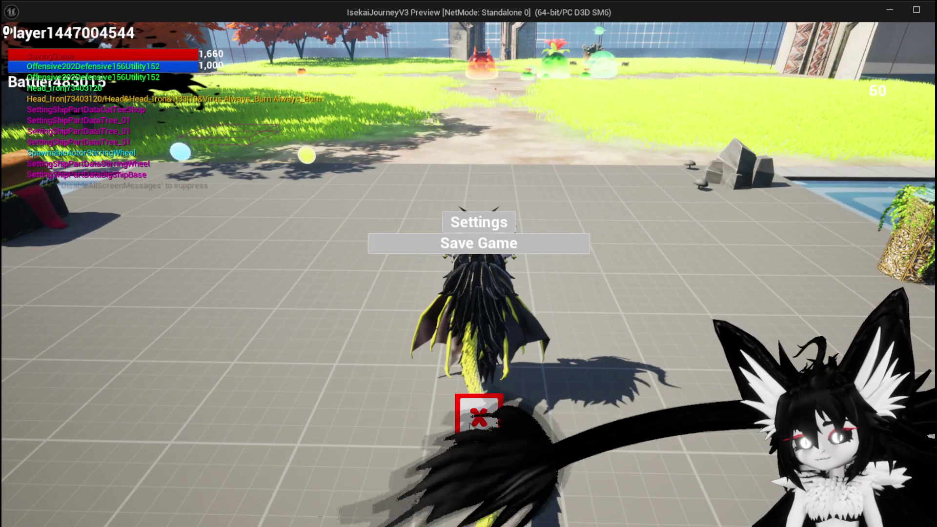
{"action": "key", "text": "i"}
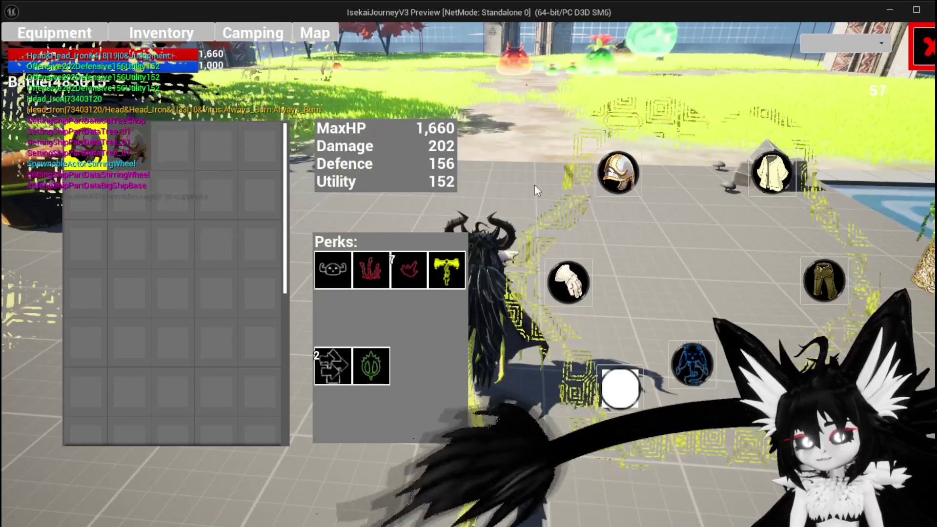
{"action": "mouse_move", "coordinate": [123, 161]}
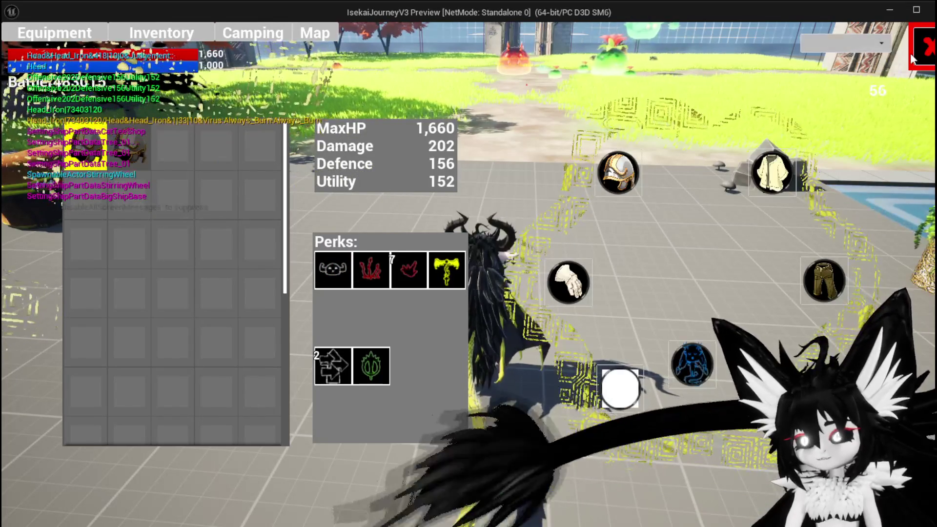
{"action": "left_click", "coordinate": [909, 53]}
{"action": "key", "text": "Escape"}
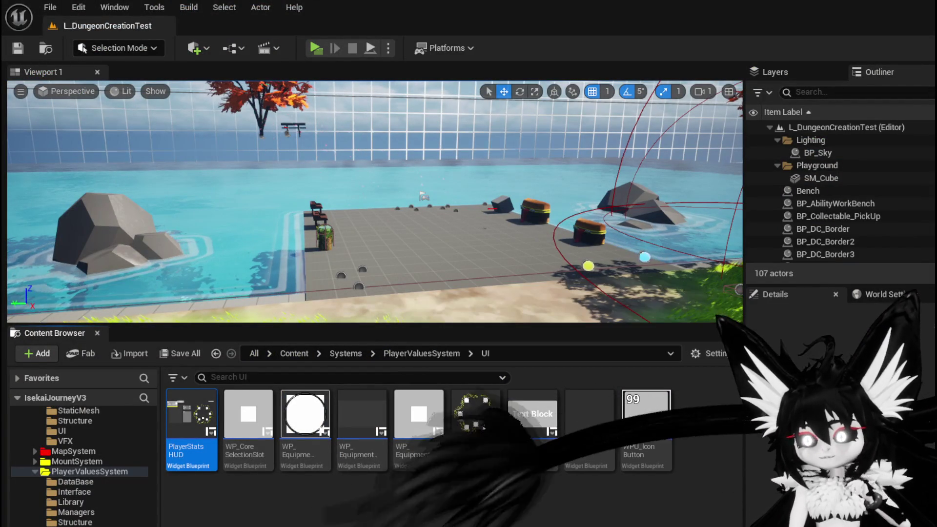
- Go to W_InventoryHUD's InteractWithSelected graph and reposition Parse Into Array near the FIND node
{"action": "key", "text": "alt+Tab"}
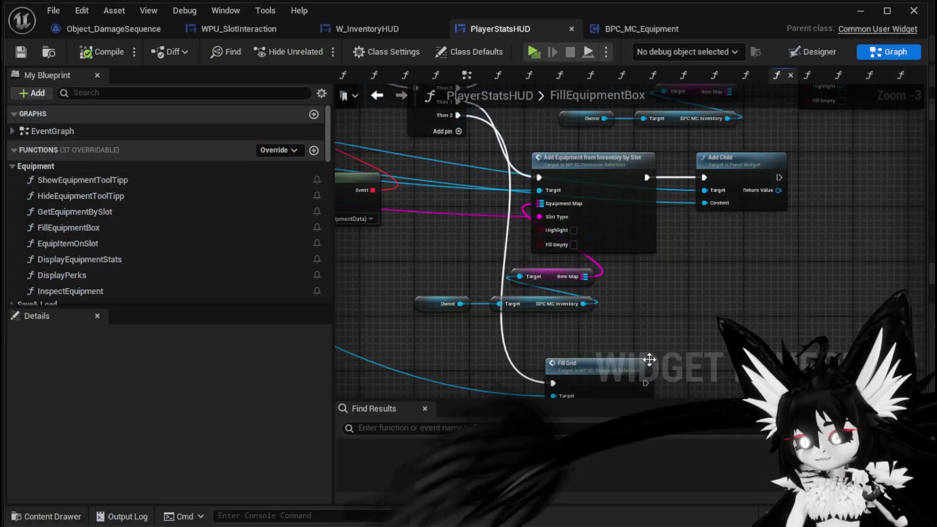
{"action": "left_click_drag", "start_coordinate": [534, 301], "coordinate": [698, 293]}
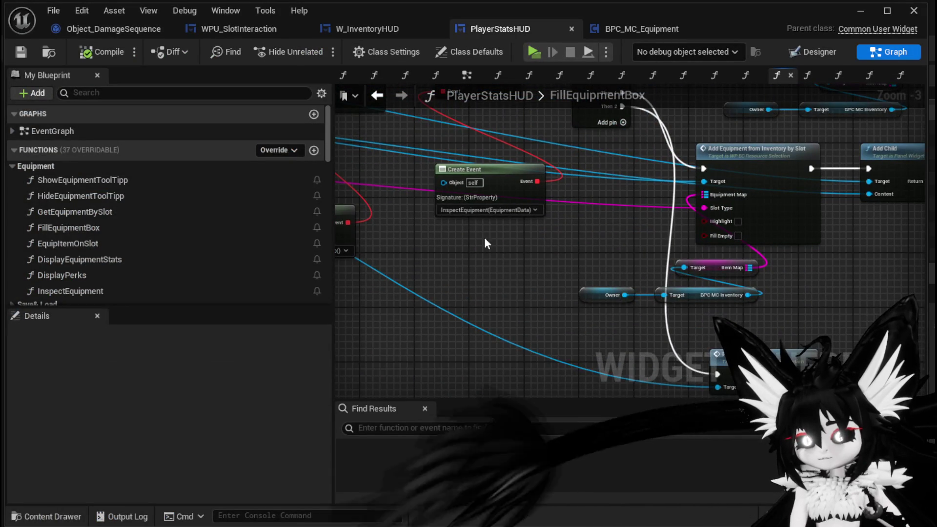
{"action": "left_click", "coordinate": [353, 30]}
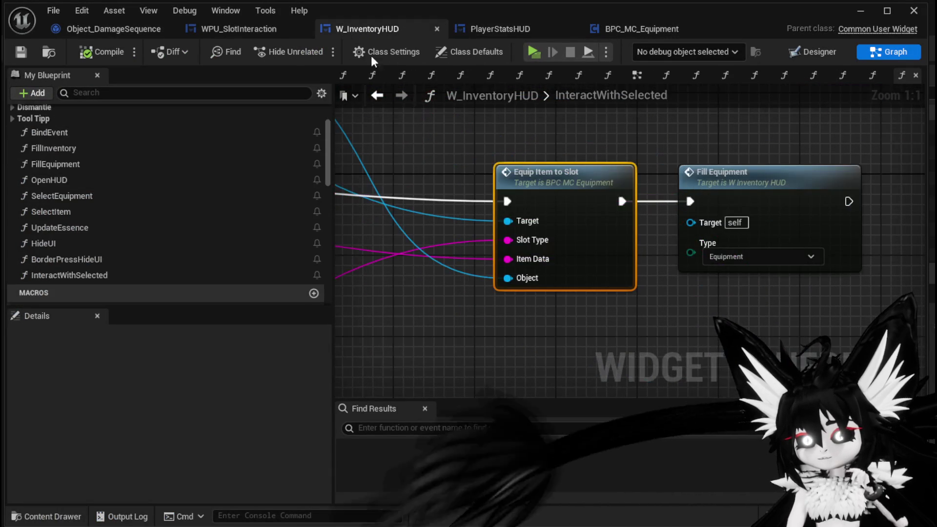
{"action": "scroll", "coordinate": [448, 145], "scroll_direction": "down", "scroll_amount": 2}
{"action": "mouse_move", "coordinate": [448, 145]}
{"action": "left_mouse_down"}
{"action": "mouse_move", "coordinate": [640, 155]}
{"action": "mouse_move", "coordinate": [484, 155]}
{"action": "mouse_move", "coordinate": [657, 146]}
{"action": "mouse_move", "coordinate": [537, 265]}
{"action": "mouse_move", "coordinate": [594, 161]}
{"action": "mouse_move", "coordinate": [555, 178]}
{"action": "mouse_move", "coordinate": [680, 209]}
{"action": "left_mouse_up"}
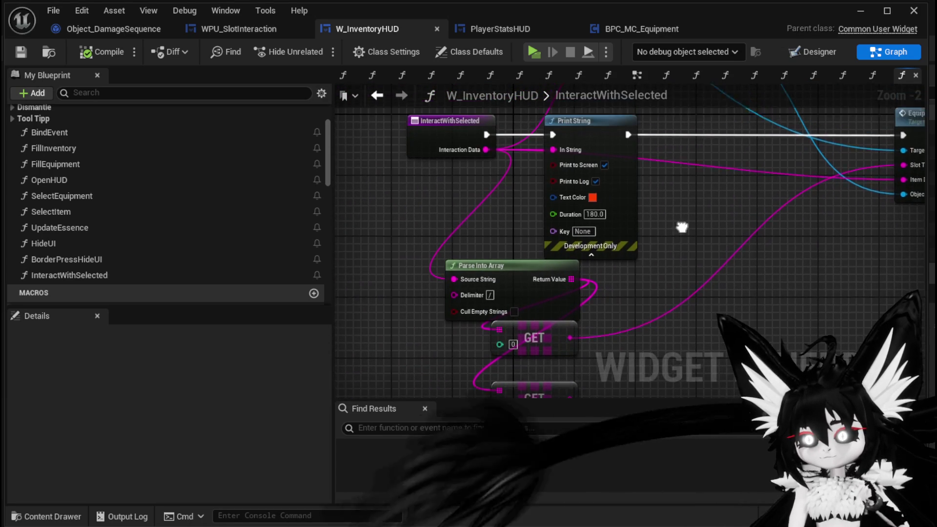
{"action": "left_click", "coordinate": [362, 164]}
{"action": "left_click_drag", "start_coordinate": [546, 248], "coordinate": [516, 199]}
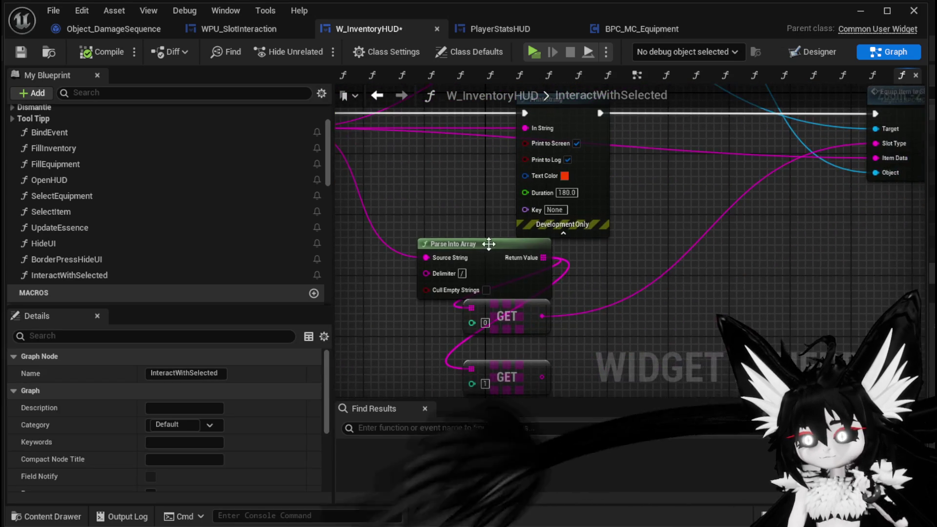
{"action": "left_click_drag", "start_coordinate": [486, 251], "coordinate": [404, 210]}
{"action": "mouse_move", "coordinate": [636, 236]}
{"action": "left_mouse_down"}
{"action": "mouse_move", "coordinate": [632, 212]}
{"action": "mouse_move", "coordinate": [477, 290]}
{"action": "left_mouse_up"}
{"action": "mouse_move", "coordinate": [573, 236]}
{"action": "left_mouse_down"}
{"action": "mouse_move", "coordinate": [561, 352]}
{"action": "mouse_move", "coordinate": [556, 344]}
{"action": "left_mouse_up"}
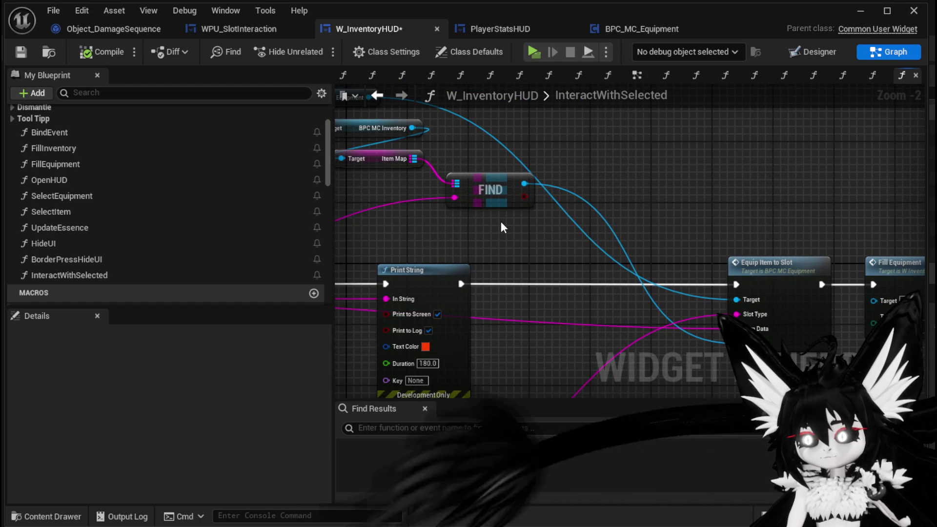
{"action": "mouse_move", "coordinate": [589, 200]}
{"action": "left_mouse_down"}
{"action": "mouse_move", "coordinate": [725, 211]}
{"action": "mouse_move", "coordinate": [790, 255]}
{"action": "mouse_move", "coordinate": [784, 230]}
{"action": "mouse_move", "coordinate": [621, 187]}
{"action": "mouse_move", "coordinate": [807, 204]}
{"action": "left_mouse_up"}
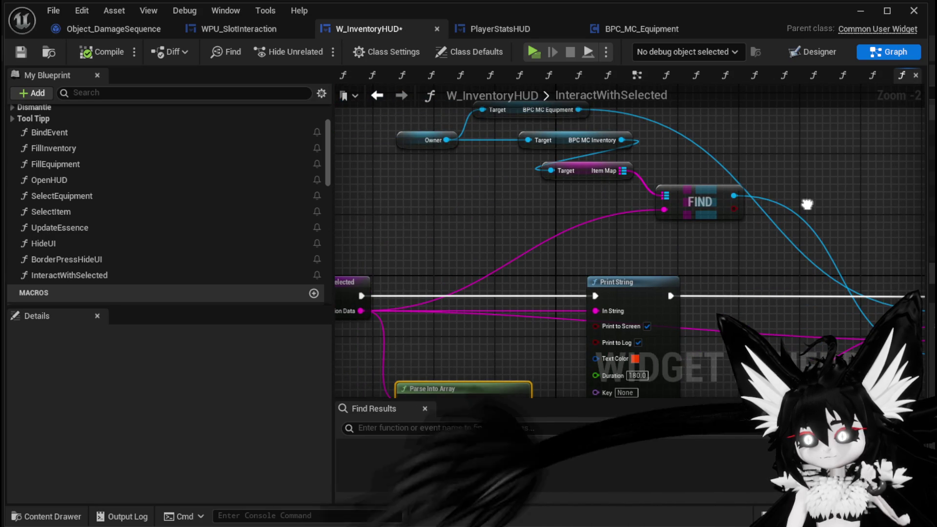
{"action": "left_click_drag", "start_coordinate": [662, 211], "coordinate": [466, 197]}
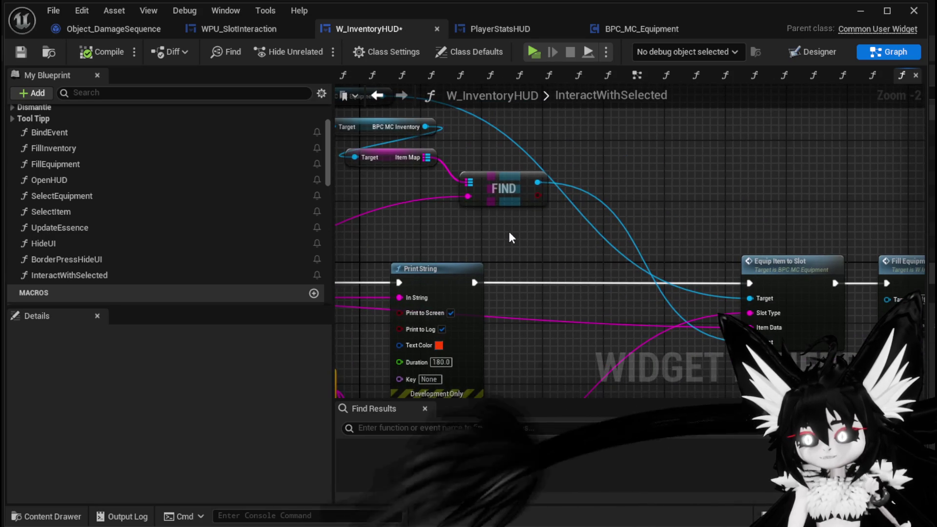
- Add a Branch on FIND's boolean result so Print String runs only on True
{"action": "mouse_move", "coordinate": [537, 196]}
{"action": "left_mouse_down"}
{"action": "mouse_move", "coordinate": [552, 260]}
{"action": "mouse_move", "coordinate": [584, 274]}
{"action": "mouse_move", "coordinate": [552, 282]}
{"action": "left_mouse_up"}
{"action": "left_click_drag", "start_coordinate": [446, 282], "coordinate": [575, 282]}
{"action": "left_click_drag", "start_coordinate": [441, 263], "coordinate": [710, 263]}
{"action": "left_click", "coordinate": [490, 262], "text": "ctrl"}
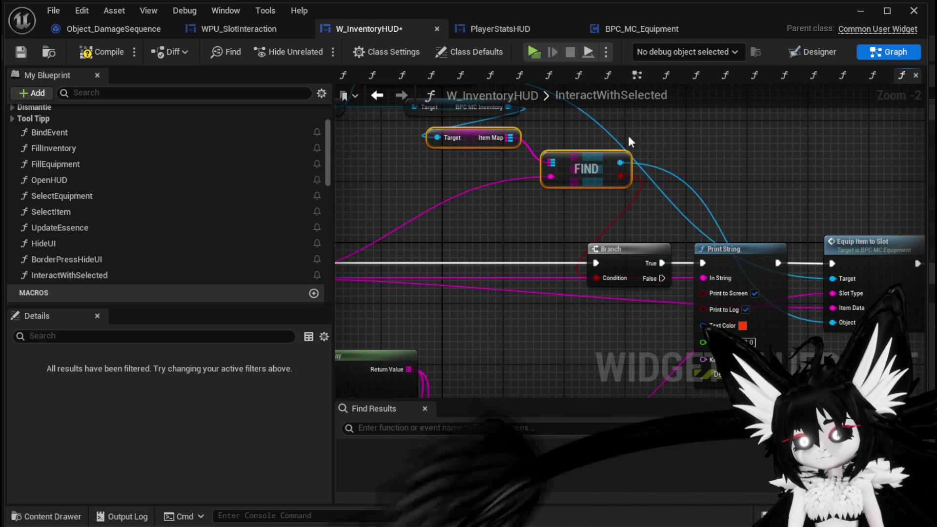
- Compile and save W_InventoryHUD, then check the Branch and Print String placement
{"action": "left_click_drag", "start_coordinate": [616, 140], "coordinate": [683, 182]}
{"action": "left_click", "coordinate": [26, 52]}
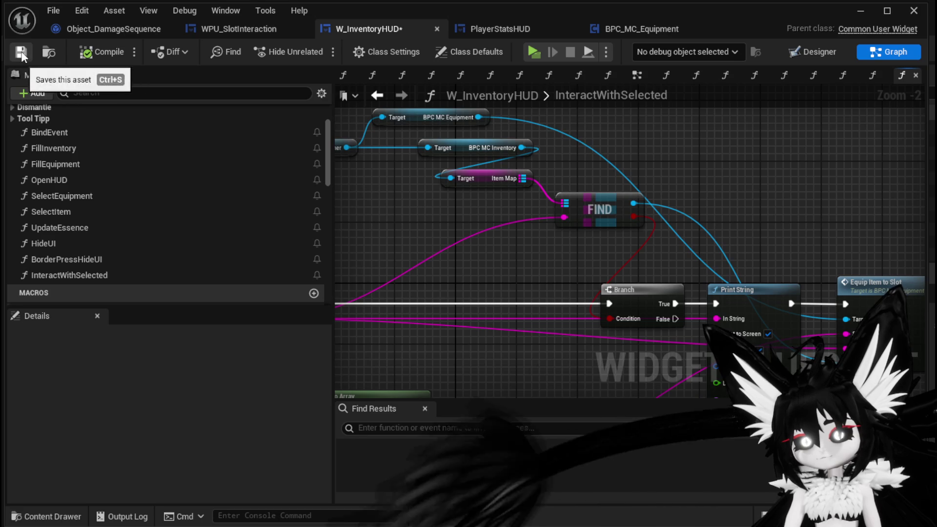
{"action": "mouse_move", "coordinate": [564, 220]}
{"action": "left_mouse_down"}
{"action": "mouse_move", "coordinate": [738, 113]}
{"action": "mouse_move", "coordinate": [675, 89]}
{"action": "mouse_move", "coordinate": [674, 145]}
{"action": "mouse_move", "coordinate": [589, 197]}
{"action": "mouse_move", "coordinate": [598, 299]}
{"action": "mouse_move", "coordinate": [520, 176]}
{"action": "left_mouse_up"}
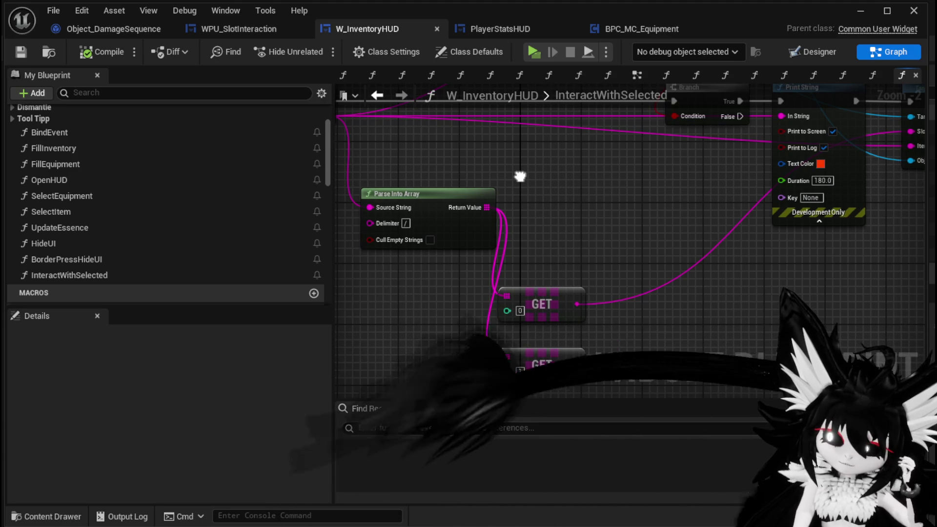
{"action": "left_click_drag", "start_coordinate": [520, 176], "coordinate": [509, 236]}
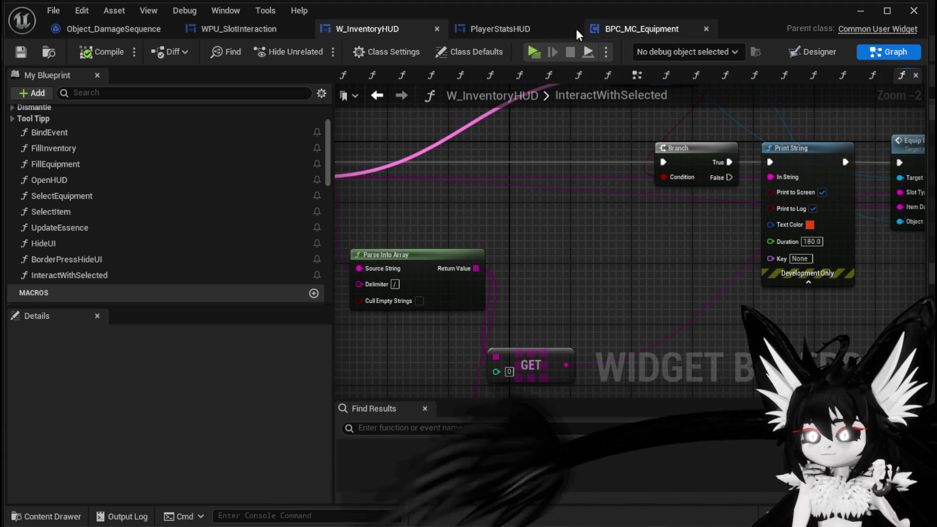
{"action": "left_click", "coordinate": [519, 29]}
- Zoom around FillEquipmentBox to review its Clear Box and Get Equipment nodes
{"action": "scroll", "coordinate": [584, 248], "scroll_direction": "down", "scroll_amount": 1}
{"action": "mouse_move", "coordinate": [584, 248]}
{"action": "left_mouse_down"}
{"action": "mouse_move", "coordinate": [575, 375]}
{"action": "mouse_move", "coordinate": [390, 366]}
{"action": "left_mouse_up"}
{"action": "scroll", "coordinate": [593, 231], "scroll_direction": "up", "scroll_amount": 3}
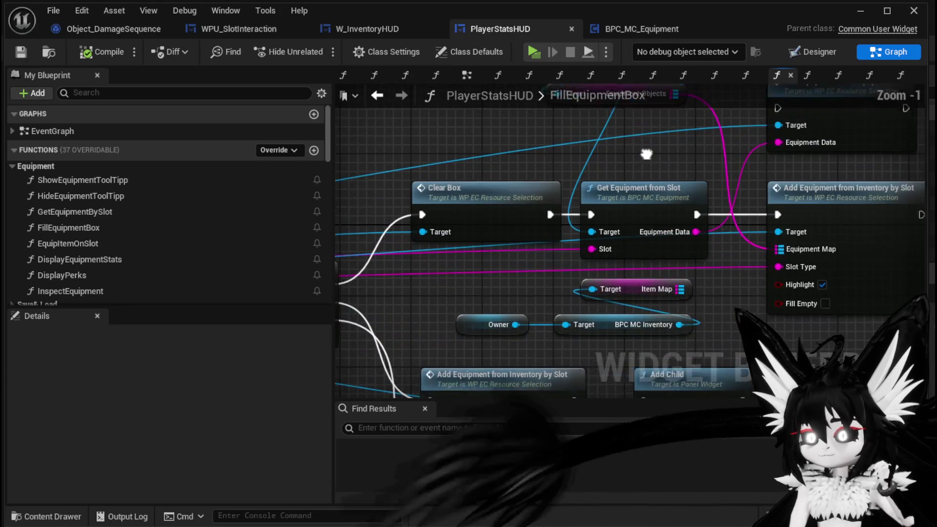
{"action": "left_click_drag", "start_coordinate": [625, 181], "coordinate": [636, 233]}
{"action": "scroll", "coordinate": [635, 233], "scroll_direction": "down", "scroll_amount": 3}
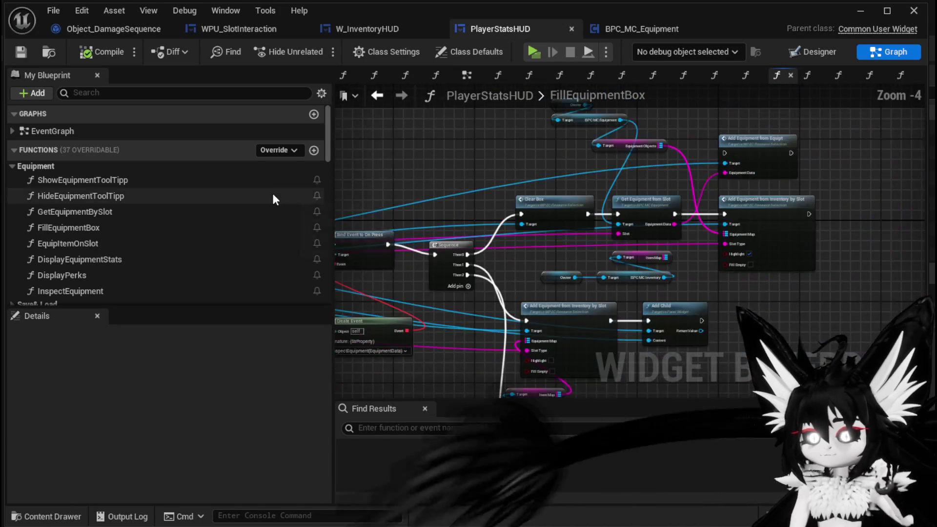
{"action": "scroll", "coordinate": [148, 218], "scroll_direction": "down", "scroll_amount": 1}
- Open EquipItemOnSlot and look over its Parse Into Array, GET, Branch, FIND and Print String nodes
{"action": "double_click", "coordinate": [125, 204]}
{"action": "left_click_drag", "start_coordinate": [498, 218], "coordinate": [357, 258]}
{"action": "mouse_move", "coordinate": [569, 236]}
{"action": "left_mouse_down"}
{"action": "mouse_move", "coordinate": [617, 187]}
{"action": "mouse_move", "coordinate": [683, 188]}
{"action": "mouse_move", "coordinate": [562, 287]}
{"action": "mouse_move", "coordinate": [476, 234]}
{"action": "mouse_move", "coordinate": [373, 269]}
{"action": "mouse_move", "coordinate": [377, 278]}
{"action": "left_mouse_up"}
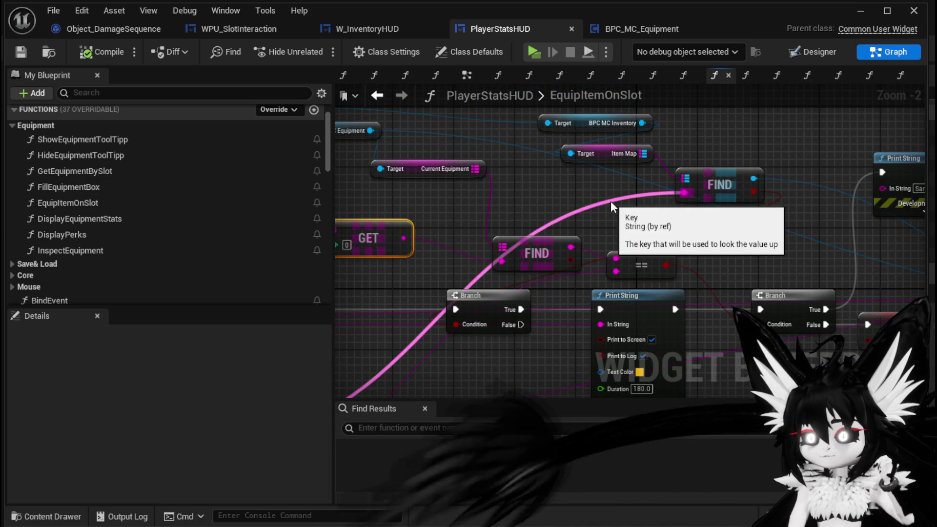
{"action": "mouse_move", "coordinate": [611, 201]}
{"action": "left_mouse_down"}
{"action": "mouse_move", "coordinate": [770, 66]}
{"action": "mouse_move", "coordinate": [473, 308]}
{"action": "mouse_move", "coordinate": [520, 313]}
{"action": "left_mouse_up"}
{"action": "mouse_move", "coordinate": [671, 229]}
{"action": "left_mouse_down"}
{"action": "mouse_move", "coordinate": [459, 344]}
{"action": "mouse_move", "coordinate": [499, 272]}
{"action": "left_mouse_up"}
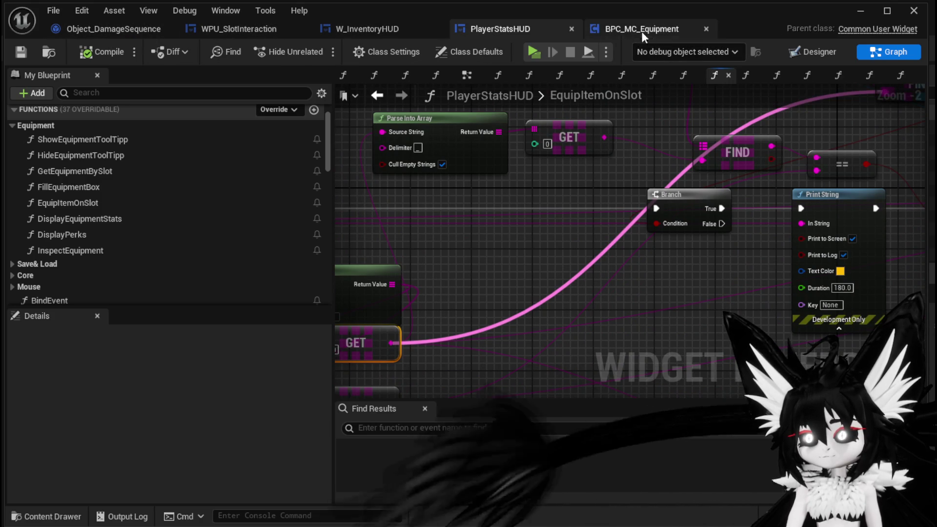
{"action": "left_click", "coordinate": [375, 30]}
- Save W_InventoryHUD and shift the GET node beside Parse Into Array slightly left
{"action": "mouse_move", "coordinate": [475, 344]}
{"action": "left_mouse_down"}
{"action": "mouse_move", "coordinate": [469, 339]}
{"action": "mouse_move", "coordinate": [559, 237]}
{"action": "left_mouse_up"}
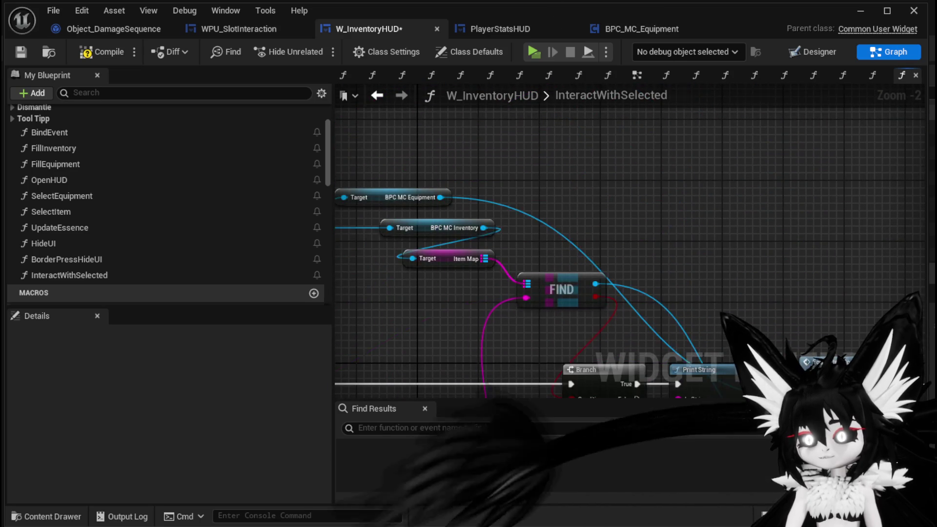
{"action": "left_click_drag", "start_coordinate": [642, 254], "coordinate": [546, 173]}
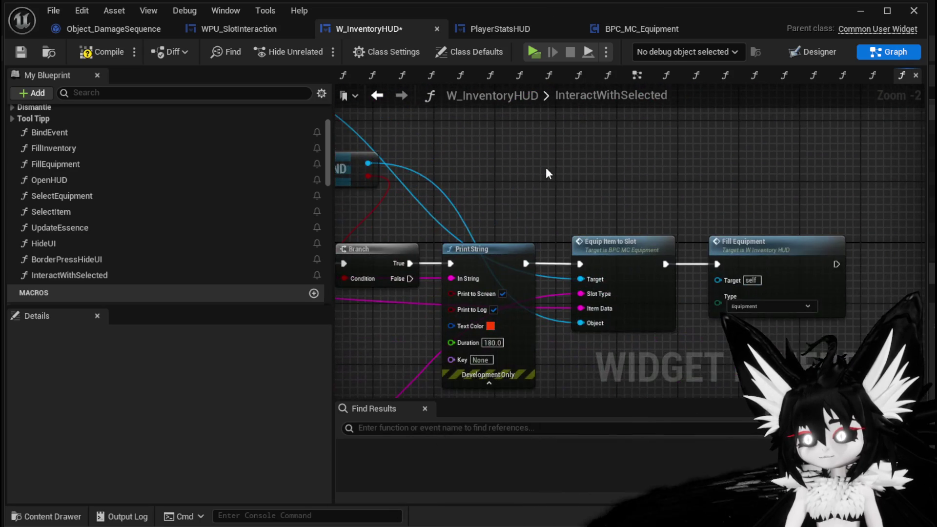
{"action": "left_click", "coordinate": [21, 52]}
{"action": "mouse_move", "coordinate": [341, 341]}
{"action": "left_mouse_down"}
{"action": "mouse_move", "coordinate": [369, 262]}
{"action": "mouse_move", "coordinate": [468, 200]}
{"action": "left_mouse_up"}
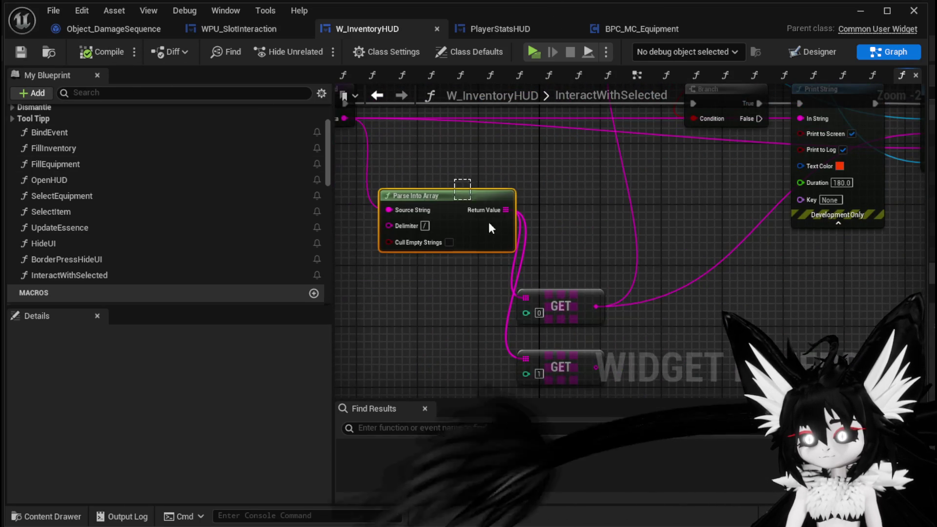
{"action": "left_click_drag", "start_coordinate": [577, 308], "coordinate": [513, 289]}
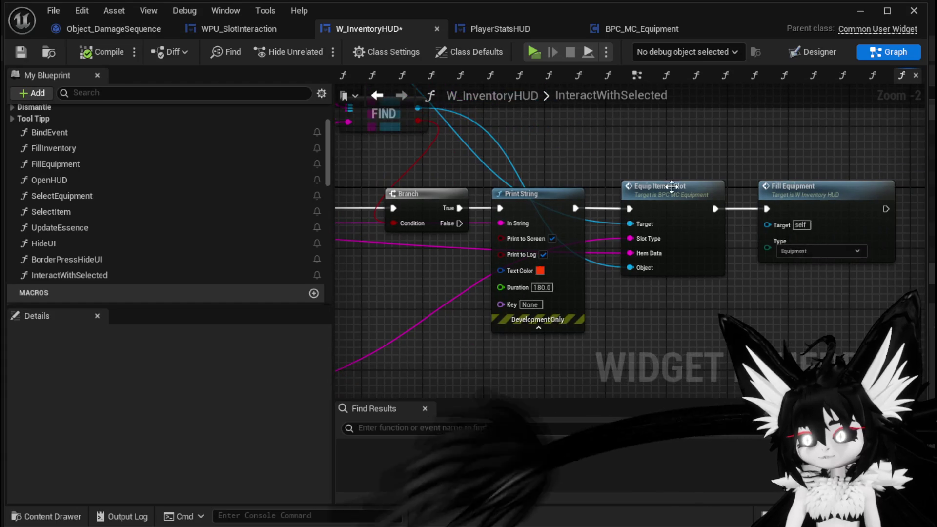
{"action": "double_click", "coordinate": [677, 197]}
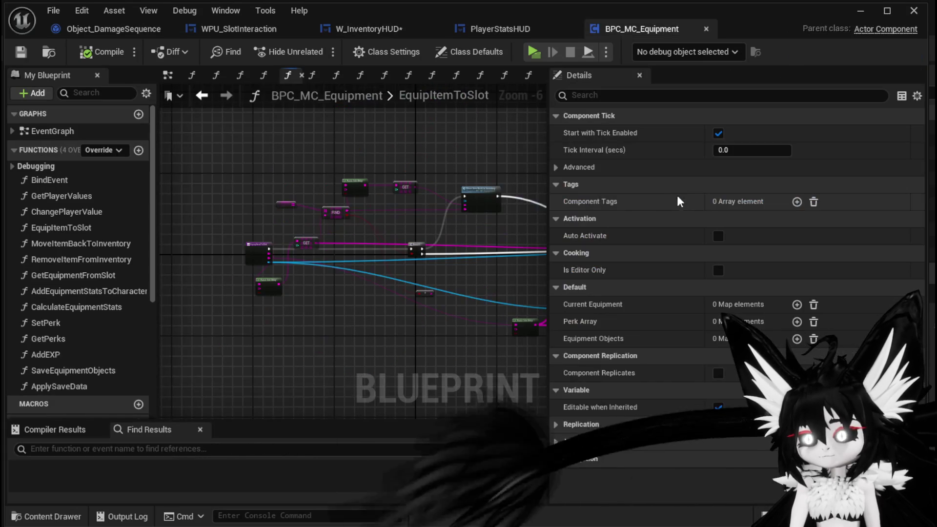
- Zoom into EquipItemToSlot's stat and save-data nodes, selecting Owner and Create Save Data
{"action": "scroll", "coordinate": [207, 159], "scroll_direction": "up", "scroll_amount": 4}
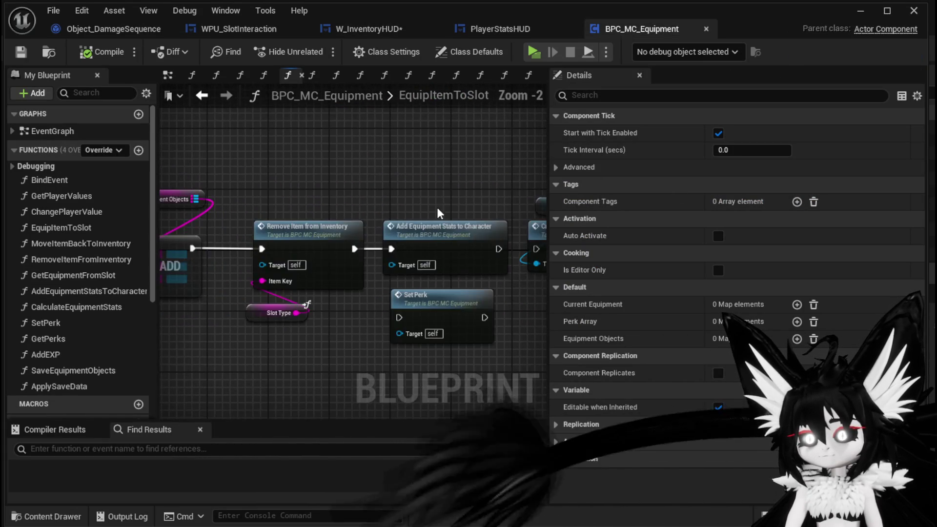
{"action": "left_click_drag", "start_coordinate": [283, 195], "coordinate": [310, 201]}
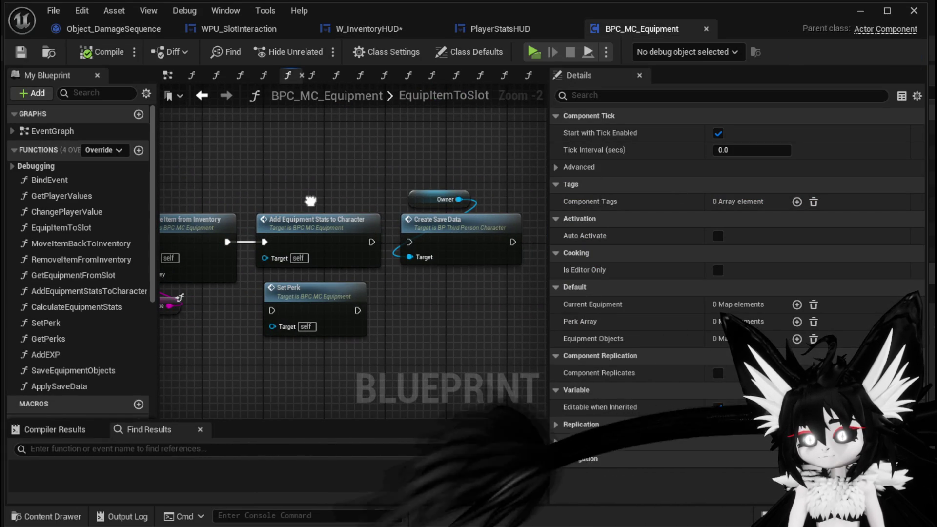
{"action": "left_click_drag", "start_coordinate": [408, 156], "coordinate": [459, 280]}
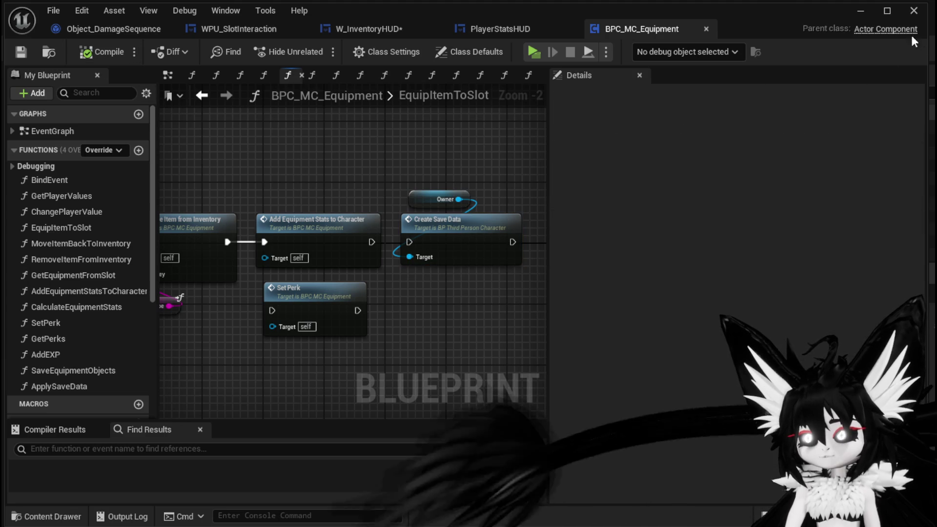
{"action": "left_click", "coordinate": [868, 15]}
- Play, equip an Iron_Chest from the inventory's equipment items, and confirm MaxHP 1,670 and Defence 157
{"action": "key", "text": "alt+p"}
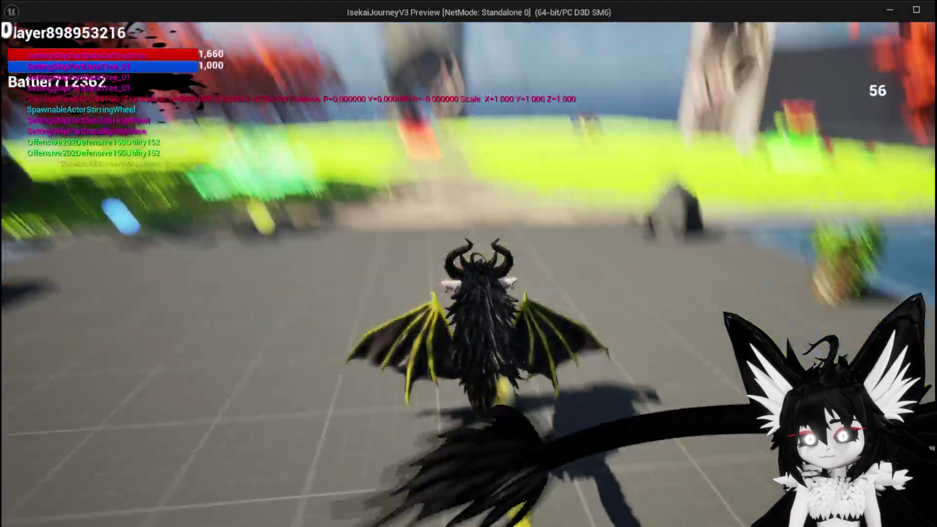
{"action": "left_click", "coordinate": [84, 39]}
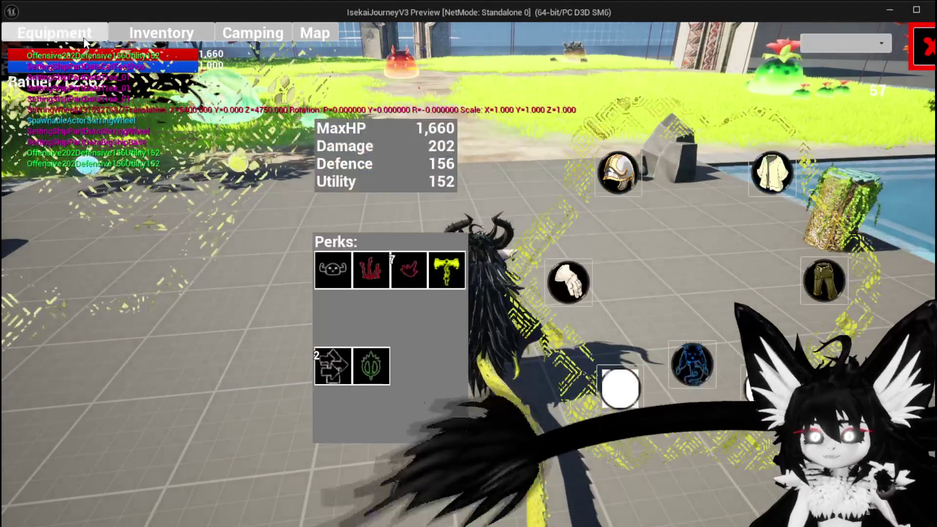
{"action": "left_click", "coordinate": [176, 30]}
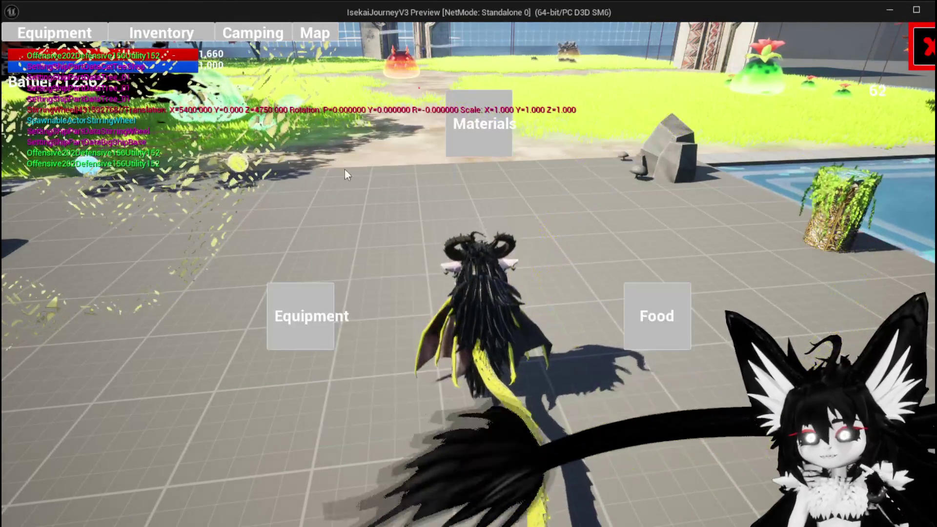
{"action": "left_click", "coordinate": [288, 307]}
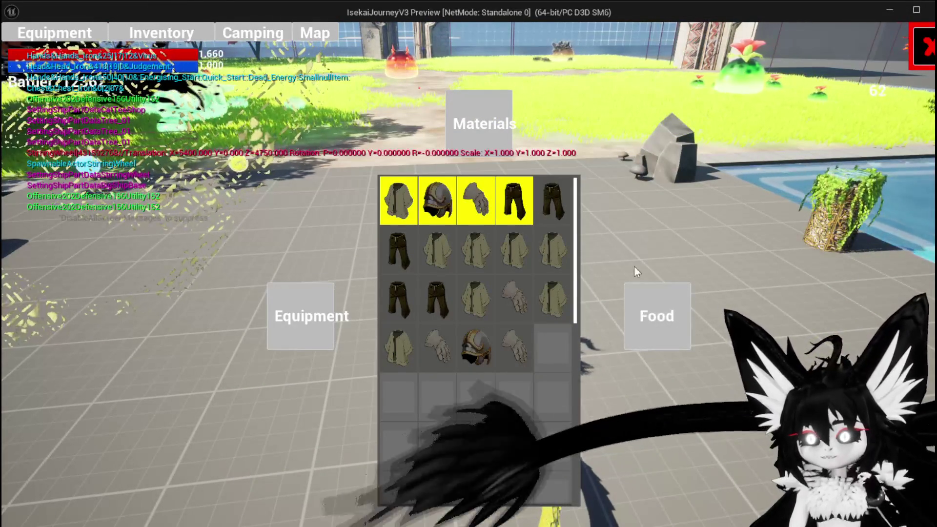
{"action": "mouse_move", "coordinate": [555, 299]}
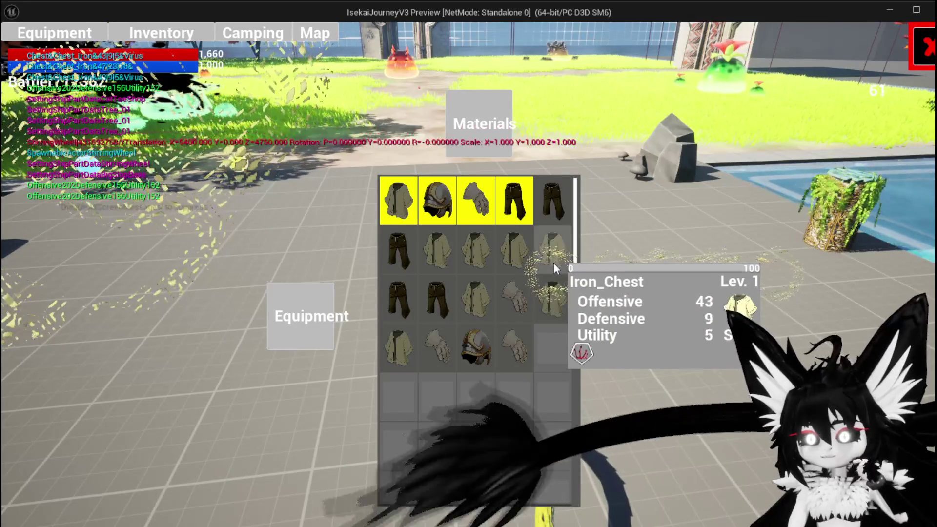
{"action": "mouse_move", "coordinate": [492, 284]}
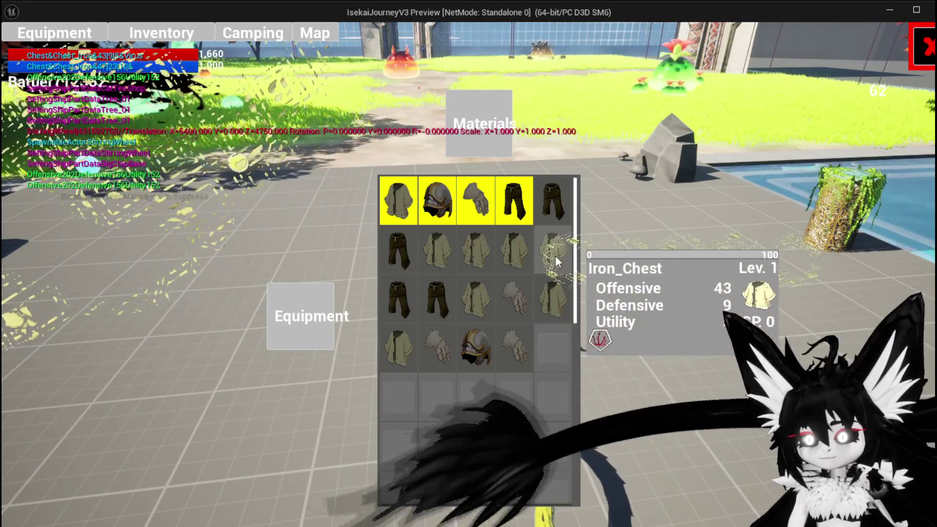
{"action": "left_click", "coordinate": [555, 293]}
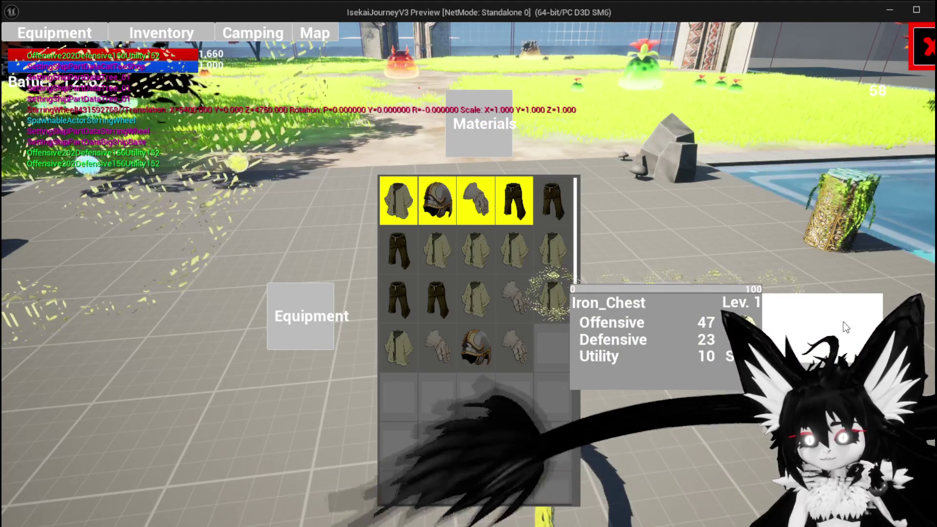
{"action": "left_click", "coordinate": [846, 327]}
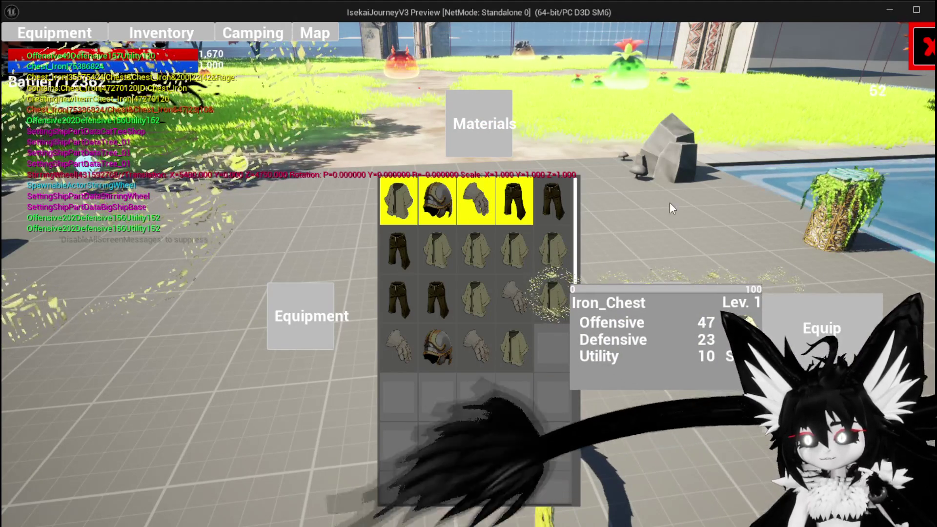
{"action": "mouse_move", "coordinate": [393, 200]}
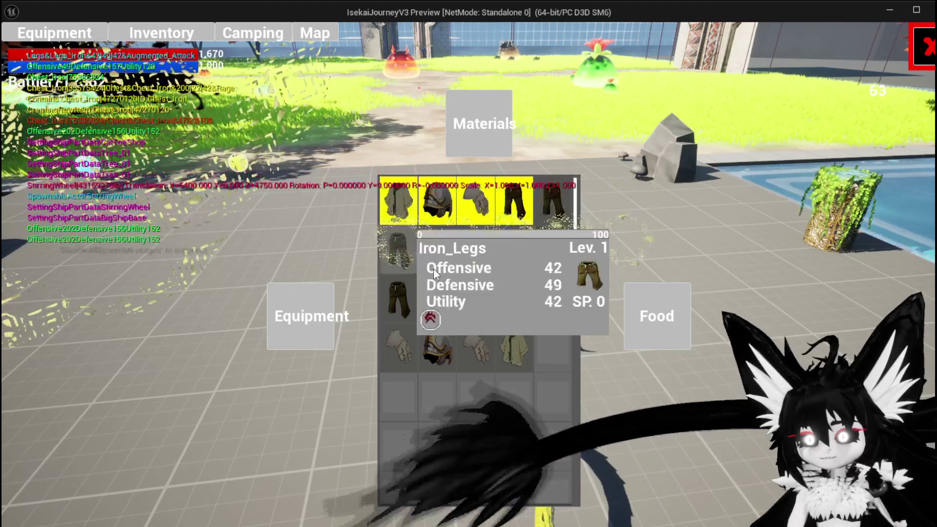
{"action": "mouse_move", "coordinate": [511, 350]}
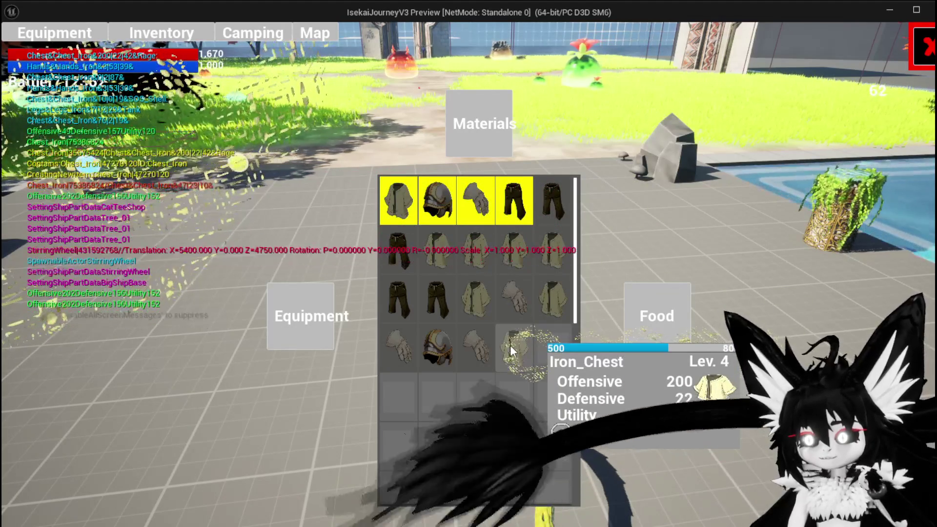
{"action": "left_click", "coordinate": [70, 31]}
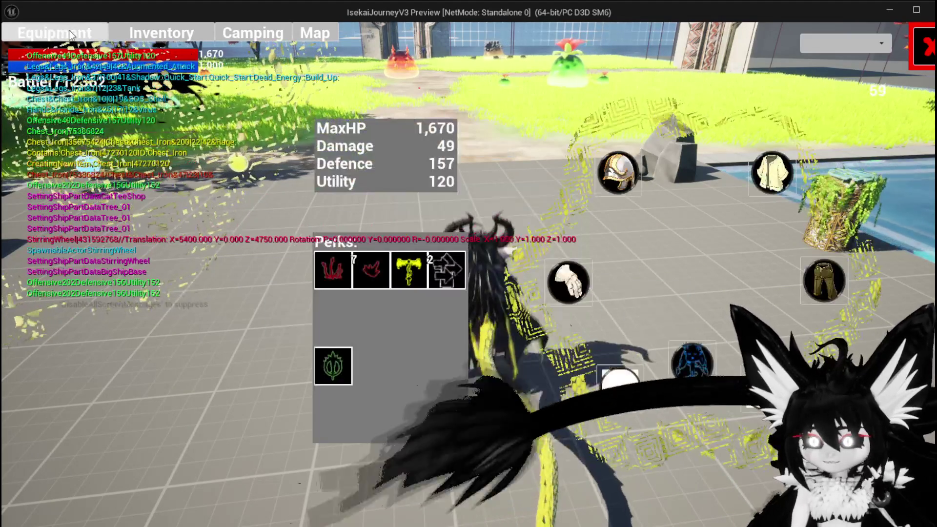
- Show the chest slot's armour choices and open then close an equipment item's stats card
{"action": "left_click", "coordinate": [747, 171]}
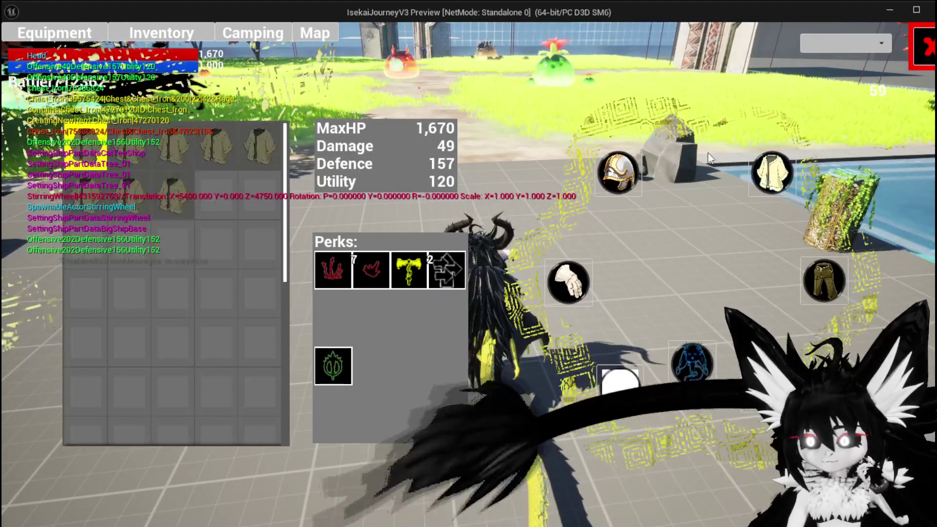
{"action": "mouse_move", "coordinate": [140, 191]}
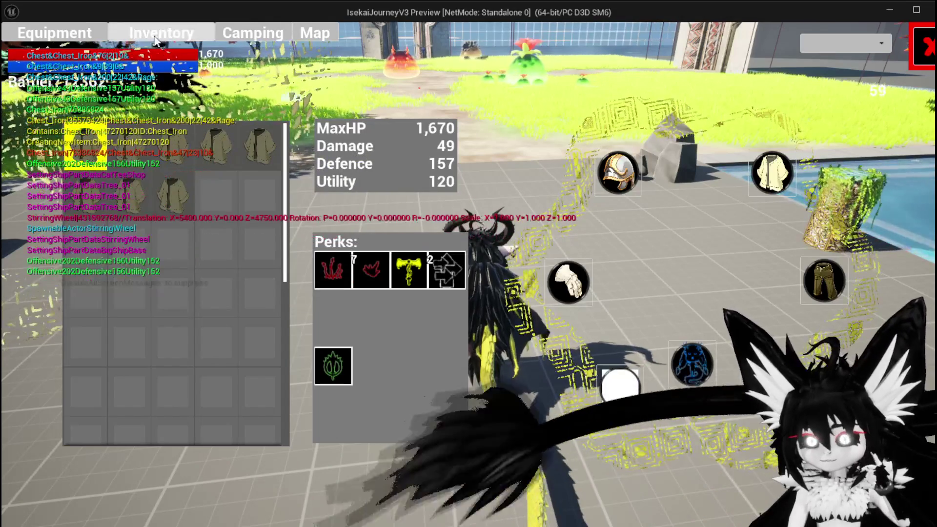
{"action": "left_click", "coordinate": [155, 40]}
{"action": "left_click", "coordinate": [554, 224]}
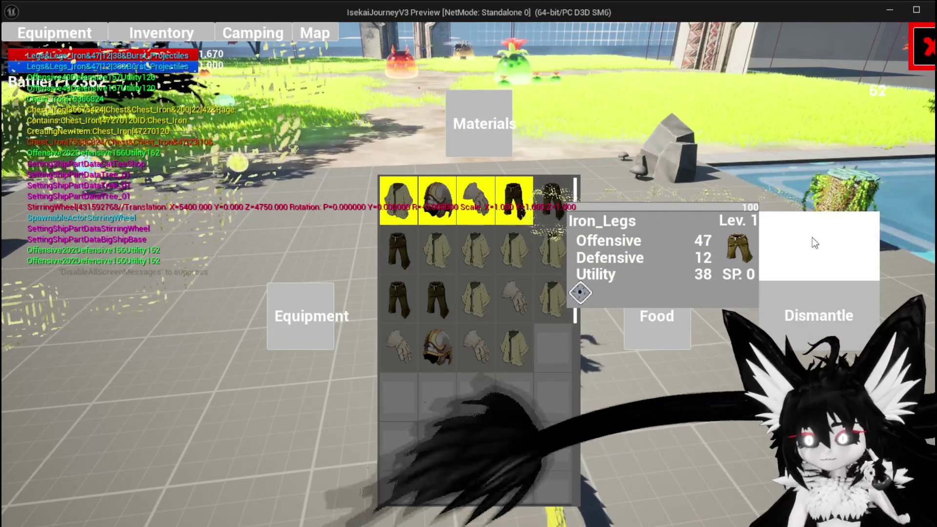
{"action": "left_click", "coordinate": [814, 242]}
- Check the Copper Ingot and Iron_Legs cards, finish on the Materials grid, and stop playing
{"action": "left_click", "coordinate": [478, 122]}
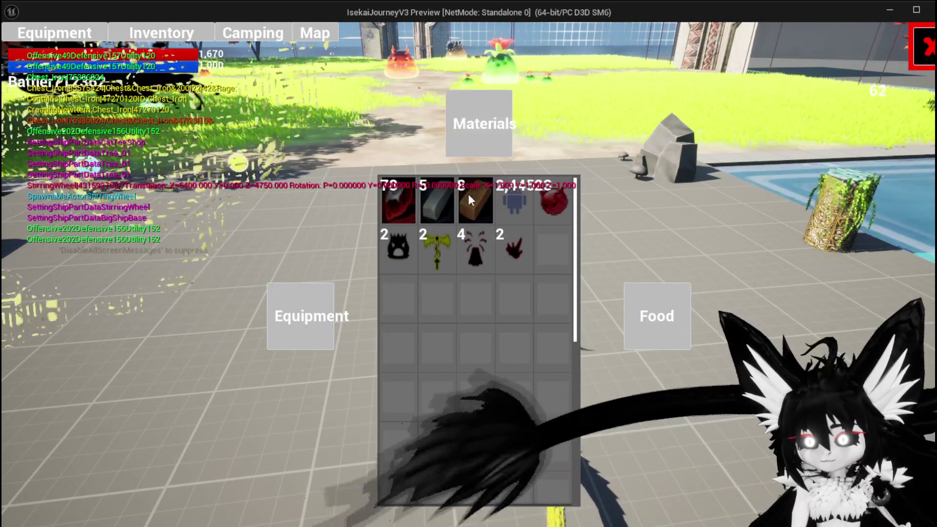
{"action": "left_click", "coordinate": [471, 195]}
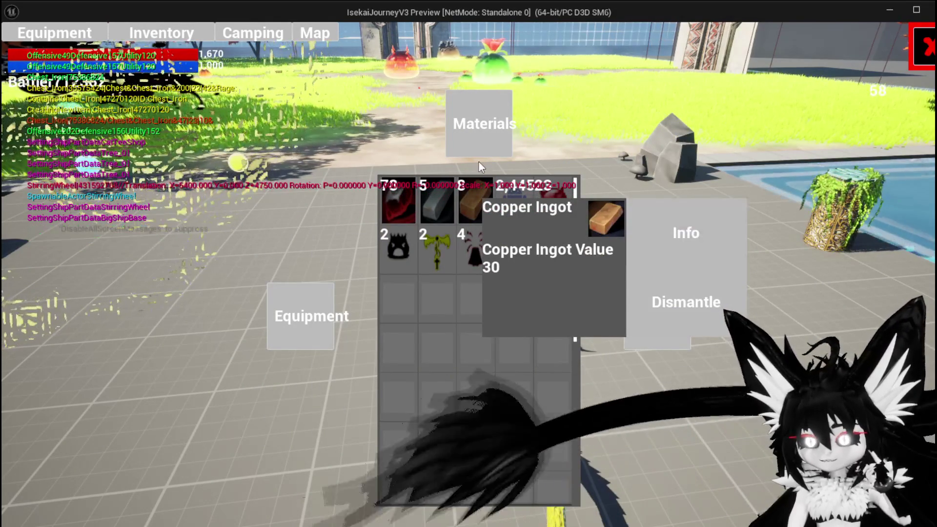
{"action": "left_click", "coordinate": [292, 315]}
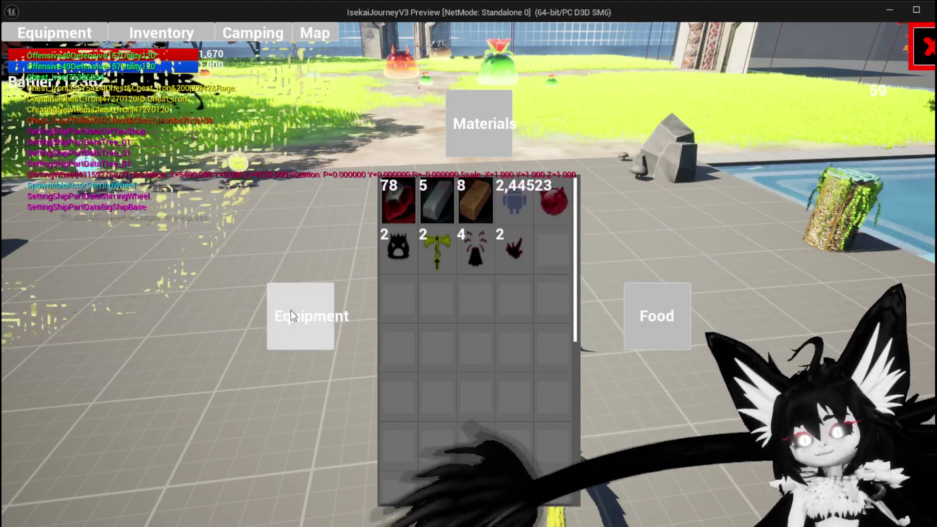
{"action": "left_click", "coordinate": [291, 315]}
{"action": "left_click", "coordinate": [552, 200]}
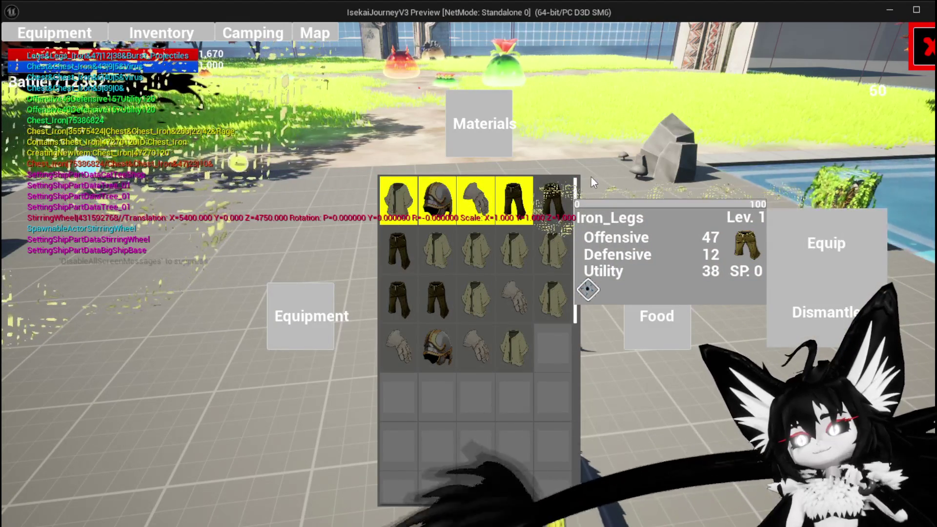
{"action": "left_click", "coordinate": [567, 163]}
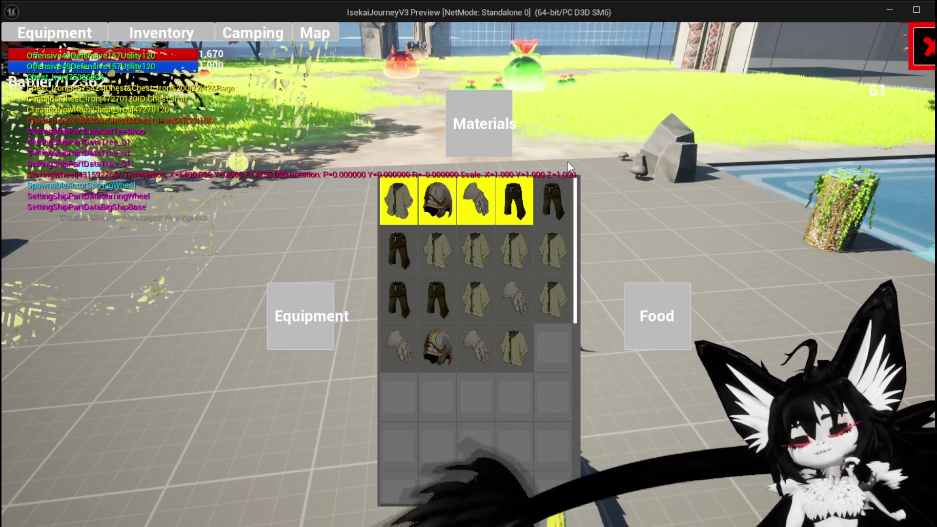
{"action": "left_click", "coordinate": [503, 155]}
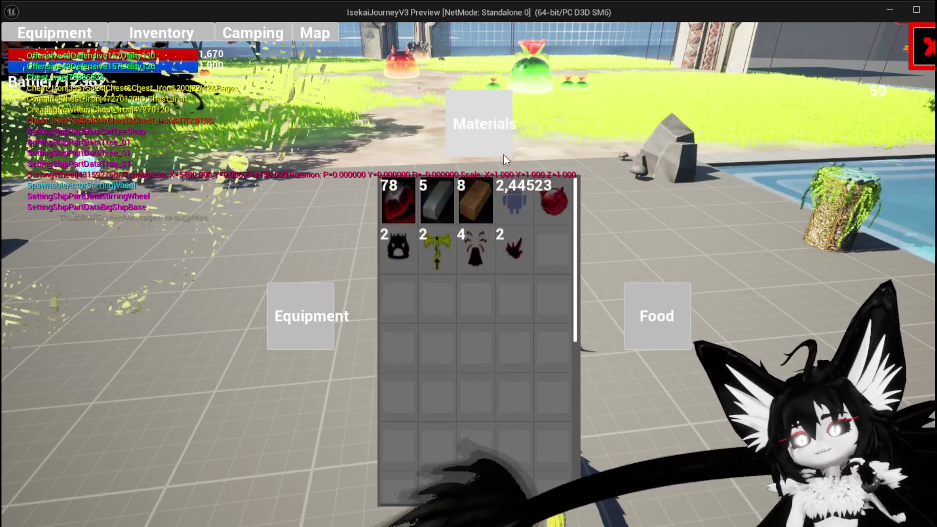
{"action": "mouse_move", "coordinate": [513, 223]}
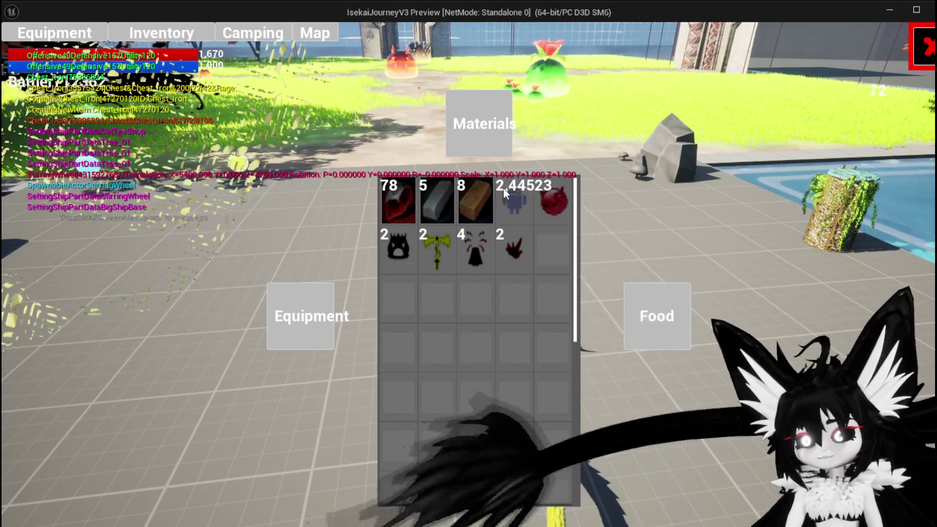
{"action": "key", "text": "Escape"}
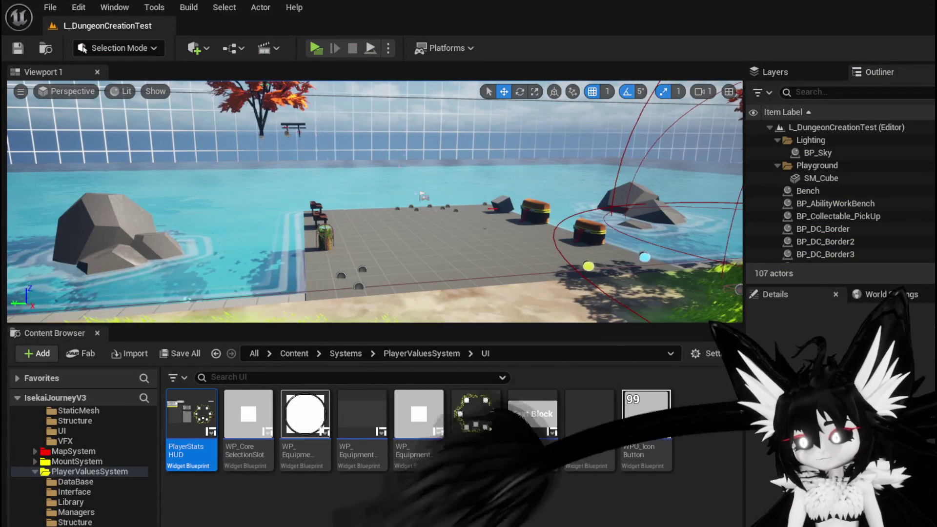
- Switch to W_InventoryHUD's InteractWithSelected graph, nudging the Branch and moving the entry node left
{"action": "key", "text": "alt+Tab"}
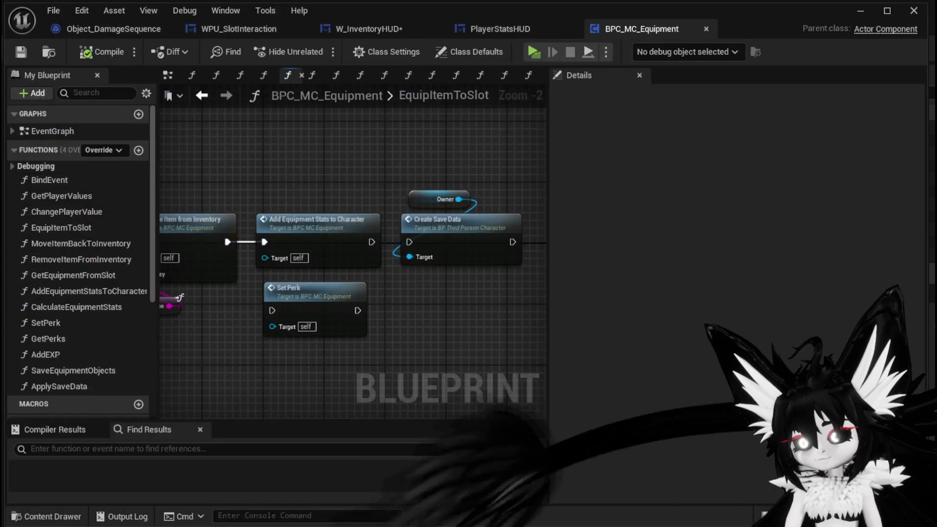
{"action": "mouse_move", "coordinate": [394, 322]}
{"action": "left_mouse_down"}
{"action": "mouse_move", "coordinate": [418, 314]}
{"action": "mouse_move", "coordinate": [435, 324]}
{"action": "left_mouse_up"}
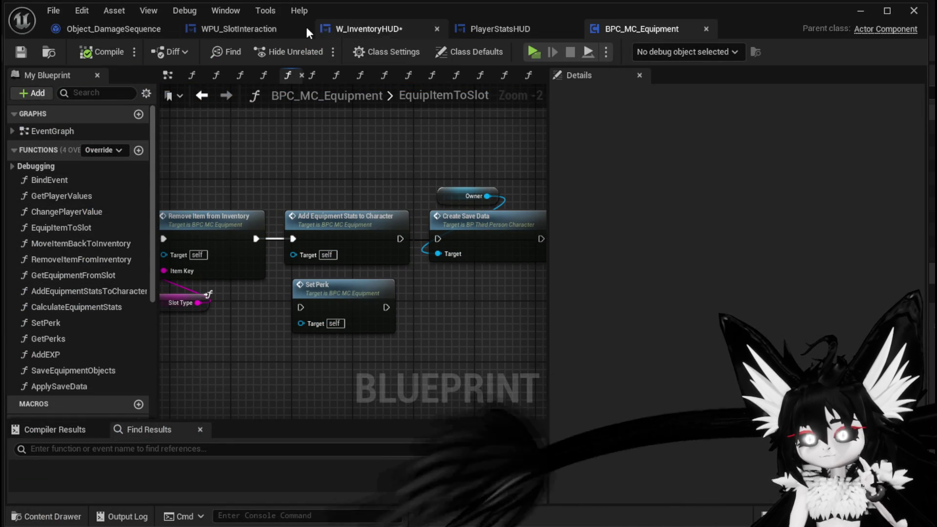
{"action": "left_click", "coordinate": [377, 34]}
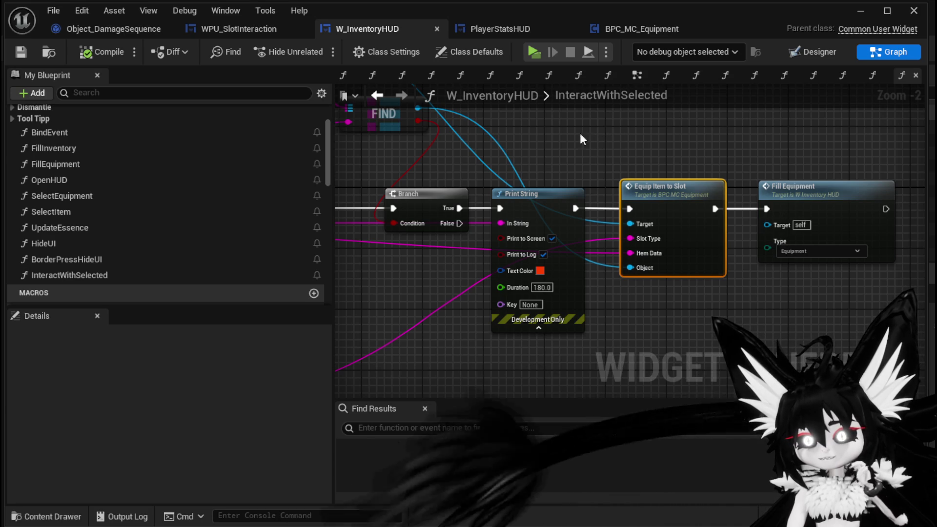
{"action": "scroll", "coordinate": [593, 146], "scroll_direction": "down", "scroll_amount": 3}
{"action": "scroll", "coordinate": [592, 172], "scroll_direction": "up", "scroll_amount": 2}
{"action": "scroll", "coordinate": [591, 172], "scroll_direction": "up", "scroll_amount": 2}
{"action": "mouse_move", "coordinate": [816, 188]}
{"action": "left_mouse_down"}
{"action": "mouse_move", "coordinate": [769, 191]}
{"action": "mouse_move", "coordinate": [804, 193]}
{"action": "left_mouse_up"}
{"action": "mouse_move", "coordinate": [442, 200]}
{"action": "left_mouse_down"}
{"action": "mouse_move", "coordinate": [552, 155]}
{"action": "mouse_move", "coordinate": [381, 160]}
{"action": "left_mouse_up"}
- Move Parse Into Array and both GET nodes down-right, then select the Item Map target and FIND
{"action": "scroll", "coordinate": [625, 157], "scroll_direction": "down", "scroll_amount": 2}
{"action": "left_click_drag", "start_coordinate": [625, 158], "coordinate": [490, 157]}
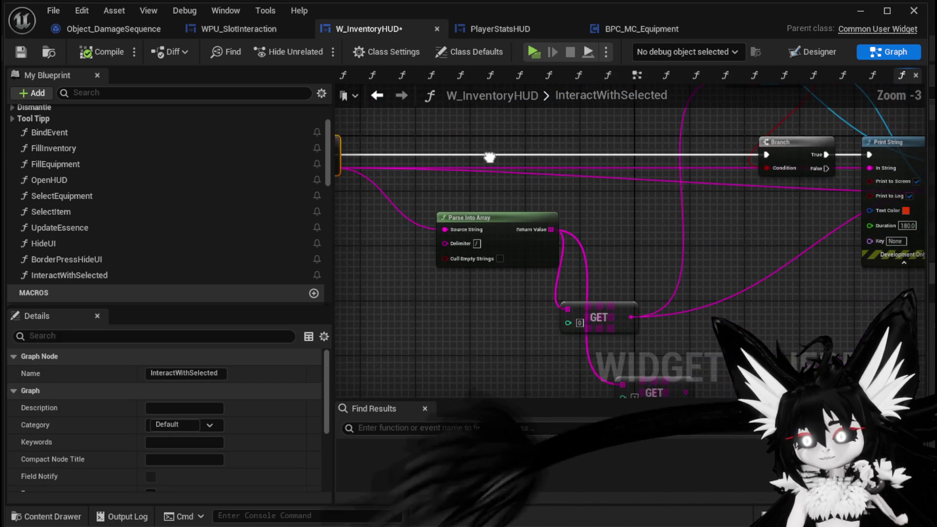
{"action": "left_click_drag", "start_coordinate": [545, 228], "coordinate": [495, 158]}
{"action": "left_click_drag", "start_coordinate": [636, 345], "coordinate": [637, 345]}
{"action": "mouse_move", "coordinate": [560, 249]}
{"action": "left_mouse_down"}
{"action": "mouse_move", "coordinate": [719, 280]}
{"action": "mouse_move", "coordinate": [717, 267]}
{"action": "left_mouse_up"}
{"action": "mouse_move", "coordinate": [795, 253]}
{"action": "left_mouse_down"}
{"action": "mouse_move", "coordinate": [602, 226]}
{"action": "mouse_move", "coordinate": [607, 264]}
{"action": "mouse_move", "coordinate": [545, 307]}
{"action": "mouse_move", "coordinate": [628, 259]}
{"action": "mouse_move", "coordinate": [721, 254]}
{"action": "left_mouse_up"}
{"action": "left_click_drag", "start_coordinate": [522, 222], "coordinate": [471, 196]}
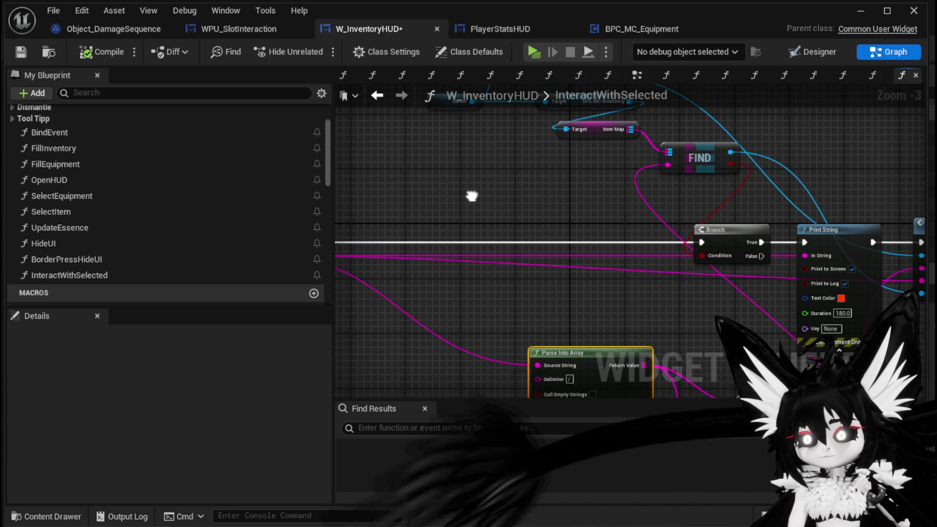
{"action": "mouse_move", "coordinate": [471, 196]}
{"action": "left_mouse_down"}
{"action": "mouse_move", "coordinate": [561, 211]}
{"action": "mouse_move", "coordinate": [625, 203]}
{"action": "mouse_move", "coordinate": [533, 188]}
{"action": "mouse_move", "coordinate": [425, 140]}
{"action": "mouse_move", "coordinate": [425, 52]}
{"action": "mouse_move", "coordinate": [449, 159]}
{"action": "mouse_move", "coordinate": [519, 201]}
{"action": "left_mouse_up"}
{"action": "left_click_drag", "start_coordinate": [648, 184], "coordinate": [748, 148]}
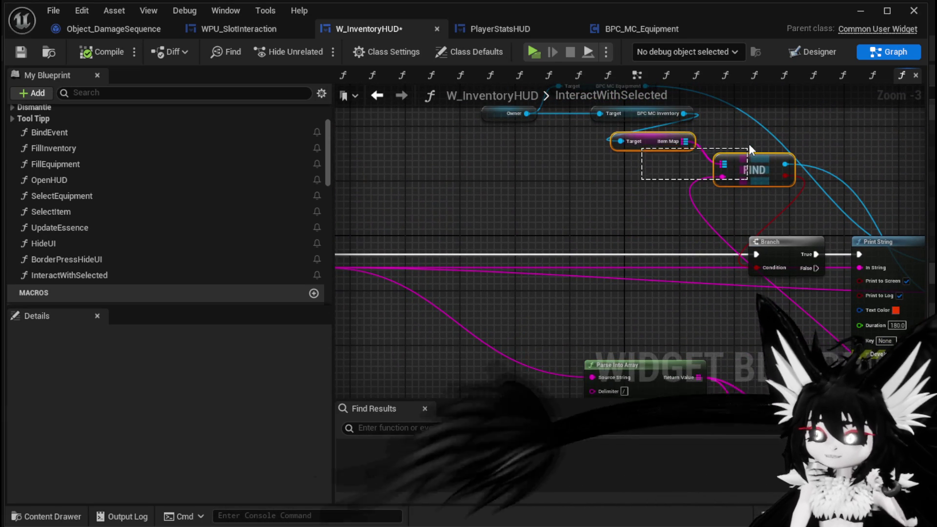
- Duplicate the Target and FIND nodes and connect BPC MC Inventory to the copied Target
{"action": "left_click_drag", "start_coordinate": [522, 184], "coordinate": [563, 167]}
{"action": "key", "text": "ctrl+c"}
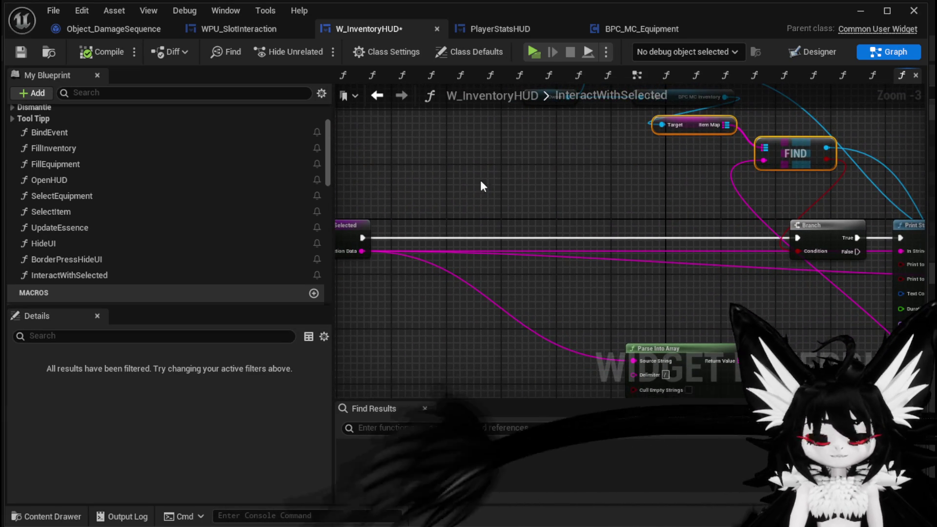
{"action": "key", "text": "ctrl+v"}
{"action": "left_click_drag", "start_coordinate": [640, 182], "coordinate": [540, 166]}
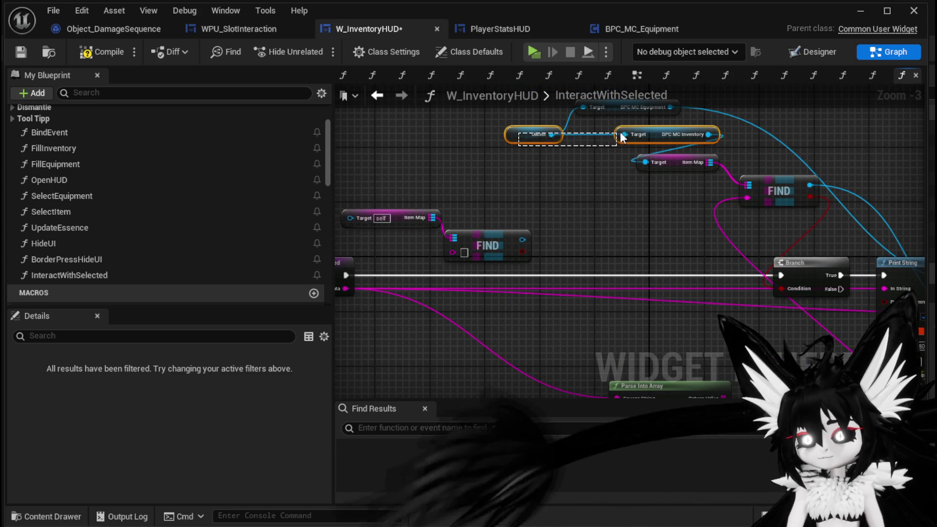
{"action": "left_click_drag", "start_coordinate": [431, 168], "coordinate": [449, 178]}
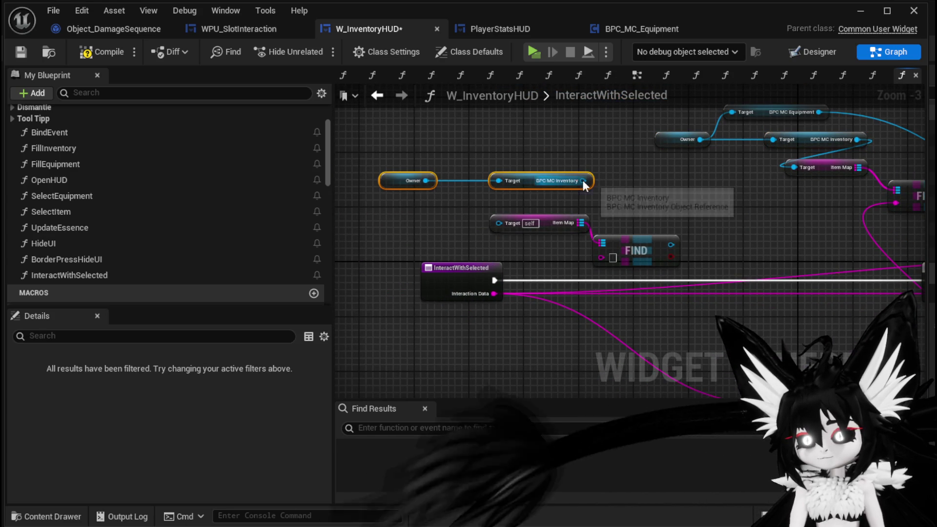
{"action": "left_click_drag", "start_coordinate": [582, 180], "coordinate": [504, 221]}
- Add a Branch after InteractWithSelected whose True prints the Interaction Data via a pasted Print String
{"action": "left_click", "coordinate": [669, 261]}
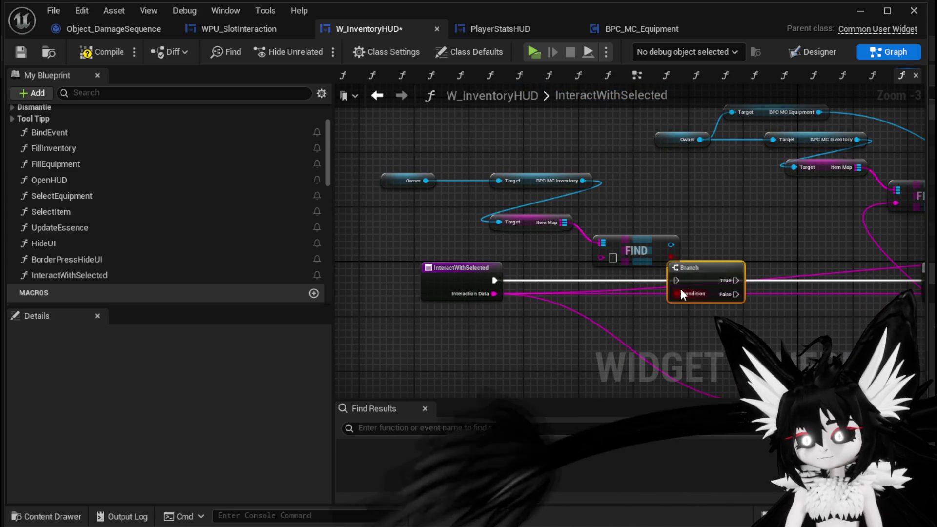
{"action": "mouse_move", "coordinate": [497, 280]}
{"action": "left_mouse_down"}
{"action": "mouse_move", "coordinate": [670, 283]}
{"action": "mouse_move", "coordinate": [454, 245]}
{"action": "left_mouse_up"}
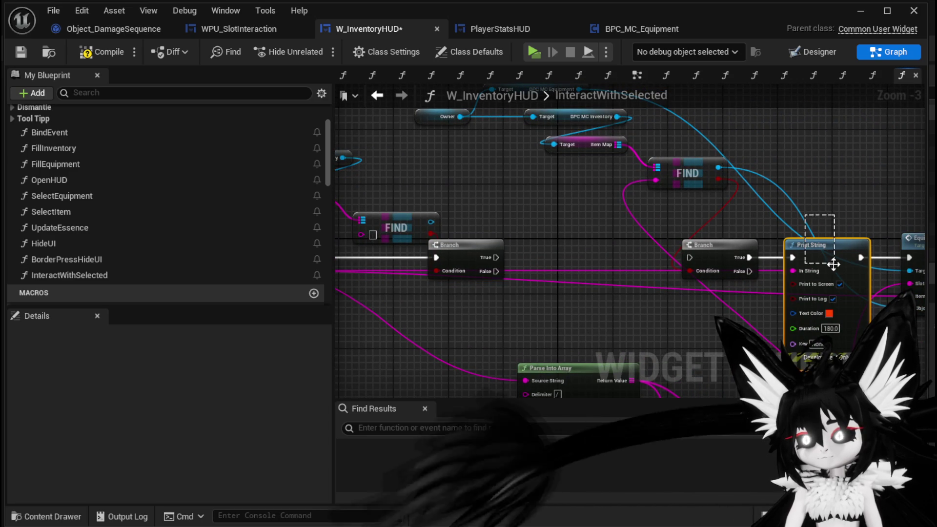
{"action": "key", "text": "ctrl+v"}
{"action": "mouse_move", "coordinate": [496, 257]}
{"action": "left_mouse_down"}
{"action": "mouse_move", "coordinate": [544, 263]}
{"action": "mouse_move", "coordinate": [566, 233]}
{"action": "left_mouse_up"}
{"action": "mouse_move", "coordinate": [385, 253]}
{"action": "left_mouse_down"}
{"action": "mouse_move", "coordinate": [633, 253]}
{"action": "mouse_move", "coordinate": [695, 238]}
{"action": "left_mouse_up"}
{"action": "left_click_drag", "start_coordinate": [384, 253], "coordinate": [442, 241]}
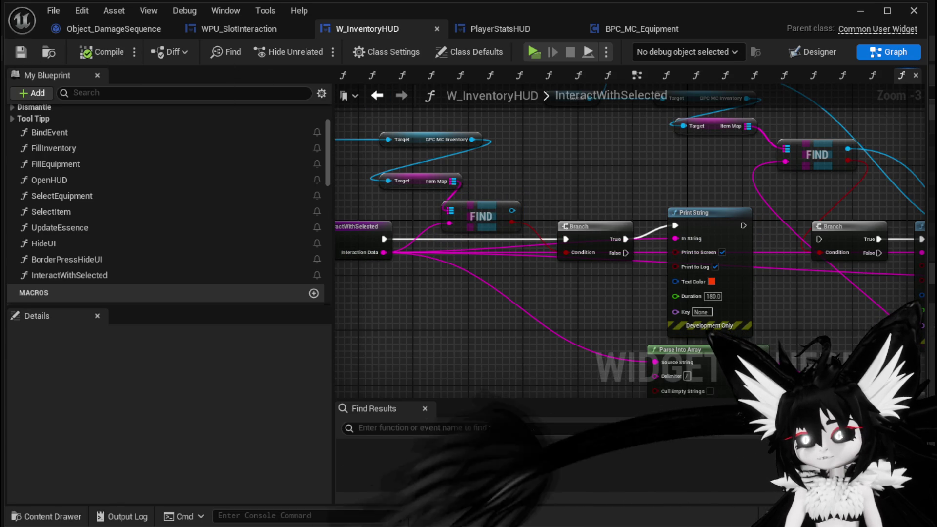
{"action": "left_click", "coordinate": [861, 10]}
- Play the game and view the Iron_Legs stats panel in the Equipment inventory
{"action": "left_click", "coordinate": [316, 50]}
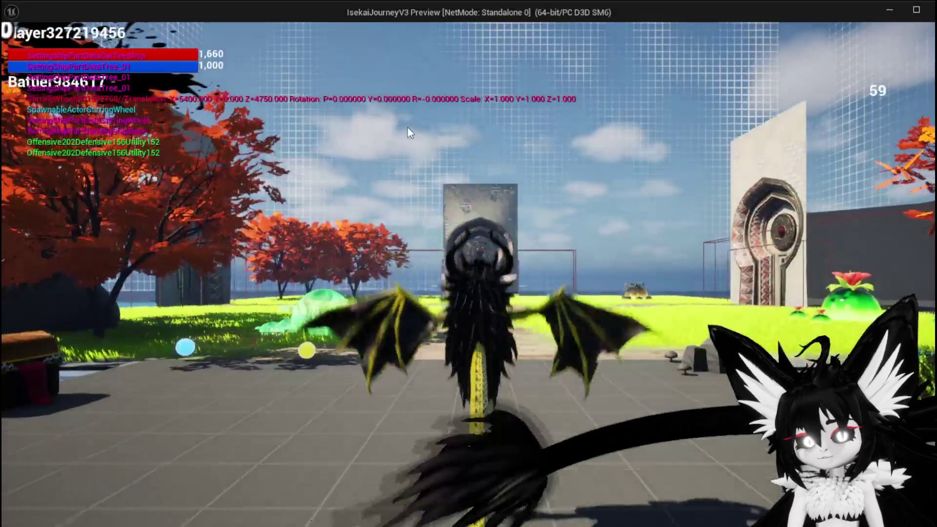
{"action": "key", "text": "i"}
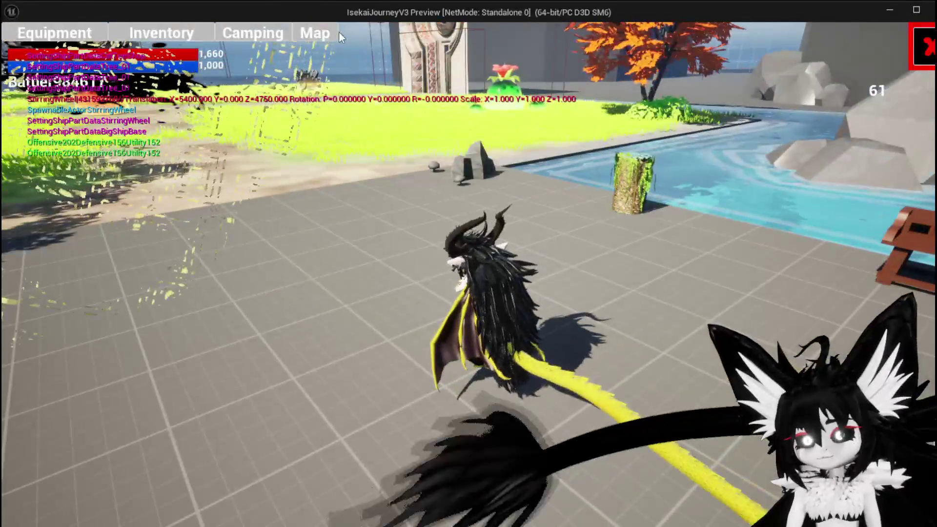
{"action": "left_click", "coordinate": [326, 312]}
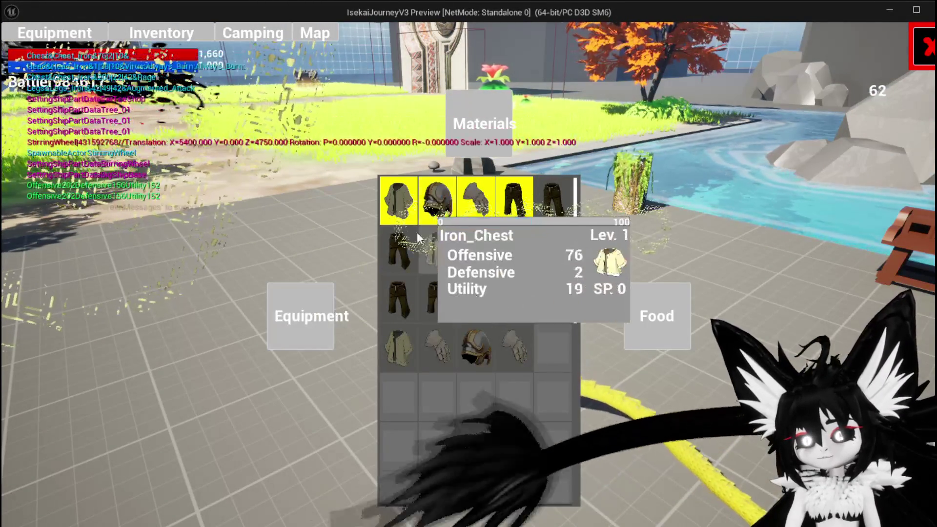
{"action": "left_click", "coordinate": [398, 247]}
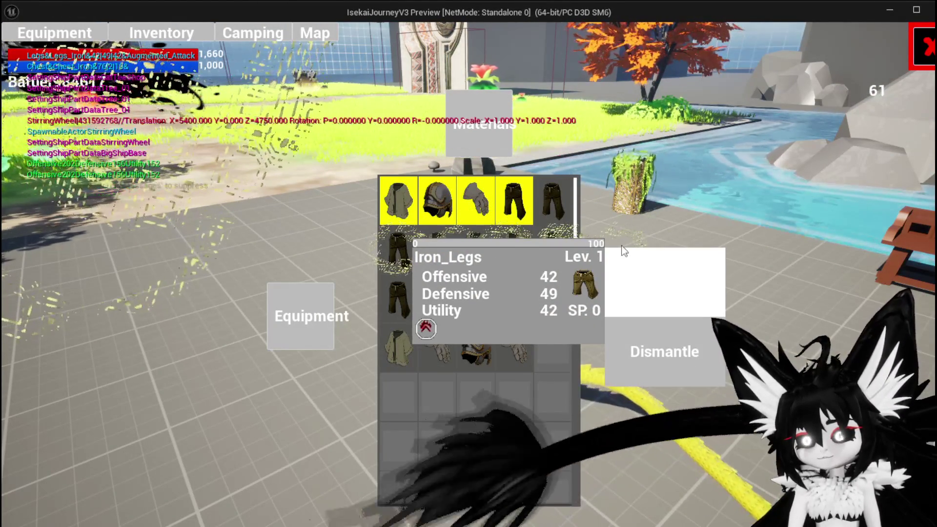
{"action": "left_click", "coordinate": [651, 268]}
- Inspect the Iron Ingot and Fire Fluid material popups and the Simple Mashroom food popup
{"action": "left_click", "coordinate": [484, 138]}
{"action": "left_click", "coordinate": [435, 209]}
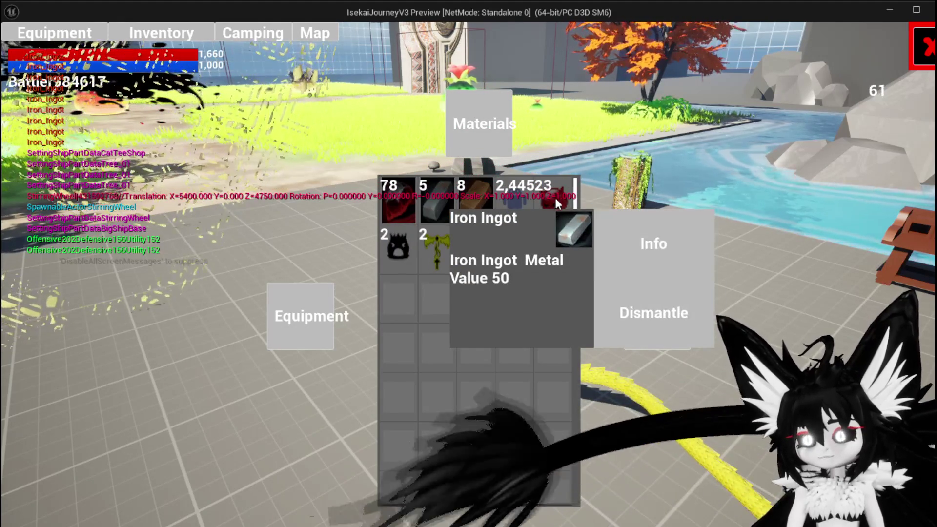
{"action": "left_click", "coordinate": [555, 199]}
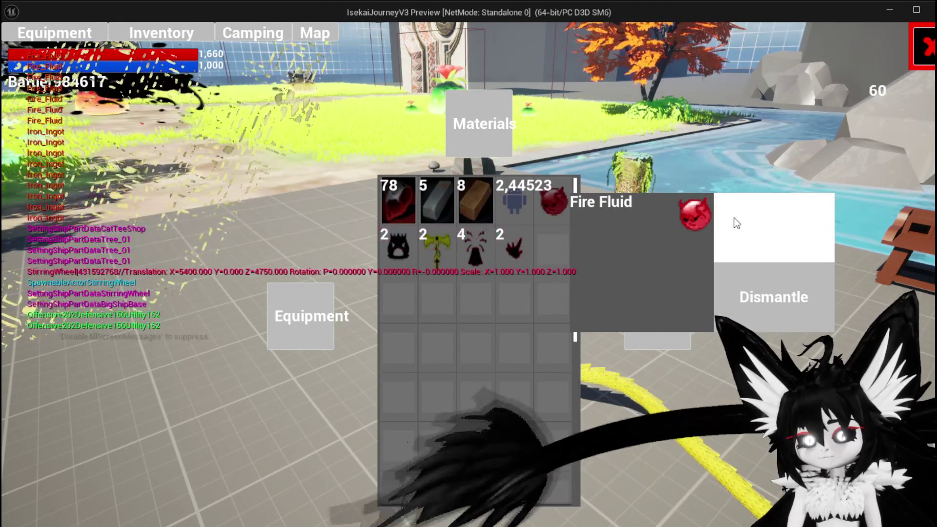
{"action": "left_click", "coordinate": [653, 303]}
{"action": "left_click", "coordinate": [398, 200]}
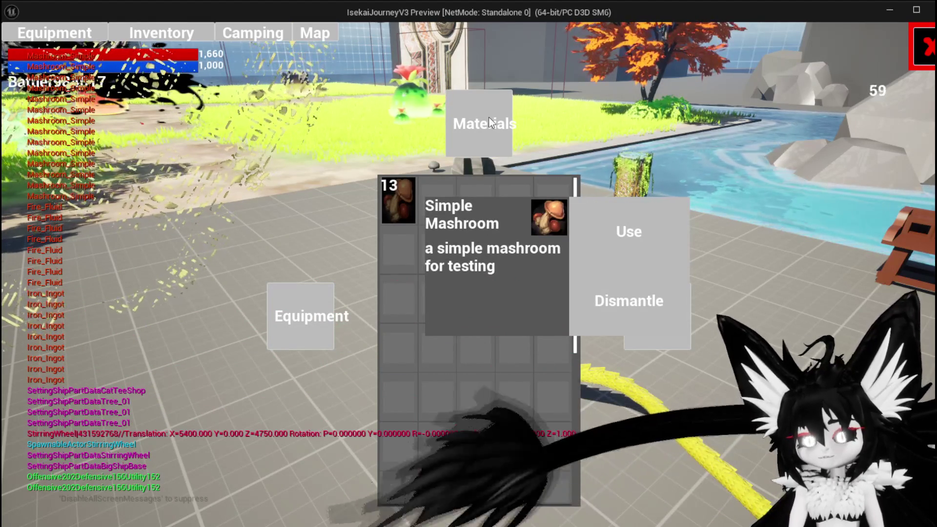
- View the Iron_Chest equipment stats popup, then stop the game preview
{"action": "left_click", "coordinate": [488, 118]}
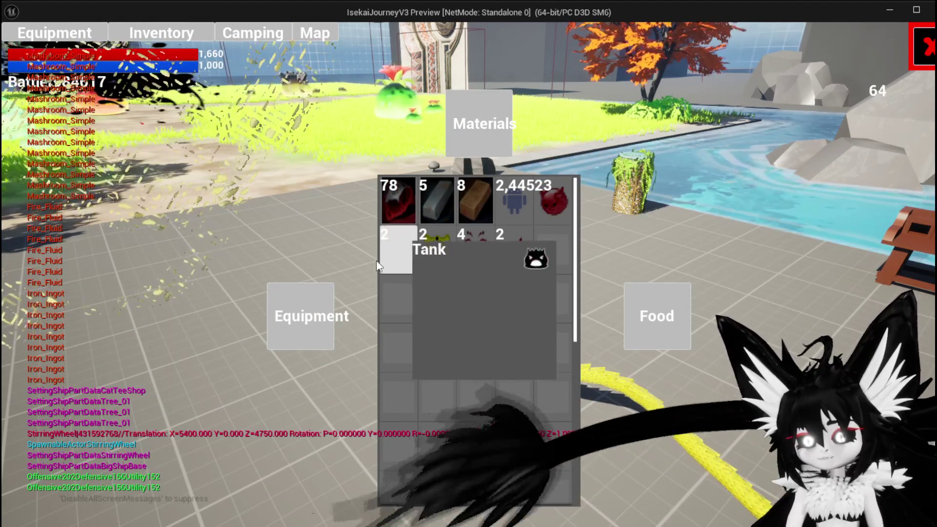
{"action": "left_click", "coordinate": [302, 315]}
{"action": "left_click", "coordinate": [396, 344]}
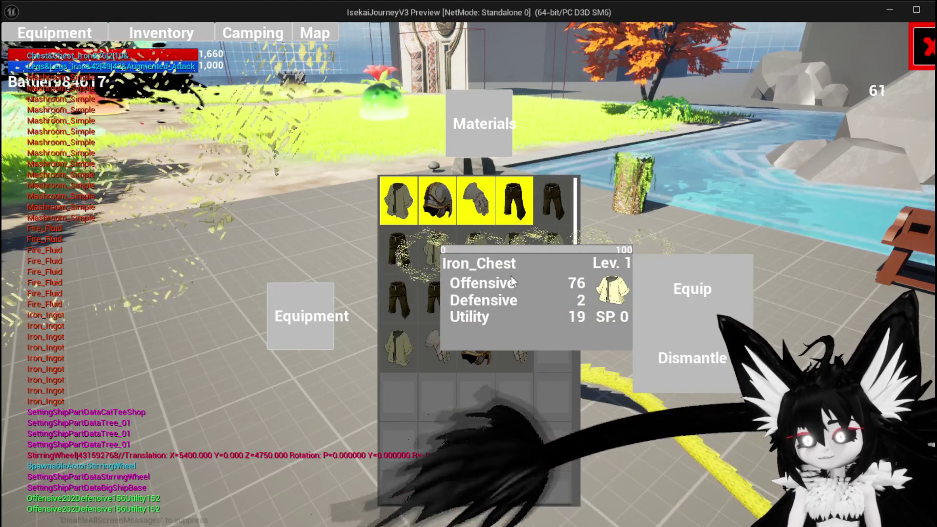
{"action": "key", "text": "Escape"}
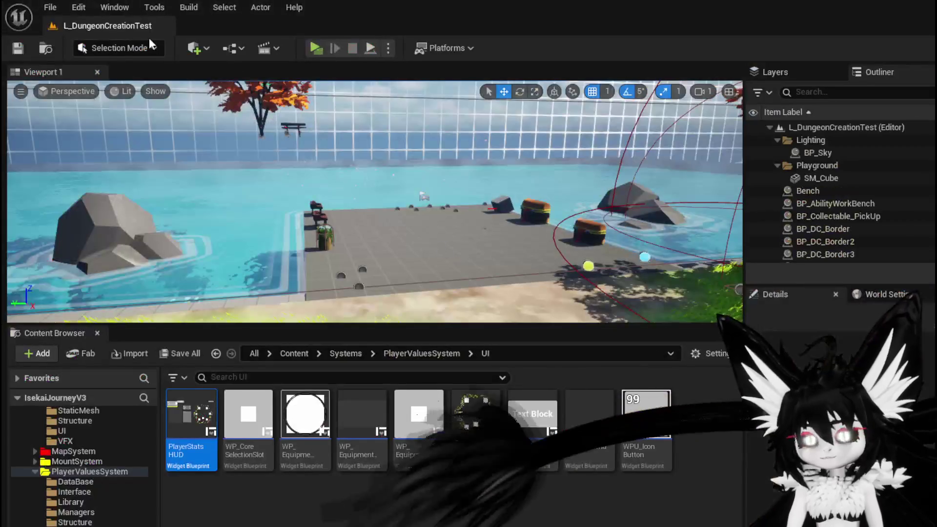
- In W_InventoryHUD's InteractWithSelected graph, shift the equip chain nodes right and down
{"action": "left_click", "coordinate": [18, 48]}
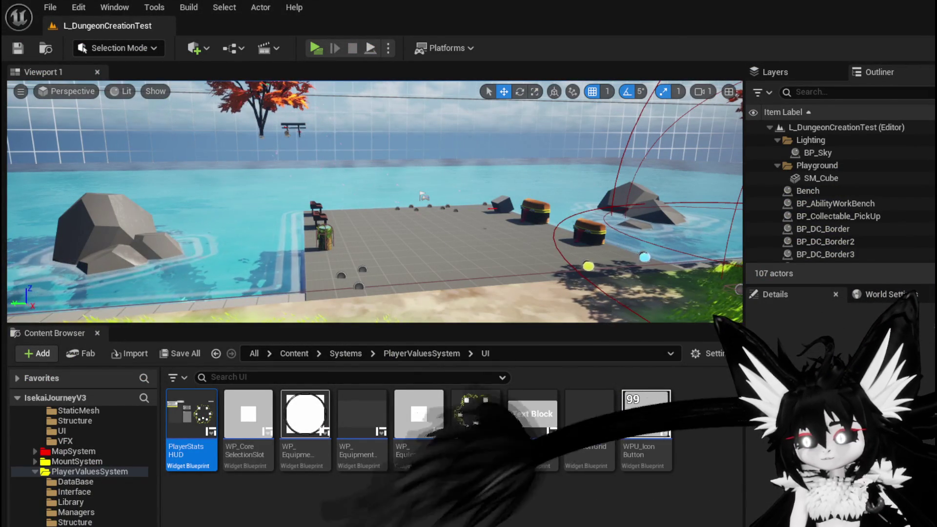
{"action": "key", "text": "alt+Tab"}
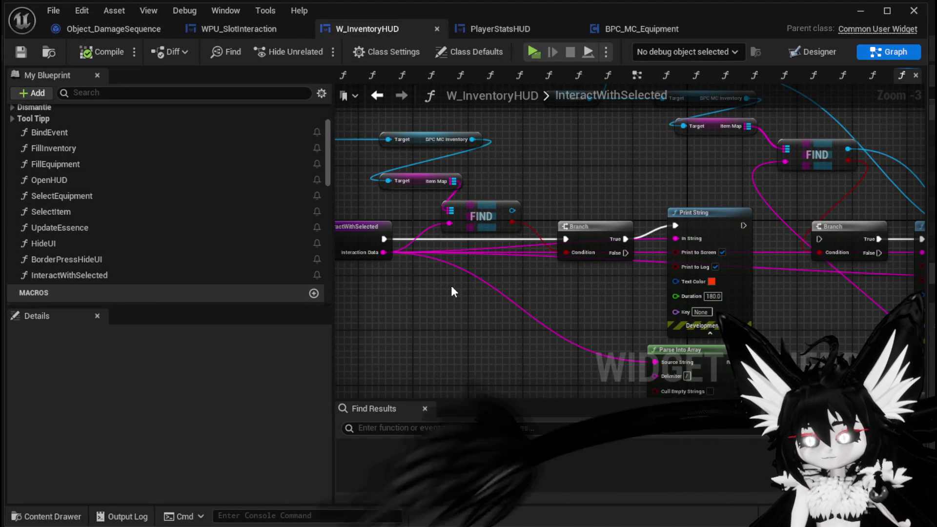
{"action": "mouse_move", "coordinate": [451, 286]}
{"action": "left_mouse_down"}
{"action": "mouse_move", "coordinate": [448, 326]}
{"action": "mouse_move", "coordinate": [374, 300]}
{"action": "left_mouse_up"}
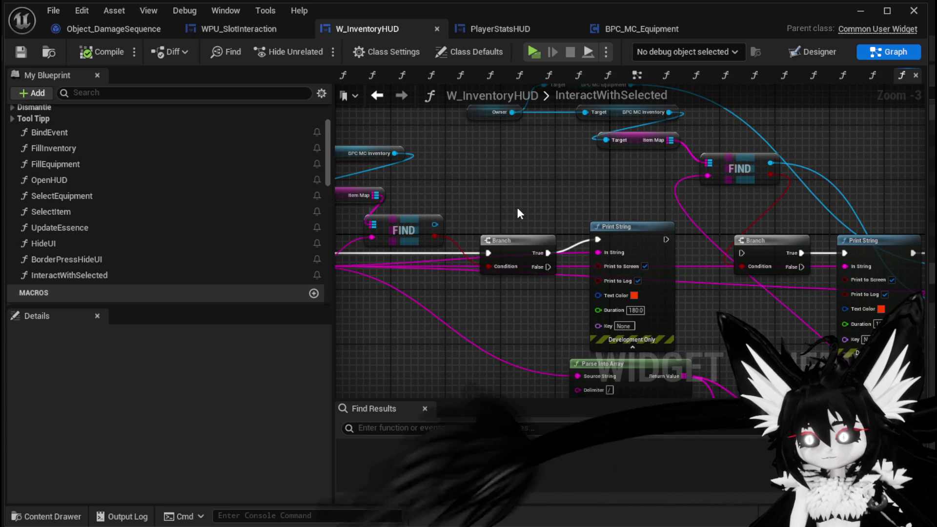
{"action": "left_click_drag", "start_coordinate": [514, 210], "coordinate": [430, 191]}
{"action": "scroll", "coordinate": [453, 252], "scroll_direction": "down", "scroll_amount": 2}
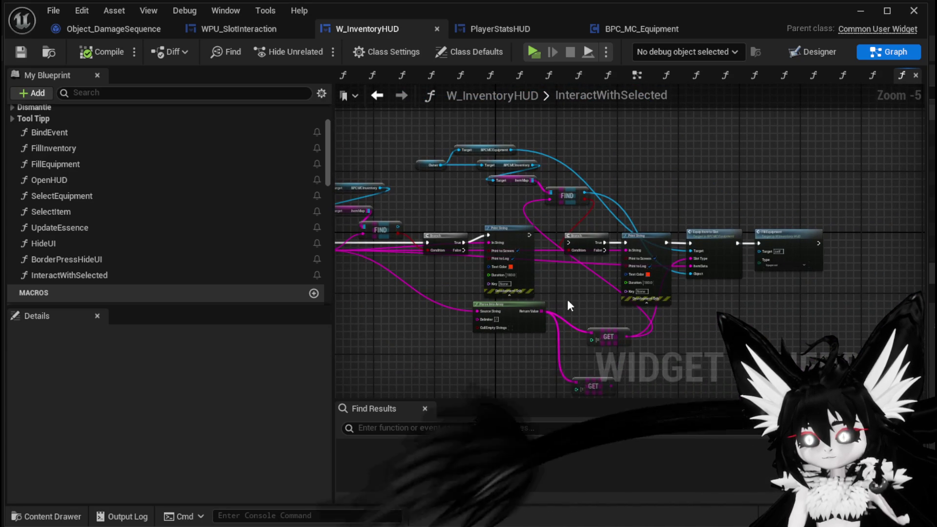
{"action": "left_click_drag", "start_coordinate": [775, 242], "coordinate": [863, 288]}
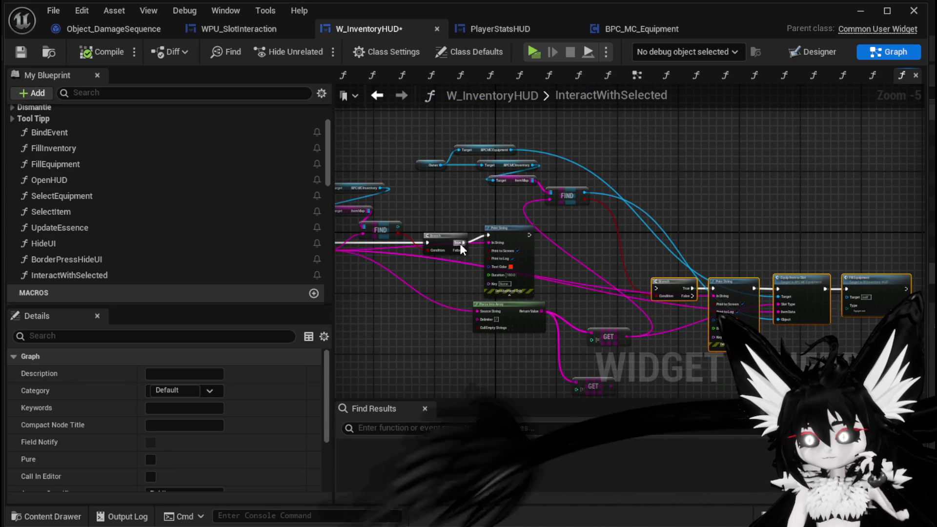
- Break the Branch False output's link to the reroute, leaving it unconnected, and replay the game
{"action": "left_click_drag", "start_coordinate": [460, 250], "coordinate": [653, 288]}
{"action": "left_click_drag", "start_coordinate": [464, 251], "coordinate": [654, 289]}
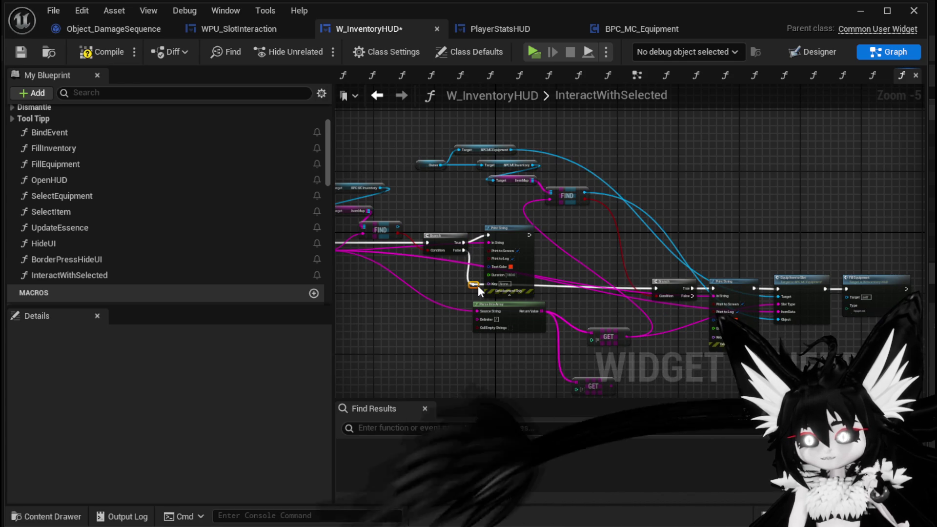
{"action": "scroll", "coordinate": [467, 280], "scroll_direction": "up", "scroll_amount": 3}
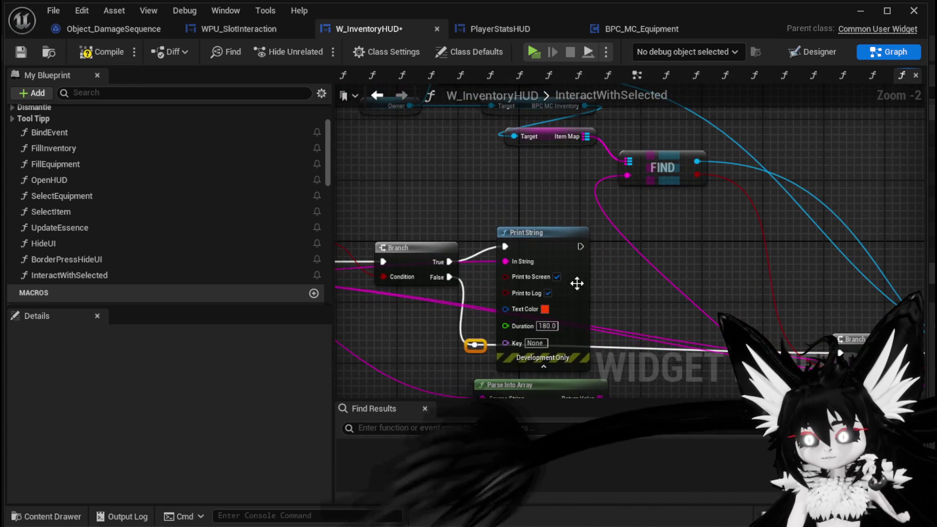
{"action": "left_click", "coordinate": [566, 280]}
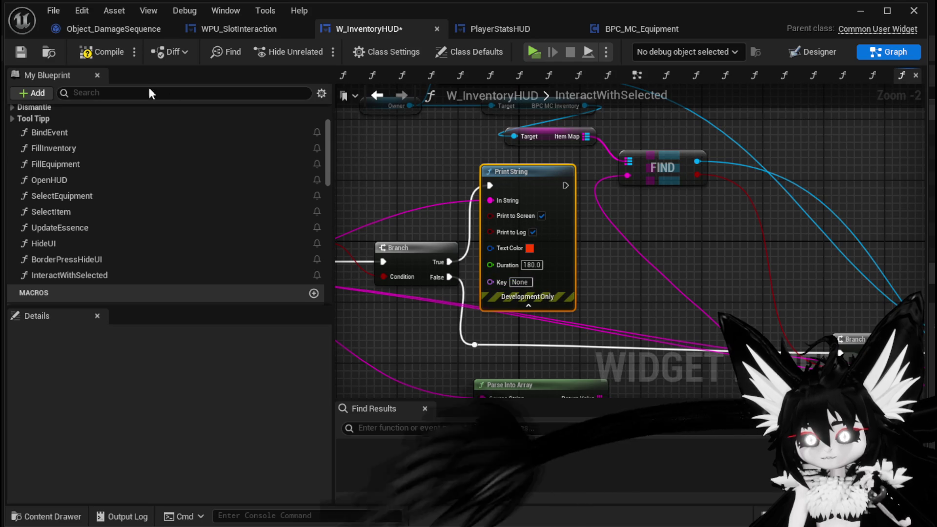
{"action": "left_click", "coordinate": [448, 277], "text": "alt"}
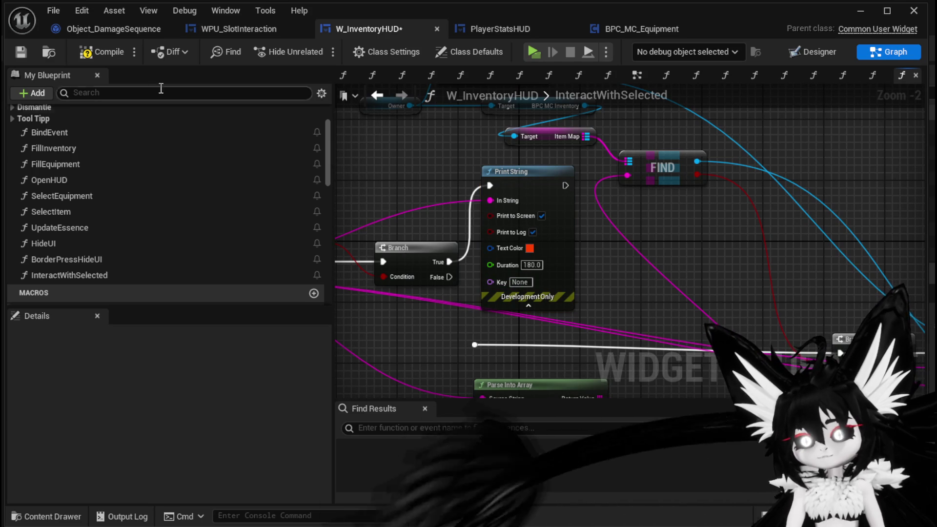
{"action": "left_click", "coordinate": [860, 10]}
{"action": "left_click", "coordinate": [317, 50]}
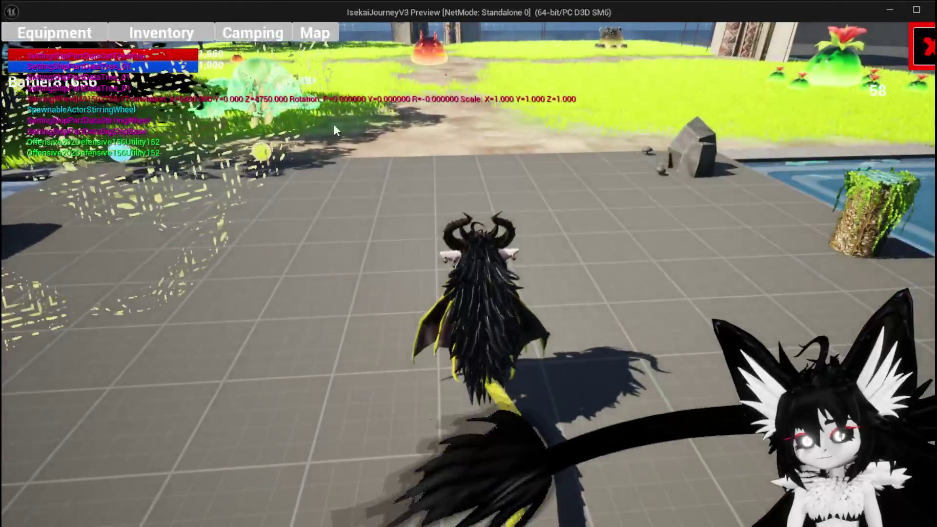
- Check the Always_Burn gem's card and info in Materials, try another item, then stop the preview
{"action": "left_click", "coordinate": [167, 39]}
{"action": "left_click", "coordinate": [451, 145]}
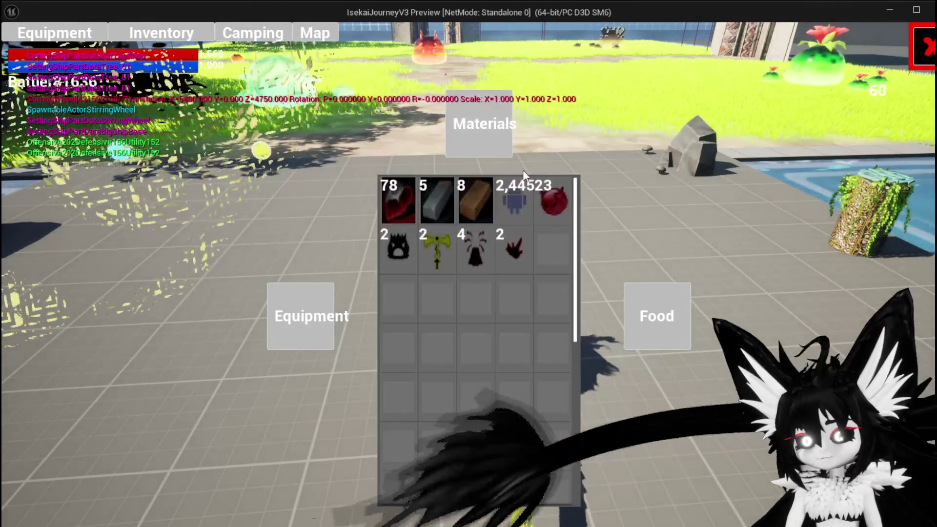
{"action": "left_click", "coordinate": [519, 250]}
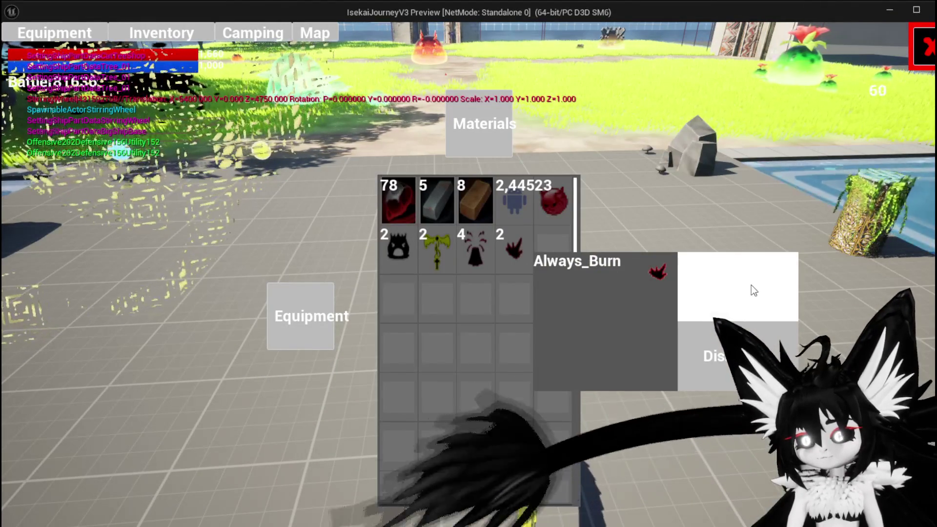
{"action": "left_click", "coordinate": [751, 285]}
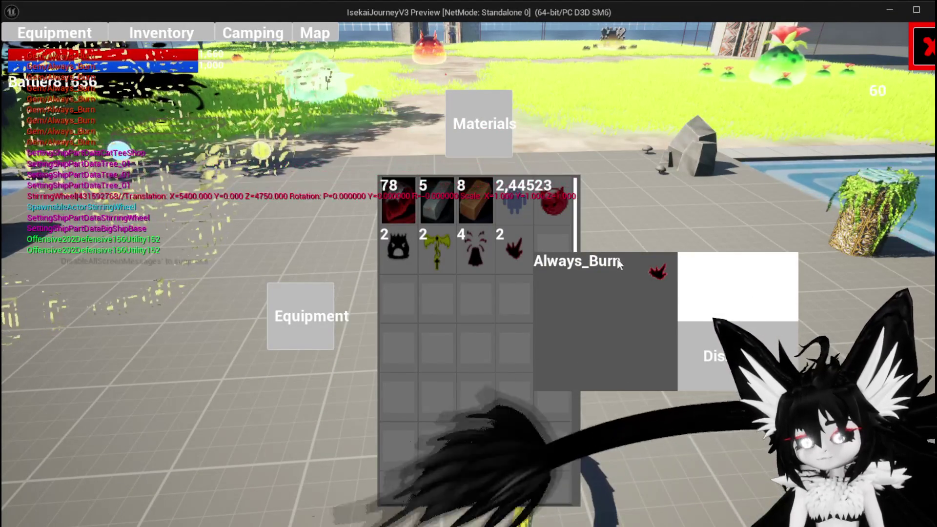
{"action": "left_click", "coordinate": [463, 238]}
{"action": "left_click", "coordinate": [667, 270]}
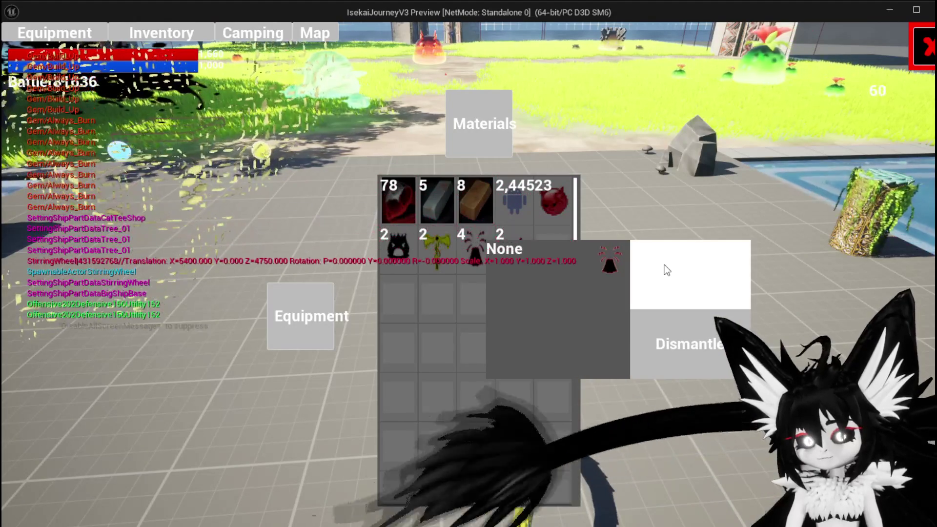
{"action": "key", "text": "Escape"}
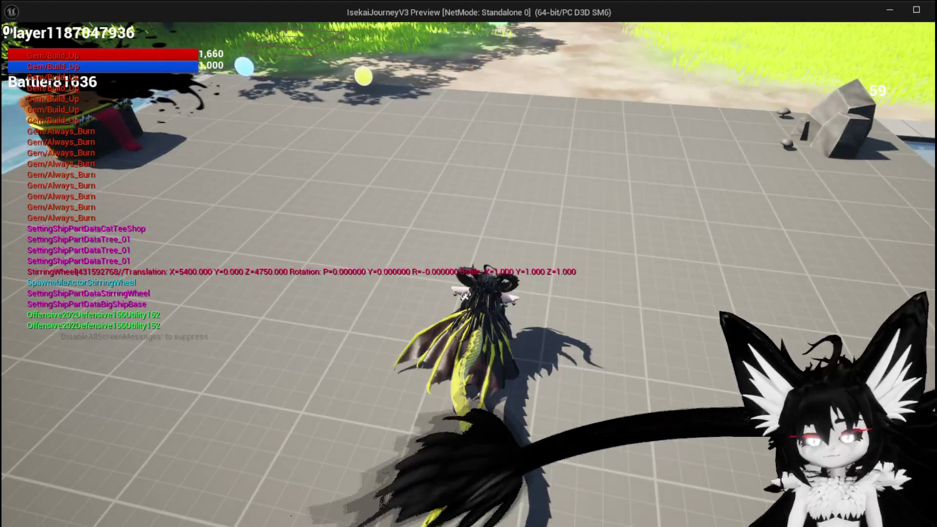
{"action": "key", "text": "Escape"}
{"action": "left_click", "coordinate": [18, 48]}
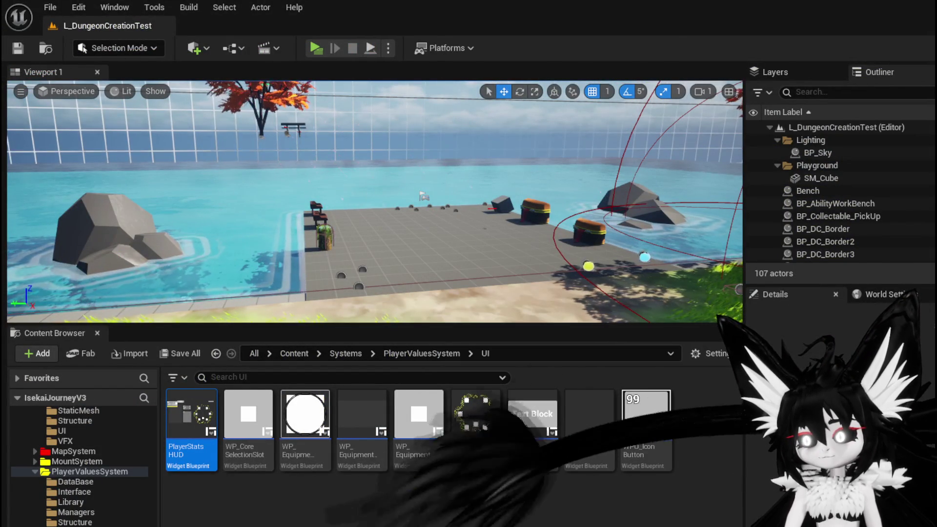
- Reconnect the Branch False output to the reroute and delete the Print String node
{"action": "key", "text": "alt+Tab"}
{"action": "left_click_drag", "start_coordinate": [453, 279], "coordinate": [474, 344]}
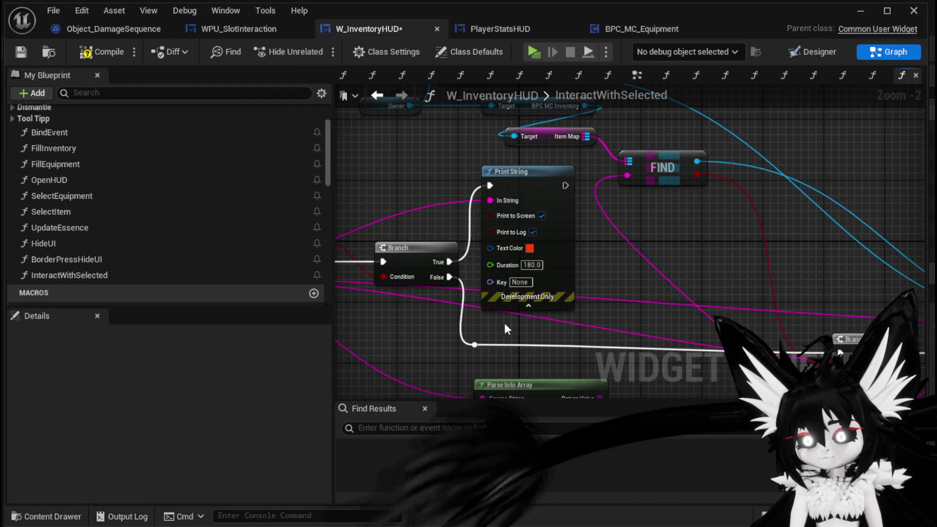
{"action": "left_click", "coordinate": [560, 228]}
{"action": "key", "text": "Delete"}
- Add a Type getter from FIND's found item and move the Owner, Target and FIND nodes right
{"action": "left_click_drag", "start_coordinate": [458, 239], "coordinate": [608, 309]}
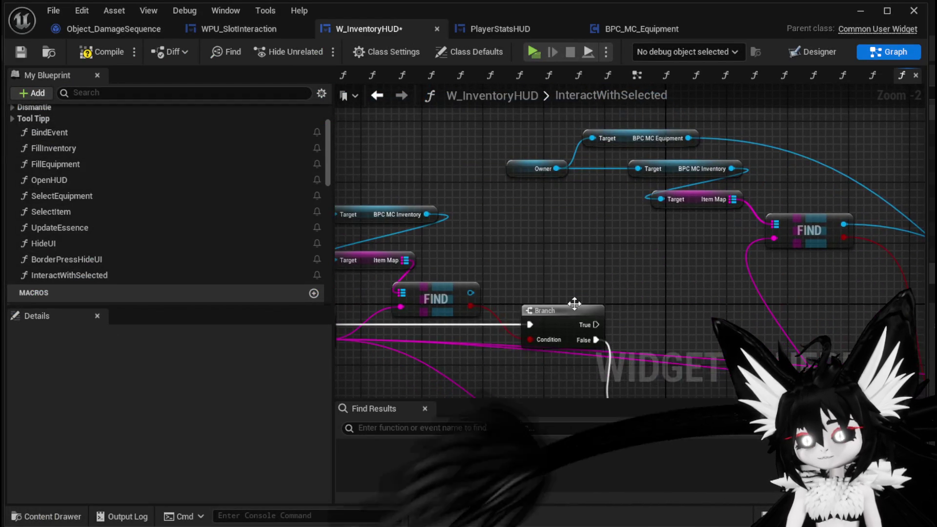
{"action": "left_click_drag", "start_coordinate": [470, 292], "coordinate": [562, 254]}
{"action": "type", "text": "Type"}
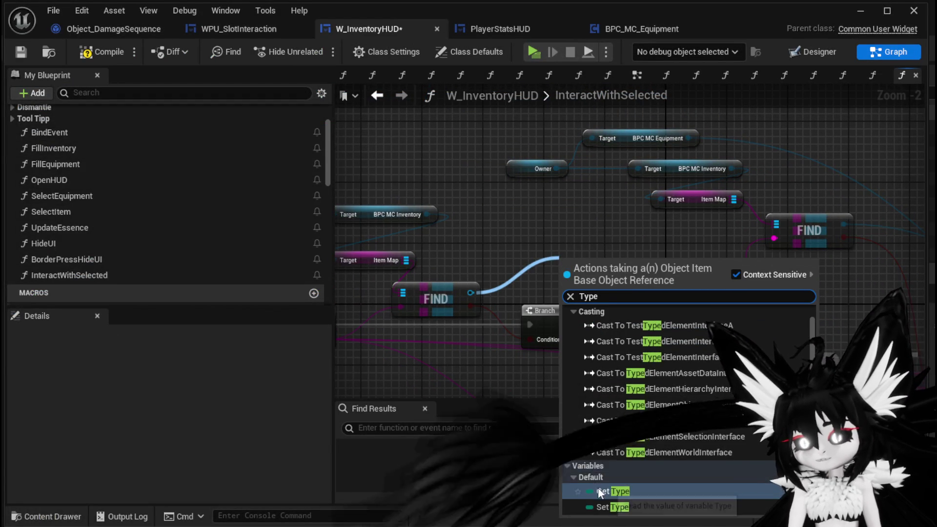
{"action": "left_click", "coordinate": [598, 487]}
{"action": "left_click_drag", "start_coordinate": [605, 254], "coordinate": [551, 232]}
{"action": "key", "text": "Escape"}
{"action": "scroll", "coordinate": [659, 238], "scroll_direction": "down", "scroll_amount": 1}
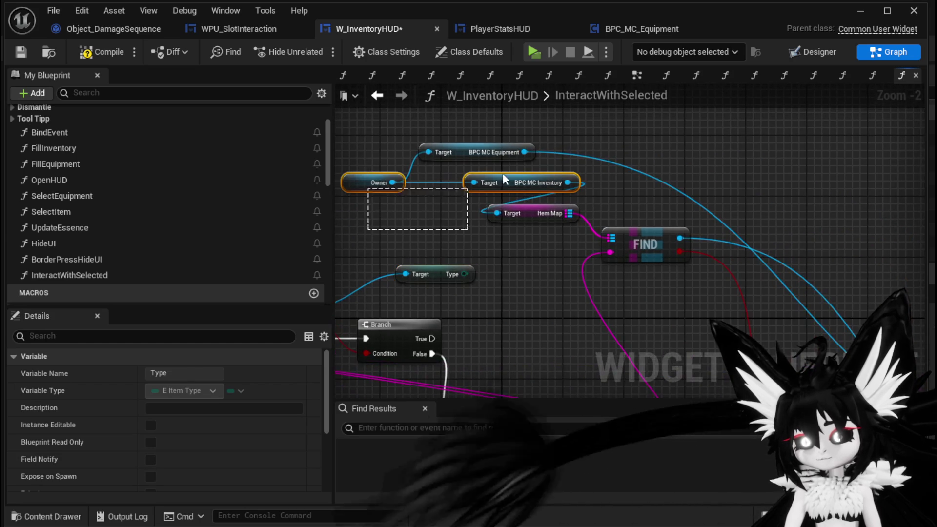
{"action": "left_click_drag", "start_coordinate": [434, 202], "coordinate": [686, 130]}
{"action": "scroll", "coordinate": [584, 176], "scroll_direction": "down", "scroll_amount": 1}
{"action": "left_click_drag", "start_coordinate": [575, 200], "coordinate": [812, 258]}
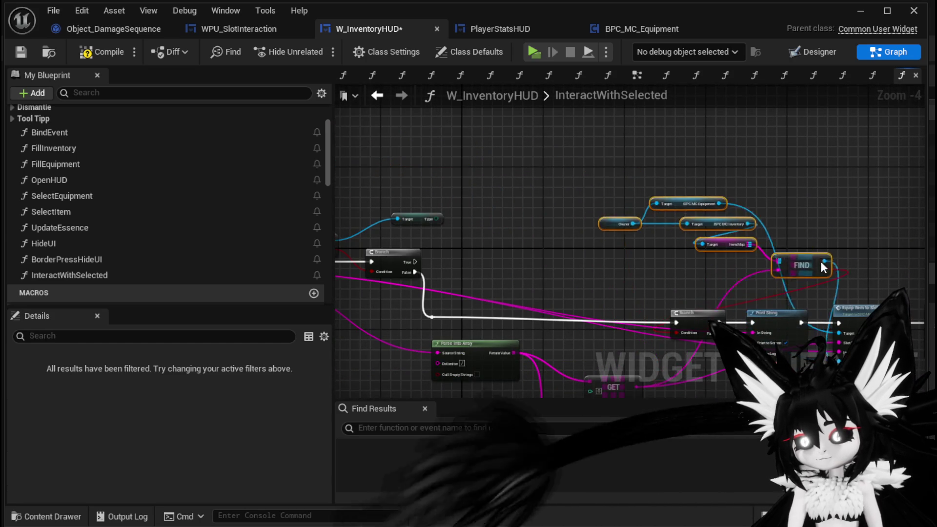
{"action": "scroll", "coordinate": [520, 249], "scroll_direction": "up", "scroll_amount": 2}
- Add a Switch on E_ItemType driven by Type and fed by the Branch True output
{"action": "mouse_move", "coordinate": [537, 248]}
{"action": "left_mouse_down"}
{"action": "mouse_move", "coordinate": [469, 148]}
{"action": "mouse_move", "coordinate": [606, 161]}
{"action": "left_mouse_up"}
{"action": "type", "text": "switch"}
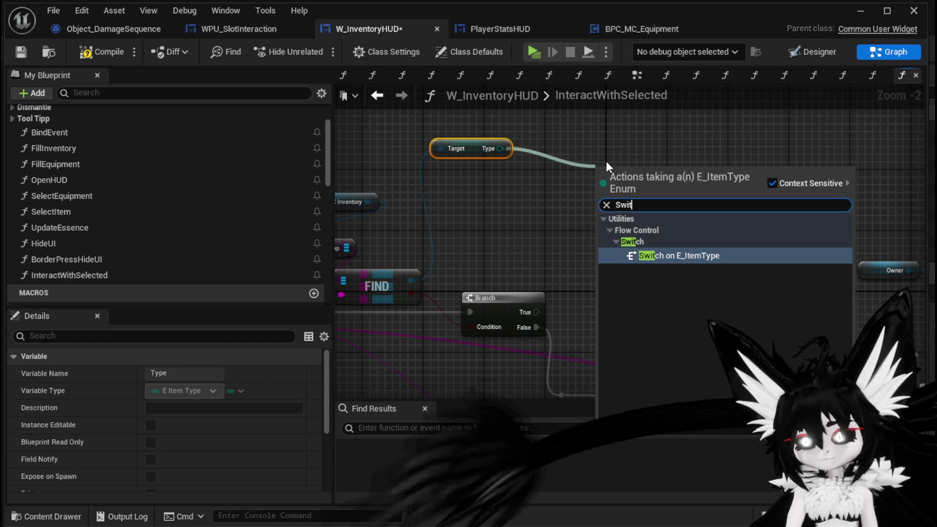
{"action": "key", "text": "Return"}
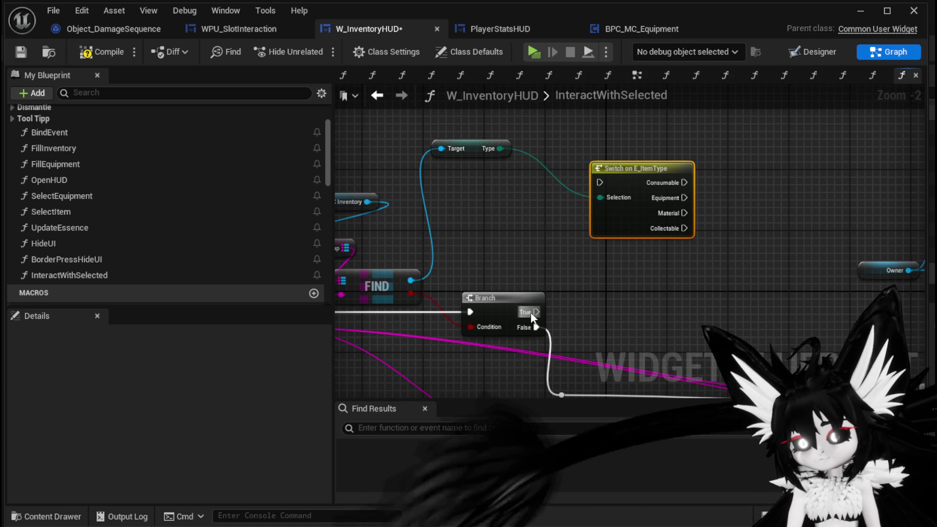
{"action": "left_click_drag", "start_coordinate": [536, 312], "coordinate": [576, 213]}
{"action": "left_click_drag", "start_coordinate": [605, 185], "coordinate": [602, 183]}
{"action": "scroll", "coordinate": [510, 335], "scroll_direction": "down", "scroll_amount": 1}
{"action": "mouse_move", "coordinate": [510, 335]}
{"action": "left_mouse_down"}
{"action": "mouse_move", "coordinate": [535, 171]}
{"action": "mouse_move", "coordinate": [518, 136]}
{"action": "left_mouse_up"}
{"action": "left_click_drag", "start_coordinate": [595, 217], "coordinate": [583, 287]}
{"action": "mouse_move", "coordinate": [532, 222]}
{"action": "left_mouse_down"}
{"action": "mouse_move", "coordinate": [531, 180]}
{"action": "mouse_move", "coordinate": [593, 265]}
{"action": "left_mouse_up"}
{"action": "left_click_drag", "start_coordinate": [506, 331], "coordinate": [520, 185]}
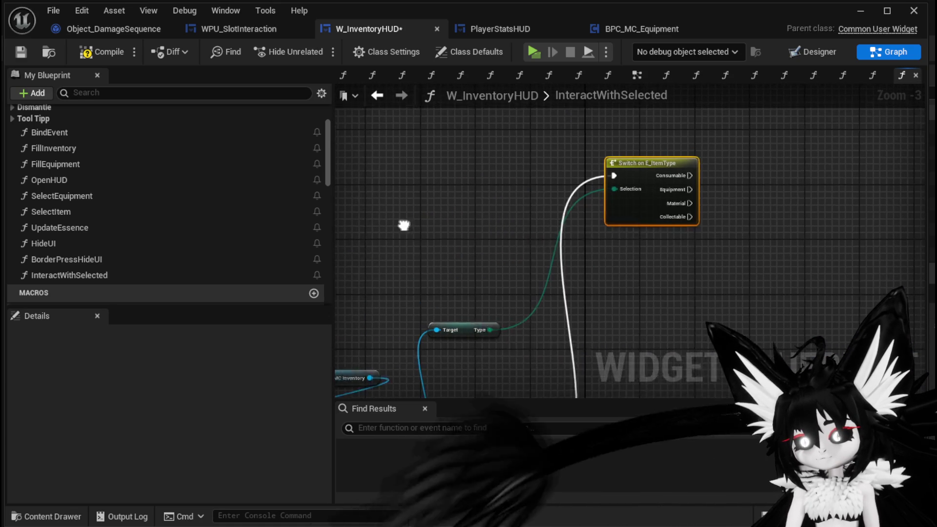
{"action": "left_click_drag", "start_coordinate": [460, 335], "coordinate": [471, 224]}
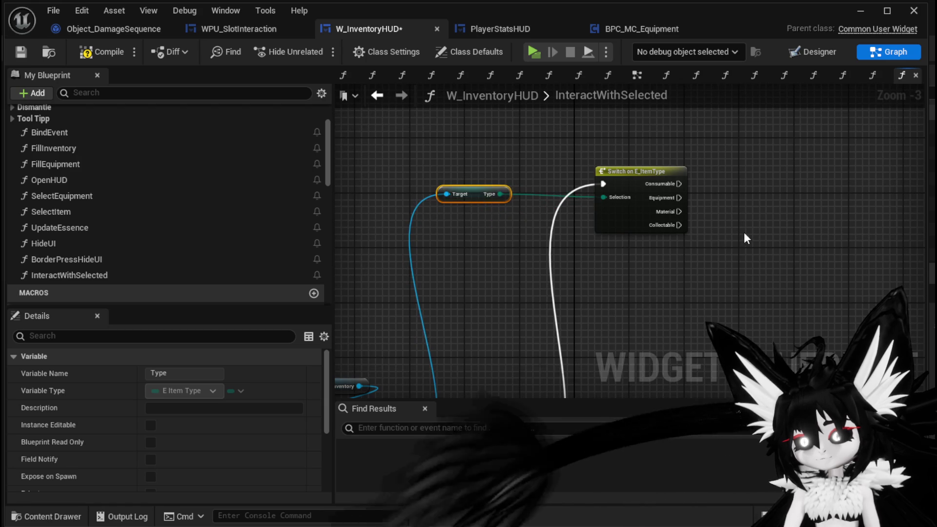
{"action": "left_click_drag", "start_coordinate": [716, 238], "coordinate": [581, 224]}
- Add a Print String 'Hello' on the switch's Material case
{"action": "right_click", "coordinate": [583, 225]}
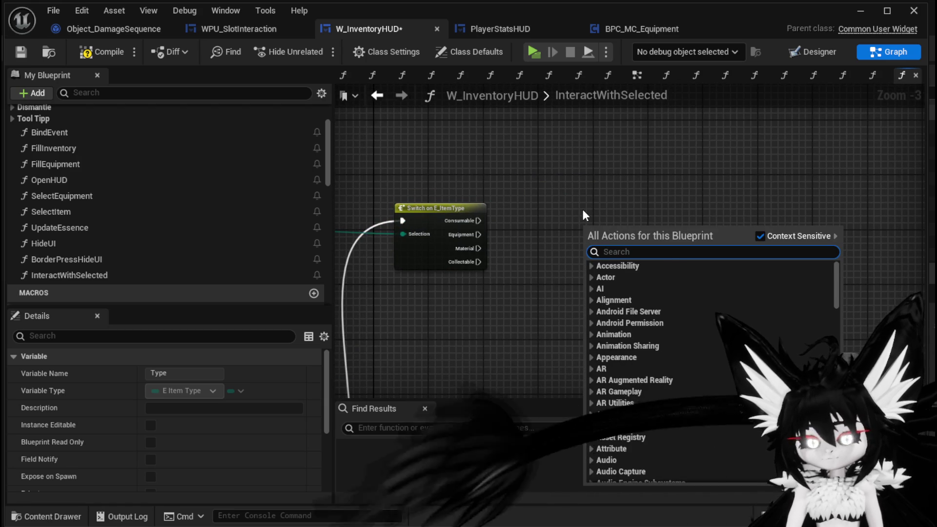
{"action": "type", "text": "Print String"}
{"action": "key", "text": "Return"}
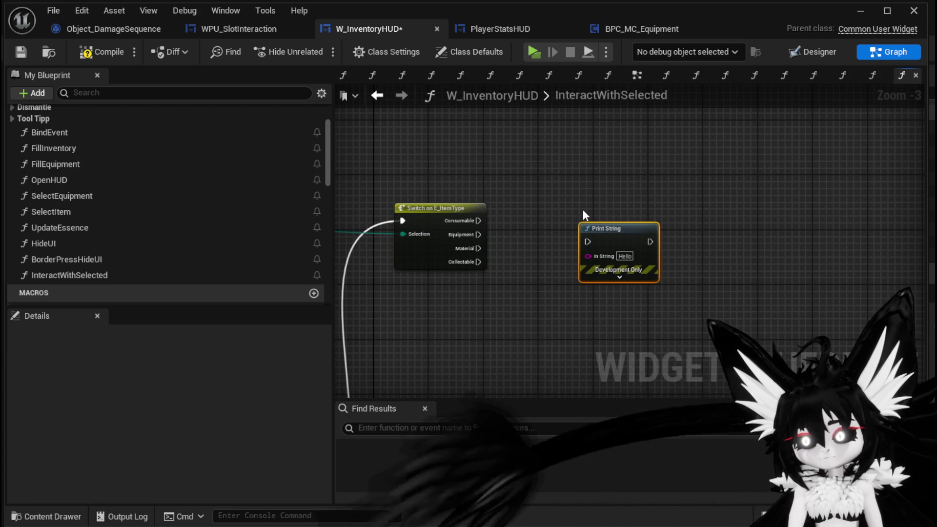
{"action": "scroll", "coordinate": [583, 208], "scroll_direction": "up", "scroll_amount": 3}
{"action": "left_click_drag", "start_coordinate": [432, 244], "coordinate": [473, 255]}
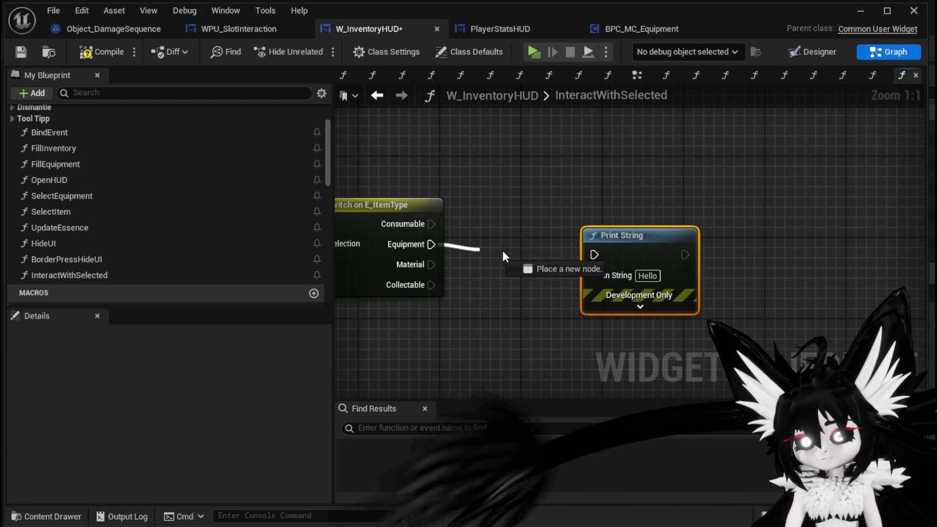
{"action": "left_click_drag", "start_coordinate": [397, 251], "coordinate": [438, 249]}
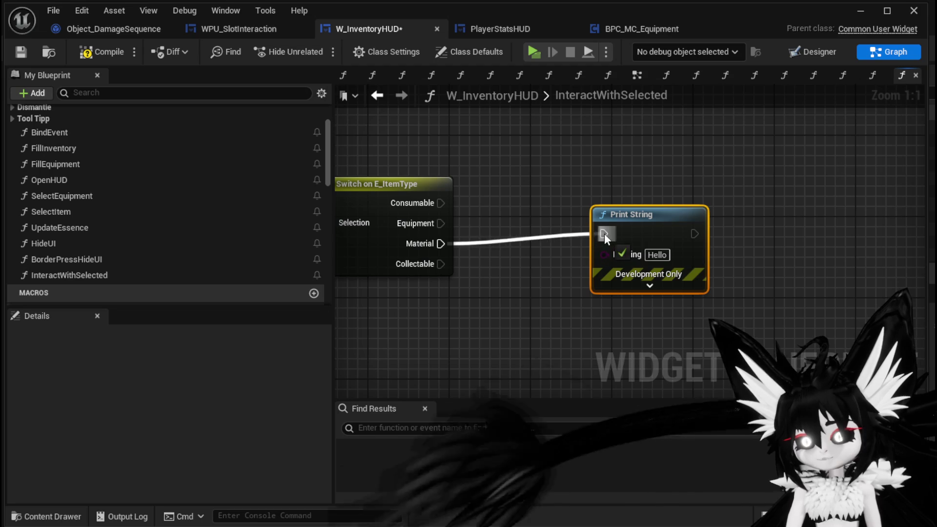
{"action": "left_click_drag", "start_coordinate": [604, 233], "coordinate": [604, 233]}
{"action": "left_click_drag", "start_coordinate": [639, 231], "coordinate": [710, 241]}
{"action": "scroll", "coordinate": [581, 247], "scroll_direction": "down", "scroll_amount": 2}
{"action": "left_click_drag", "start_coordinate": [593, 285], "coordinate": [497, 282]}
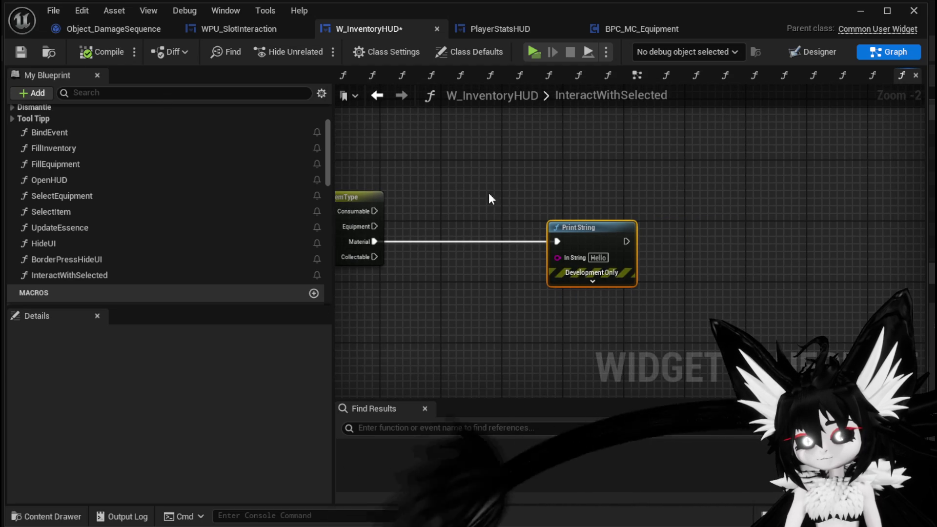
- Add a Get Data Table Row node reading DT_ItemInfo, fed with the interaction data's row name
{"action": "right_click", "coordinate": [444, 176]}
{"action": "type", "text": "get"}
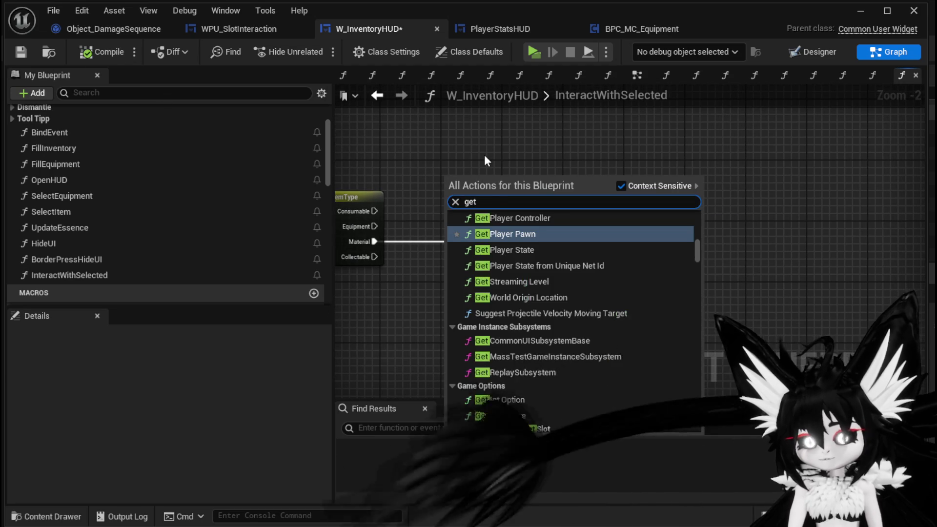
{"action": "type", "text": " Datatab"}
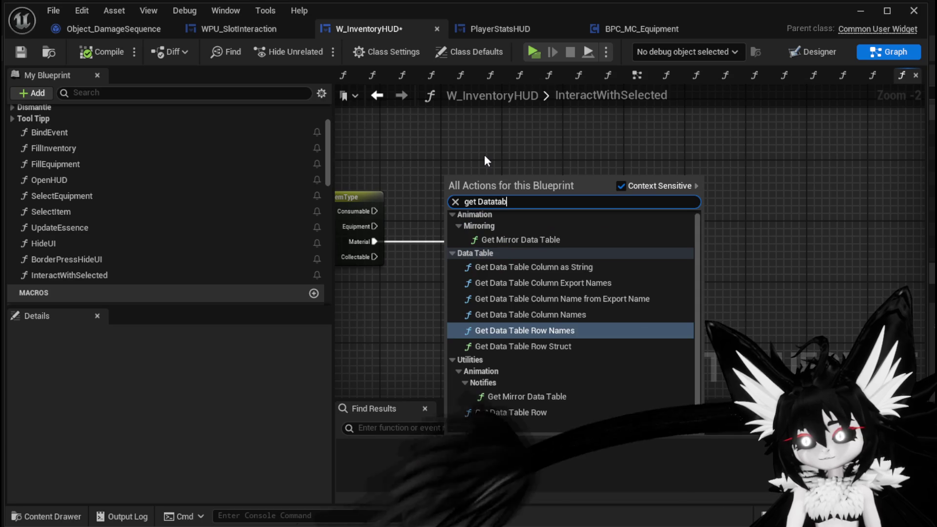
{"action": "type", "text": "le row"}
{"action": "left_click", "coordinate": [517, 280]}
{"action": "left_click", "coordinate": [480, 219]}
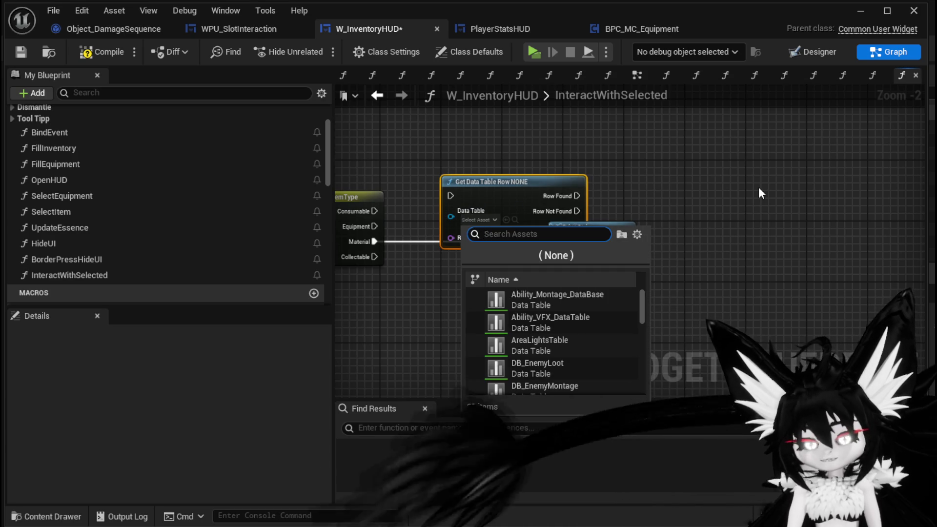
{"action": "type", "text": "Item"}
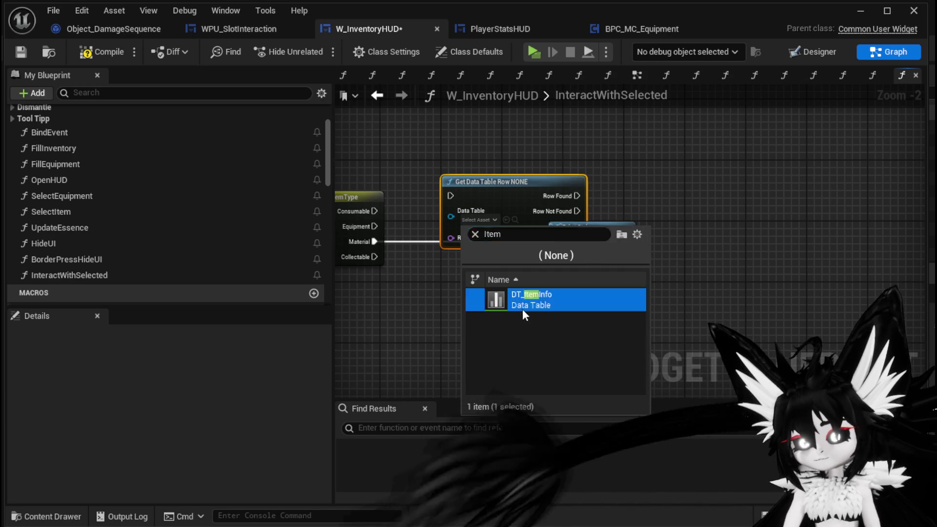
{"action": "left_click", "coordinate": [520, 303]}
{"action": "left_click_drag", "start_coordinate": [493, 229], "coordinate": [450, 310]}
{"action": "scroll", "coordinate": [554, 254], "scroll_direction": "down", "scroll_amount": 3}
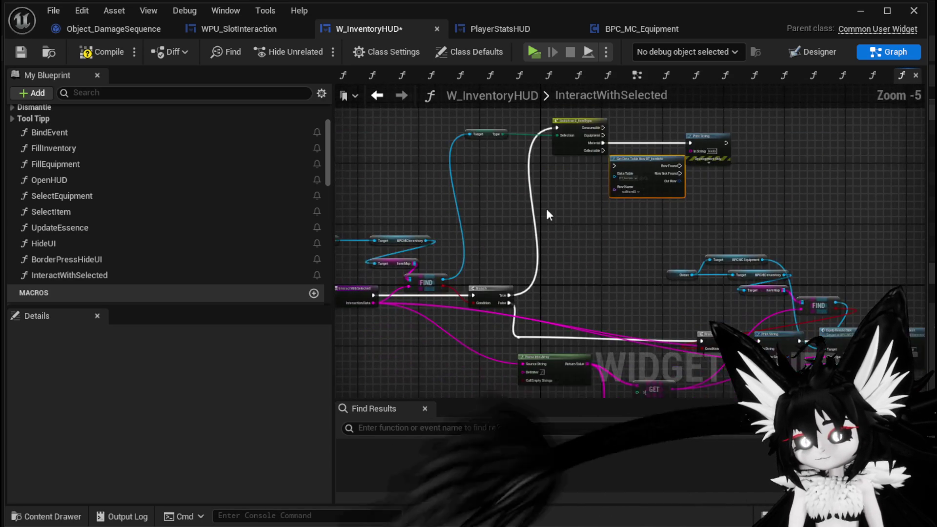
{"action": "mouse_move", "coordinate": [386, 298]}
{"action": "left_mouse_down"}
{"action": "mouse_move", "coordinate": [632, 197]}
{"action": "mouse_move", "coordinate": [615, 189]}
{"action": "left_mouse_up"}
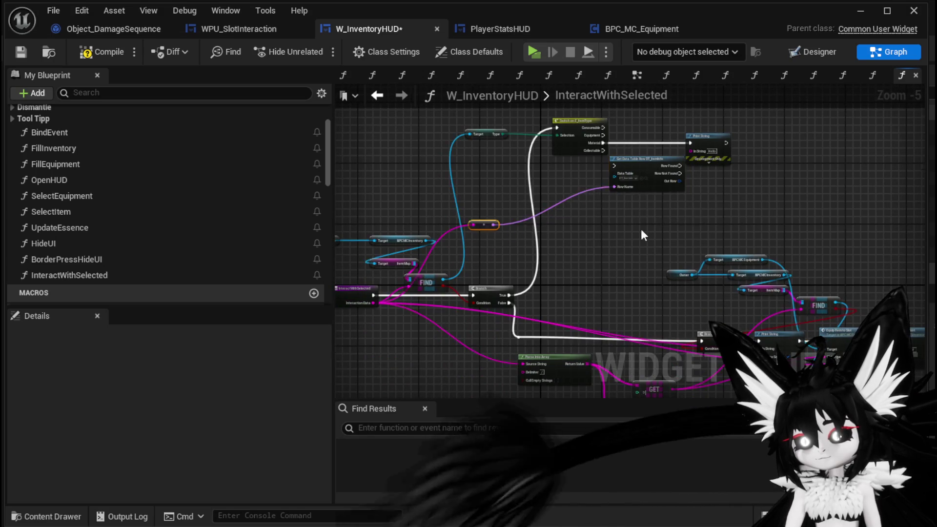
{"action": "scroll", "coordinate": [649, 218], "scroll_direction": "up", "scroll_amount": 3}
- Break the row into S Item Info fields and print the item Name
{"action": "left_click_drag", "start_coordinate": [472, 242], "coordinate": [519, 250]}
{"action": "type", "text": "bre"}
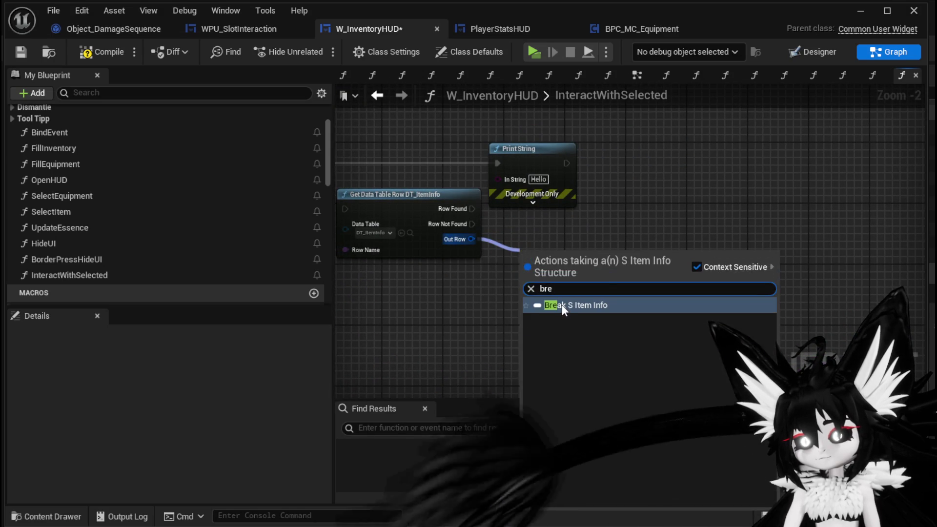
{"action": "left_click", "coordinate": [627, 305]}
{"action": "left_click_drag", "start_coordinate": [570, 264], "coordinate": [479, 294]}
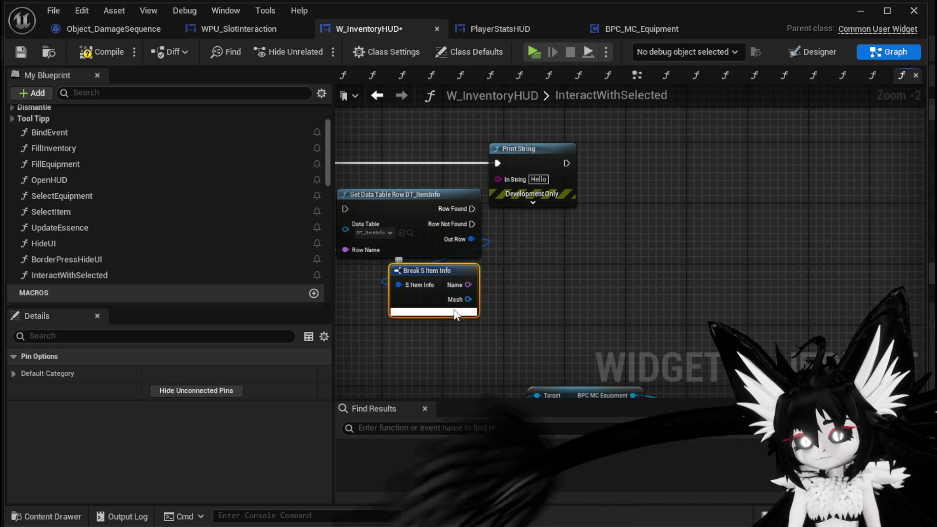
{"action": "left_click", "coordinate": [455, 314]}
{"action": "left_click_drag", "start_coordinate": [550, 165], "coordinate": [807, 165]}
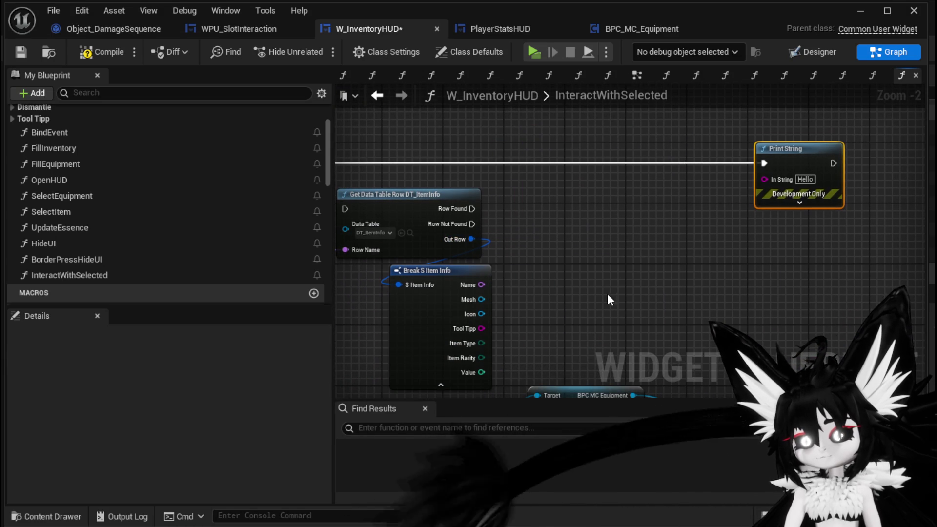
{"action": "left_click_drag", "start_coordinate": [609, 295], "coordinate": [607, 274]}
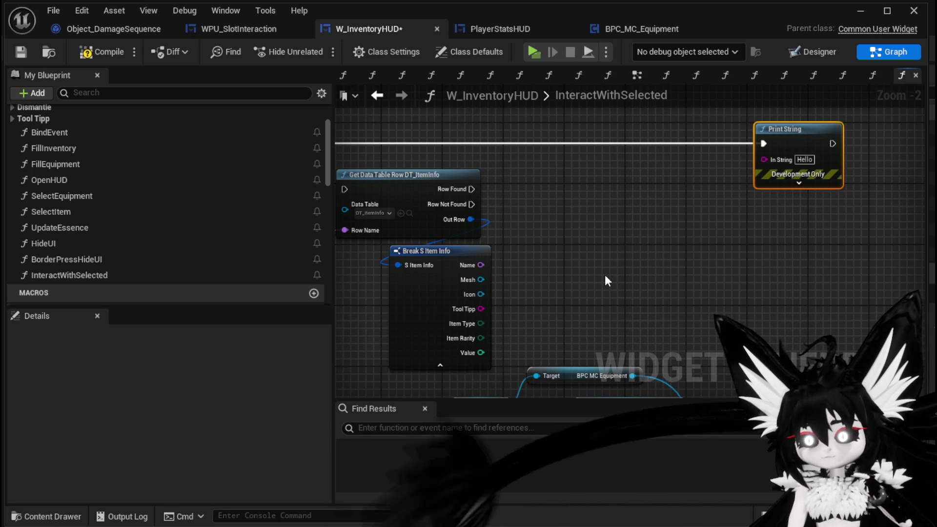
{"action": "mouse_move", "coordinate": [481, 308]}
{"action": "left_mouse_down"}
{"action": "mouse_move", "coordinate": [815, 192]}
{"action": "mouse_move", "coordinate": [774, 160]}
{"action": "mouse_move", "coordinate": [695, 271]}
{"action": "mouse_move", "coordinate": [658, 232]}
{"action": "mouse_move", "coordinate": [670, 257]}
{"action": "left_mouse_up"}
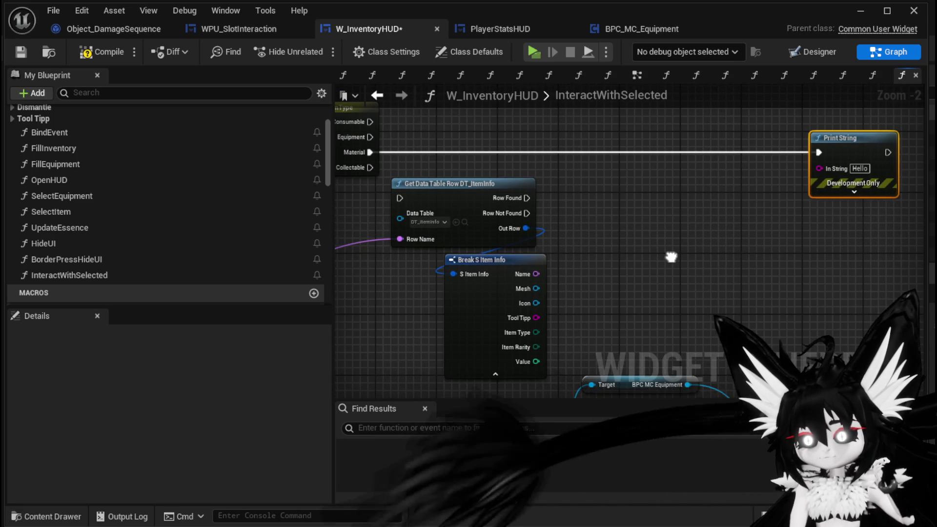
{"action": "left_click_drag", "start_coordinate": [536, 274], "coordinate": [768, 200]}
{"action": "left_click_drag", "start_coordinate": [840, 169], "coordinate": [840, 169]}
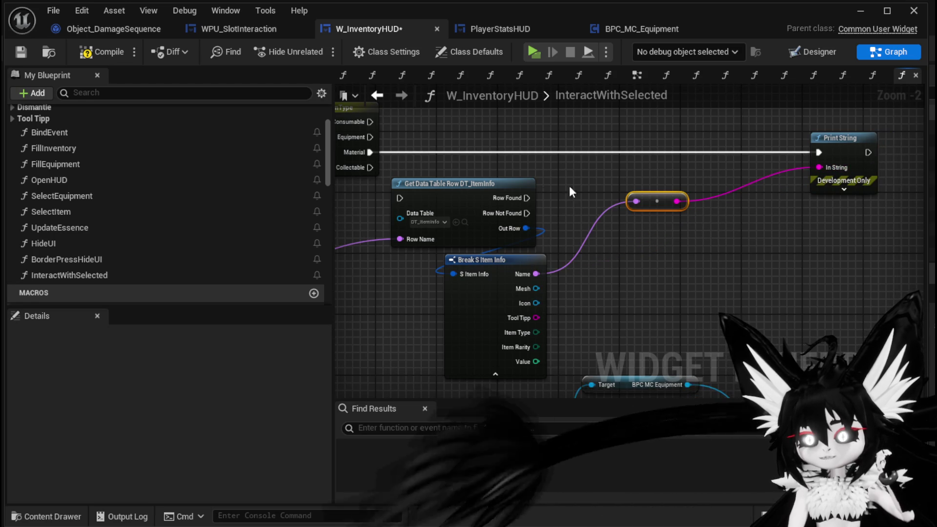
- Run the row lookup from the Material case and move the lookup and break nodes up-right
{"action": "left_click_drag", "start_coordinate": [408, 205], "coordinate": [401, 199]}
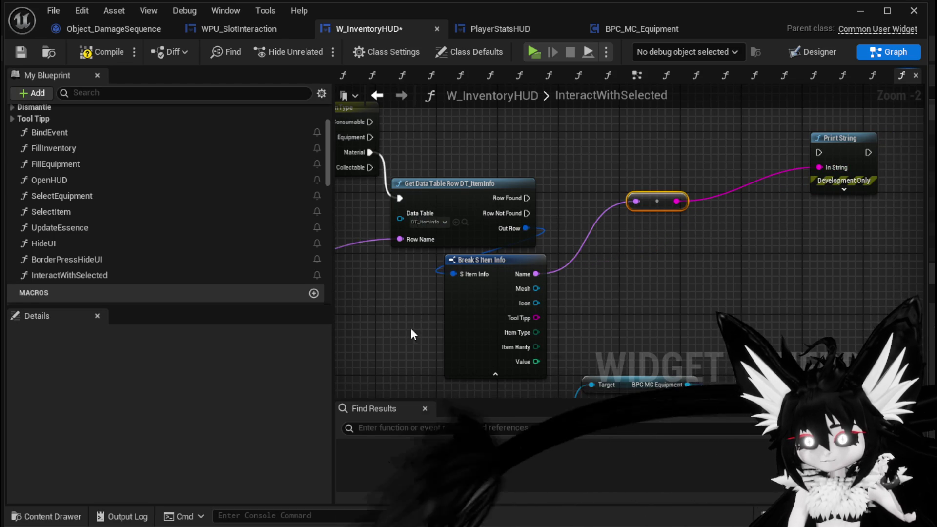
{"action": "left_click", "coordinate": [488, 260]}
{"action": "left_click", "coordinate": [497, 186], "text": "ctrl"}
{"action": "mouse_move", "coordinate": [496, 186]}
{"action": "left_mouse_down"}
{"action": "mouse_move", "coordinate": [581, 139]}
{"action": "mouse_move", "coordinate": [548, 139]}
{"action": "mouse_move", "coordinate": [820, 152]}
{"action": "left_mouse_up"}
{"action": "left_click", "coordinate": [645, 177]}
{"action": "left_click_drag", "start_coordinate": [715, 139], "coordinate": [673, 192]}
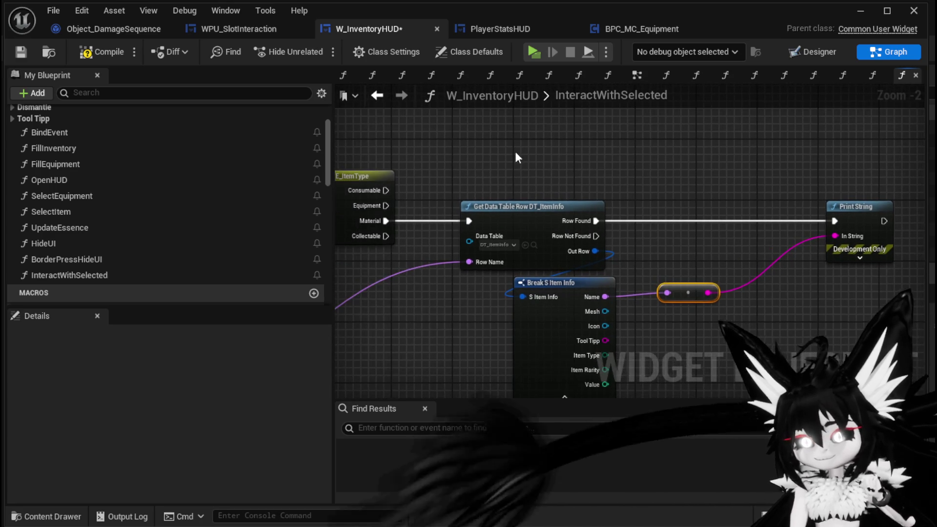
- Duplicate the lookup chain for the Consumable case, printing the item Value instead of Name
{"action": "key", "text": "ctrl+a"}
{"action": "mouse_move", "coordinate": [655, 174]}
{"action": "left_mouse_down"}
{"action": "mouse_move", "coordinate": [664, 260]}
{"action": "mouse_move", "coordinate": [591, 177]}
{"action": "mouse_move", "coordinate": [707, 220]}
{"action": "left_mouse_up"}
{"action": "left_click_drag", "start_coordinate": [338, 284], "coordinate": [436, 269]}
{"action": "left_click_drag", "start_coordinate": [444, 317], "coordinate": [535, 128]}
{"action": "mouse_move", "coordinate": [547, 277]}
{"action": "left_mouse_down"}
{"action": "mouse_move", "coordinate": [543, 133]}
{"action": "mouse_move", "coordinate": [549, 158]}
{"action": "left_mouse_up"}
{"action": "left_click_drag", "start_coordinate": [621, 137], "coordinate": [426, 139]}
{"action": "mouse_move", "coordinate": [490, 282]}
{"action": "left_mouse_down"}
{"action": "mouse_move", "coordinate": [543, 194]}
{"action": "mouse_move", "coordinate": [721, 135]}
{"action": "left_mouse_up"}
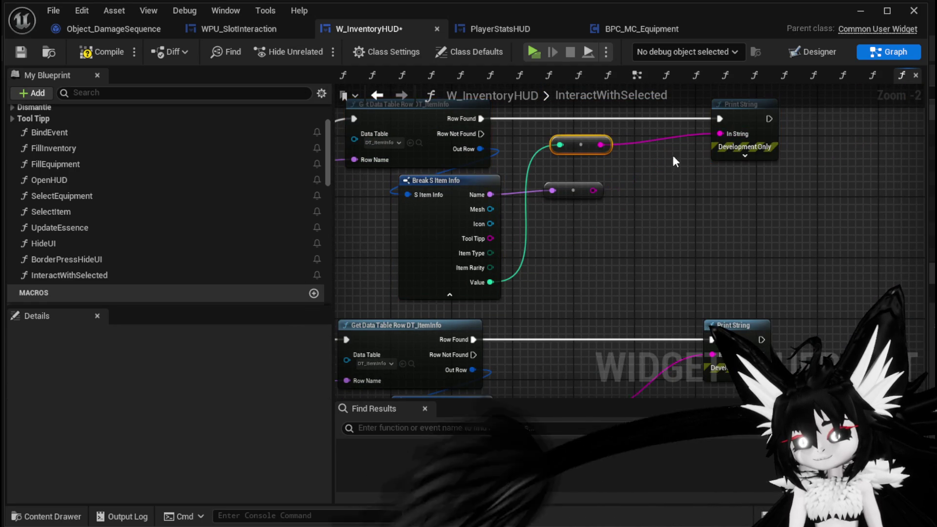
{"action": "left_click", "coordinate": [583, 190]}
{"action": "key", "text": "Delete"}
{"action": "mouse_move", "coordinate": [600, 145]}
{"action": "left_mouse_down"}
{"action": "mouse_move", "coordinate": [624, 169]}
{"action": "mouse_move", "coordinate": [605, 261]}
{"action": "mouse_move", "coordinate": [626, 168]}
{"action": "left_mouse_up"}
{"action": "key", "text": "Escape"}
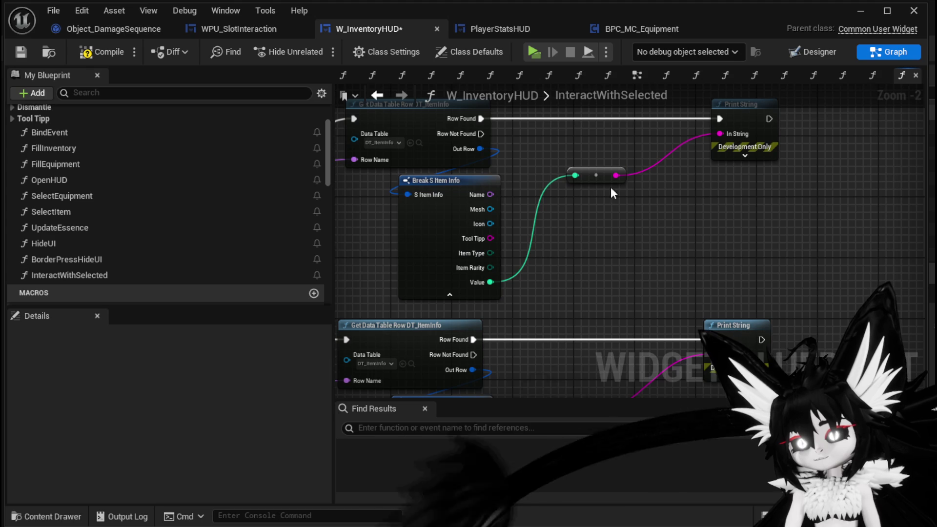
- Compile, tidy the Consumable chain's position, and save W_InventoryHUD
{"action": "left_click", "coordinate": [107, 55]}
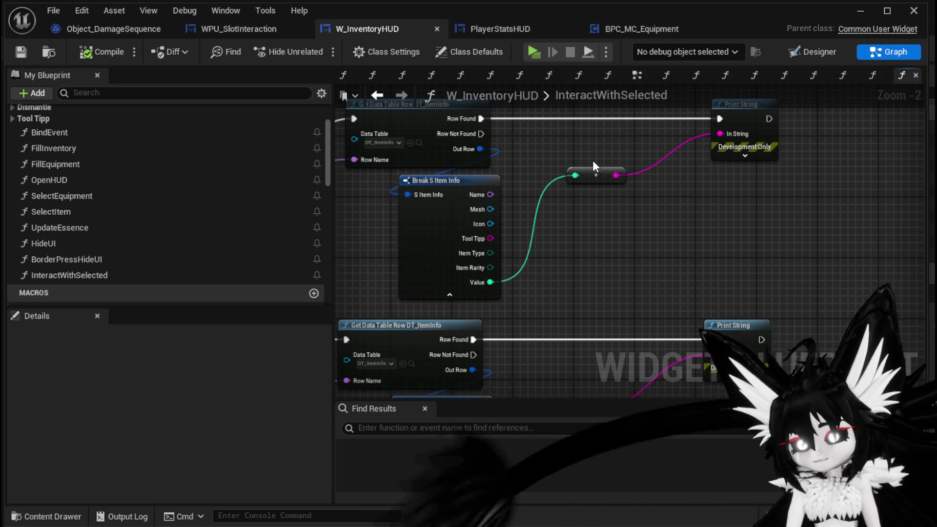
{"action": "left_click_drag", "start_coordinate": [594, 162], "coordinate": [668, 202]}
{"action": "left_click_drag", "start_coordinate": [356, 132], "coordinate": [796, 240]}
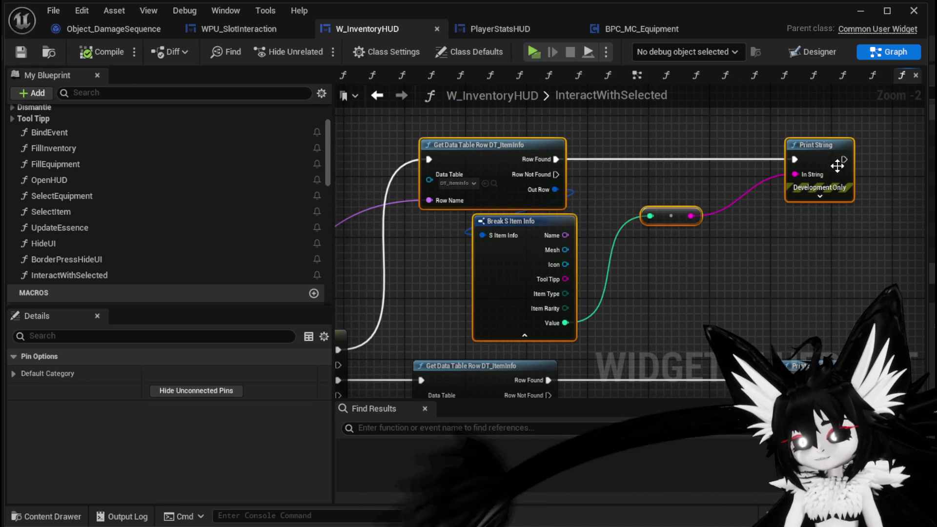
{"action": "left_click_drag", "start_coordinate": [839, 172], "coordinate": [809, 118]}
{"action": "mouse_move", "coordinate": [482, 242]}
{"action": "left_mouse_down"}
{"action": "mouse_move", "coordinate": [581, 174]}
{"action": "mouse_move", "coordinate": [545, 110]}
{"action": "mouse_move", "coordinate": [731, 165]}
{"action": "left_mouse_up"}
{"action": "left_click_drag", "start_coordinate": [473, 115], "coordinate": [468, 197]}
{"action": "left_click", "coordinate": [23, 55]}
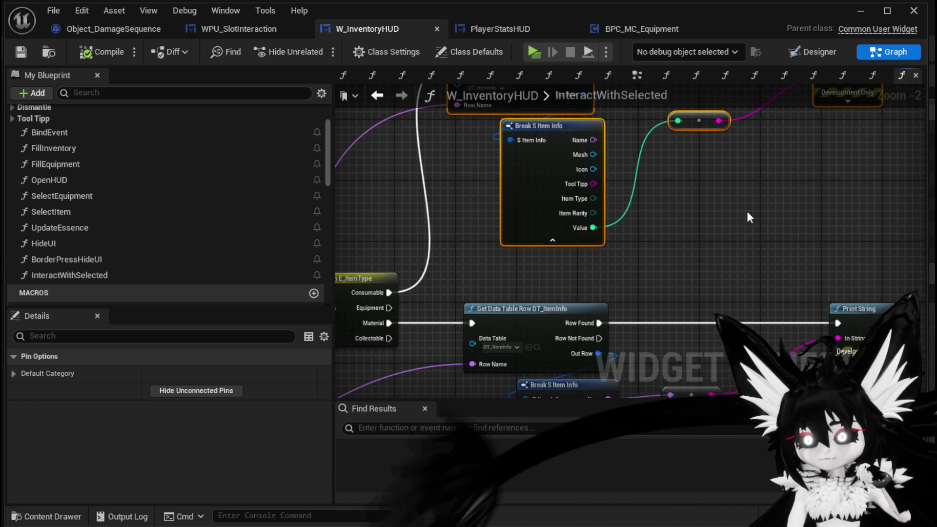
{"action": "left_click_drag", "start_coordinate": [746, 216], "coordinate": [580, 221]}
{"action": "left_click", "coordinate": [865, 10]}
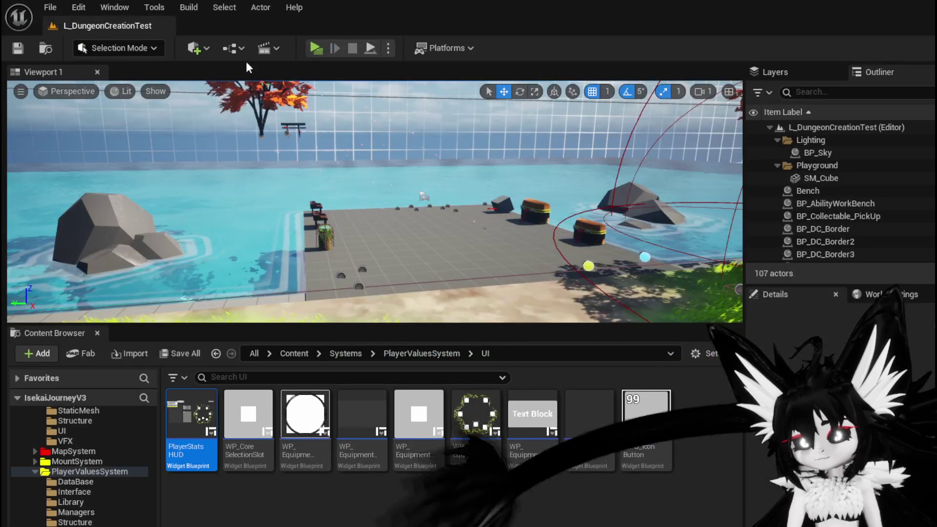
- Play the level, open the Materials inventory, and check the Iron Ingot's options
{"action": "left_click", "coordinate": [312, 48]}
{"action": "key", "text": "i"}
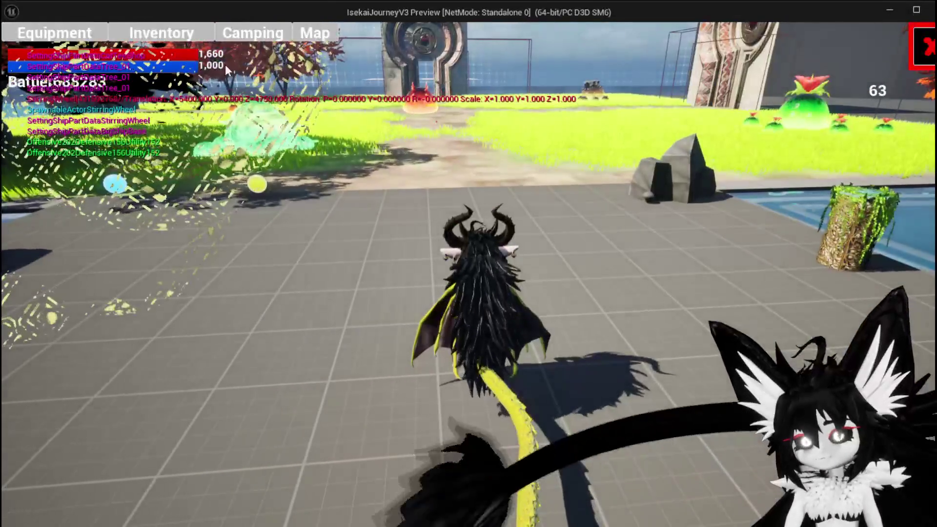
{"action": "left_click", "coordinate": [166, 39]}
{"action": "left_click", "coordinate": [510, 146]}
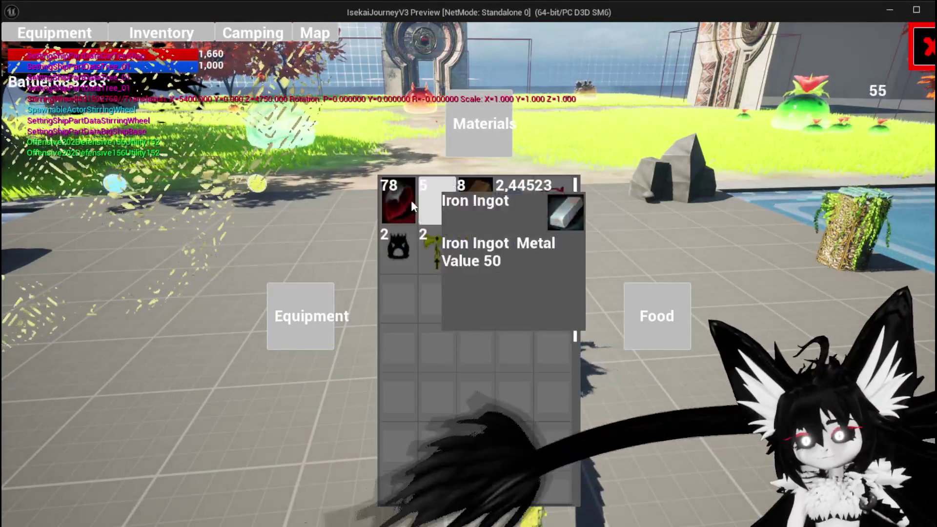
{"action": "left_click", "coordinate": [435, 200]}
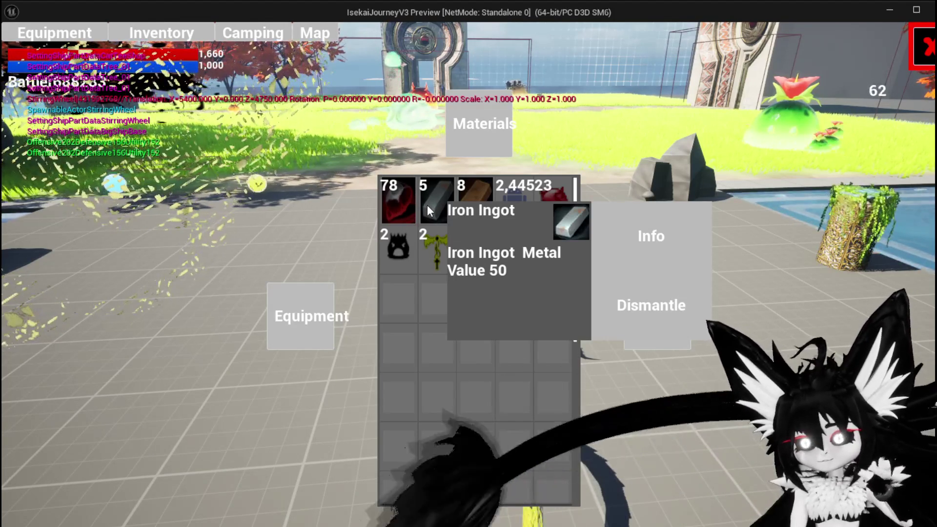
{"action": "left_click", "coordinate": [663, 271]}
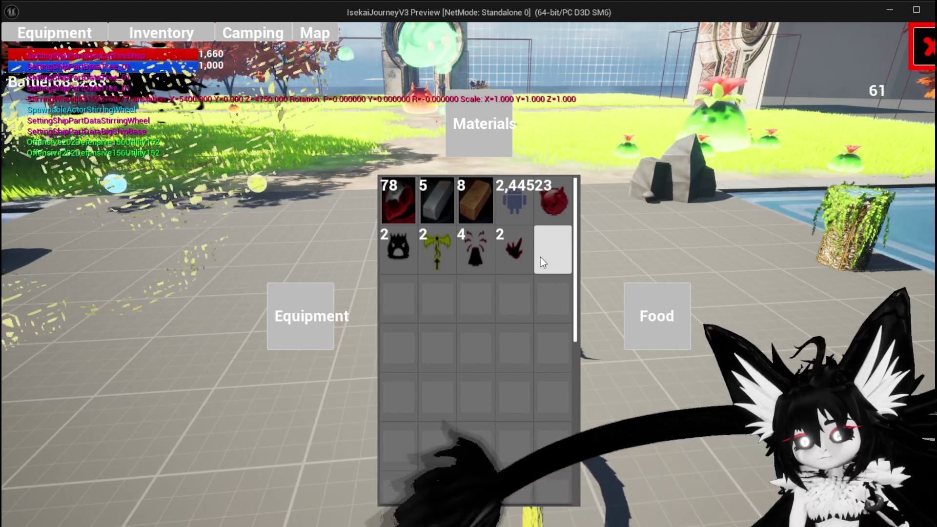
- Open the Copper Ingot's options and info card, then dismiss it
{"action": "mouse_move", "coordinate": [562, 206]}
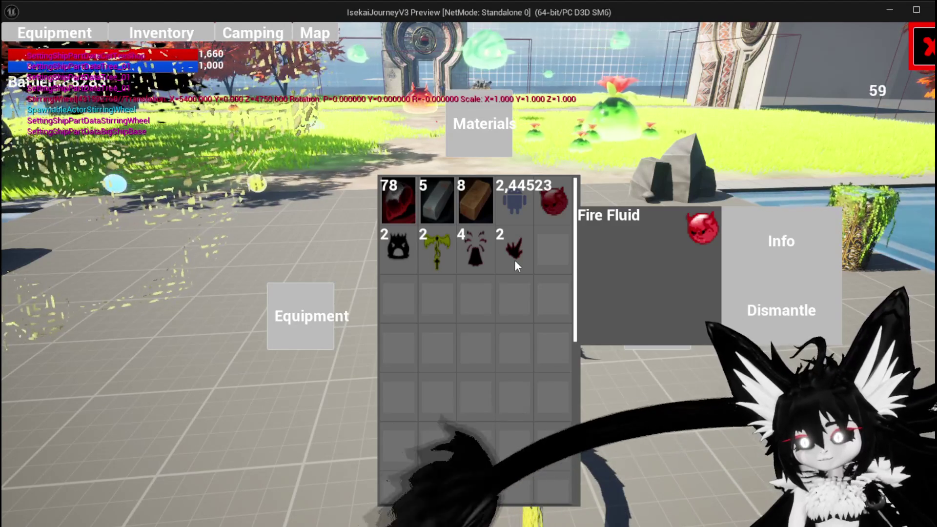
{"action": "left_click", "coordinate": [462, 198]}
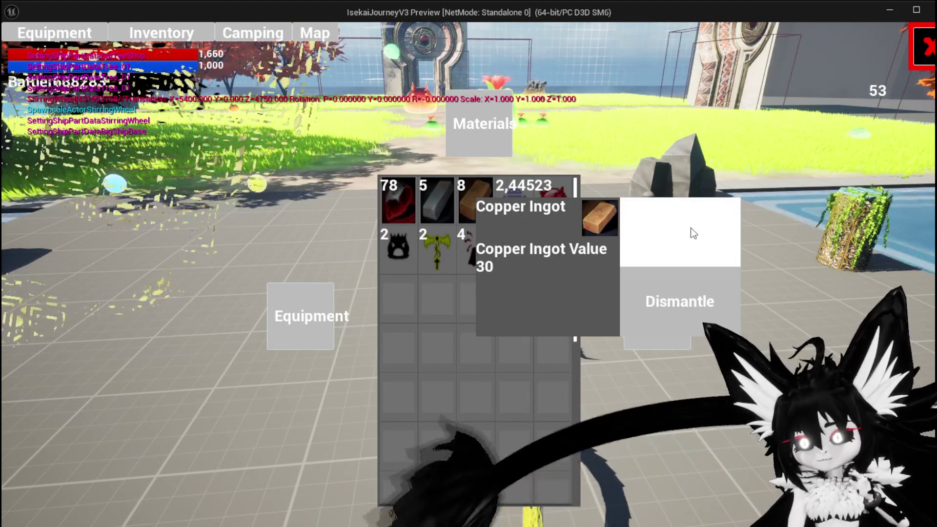
{"action": "left_click", "coordinate": [686, 241]}
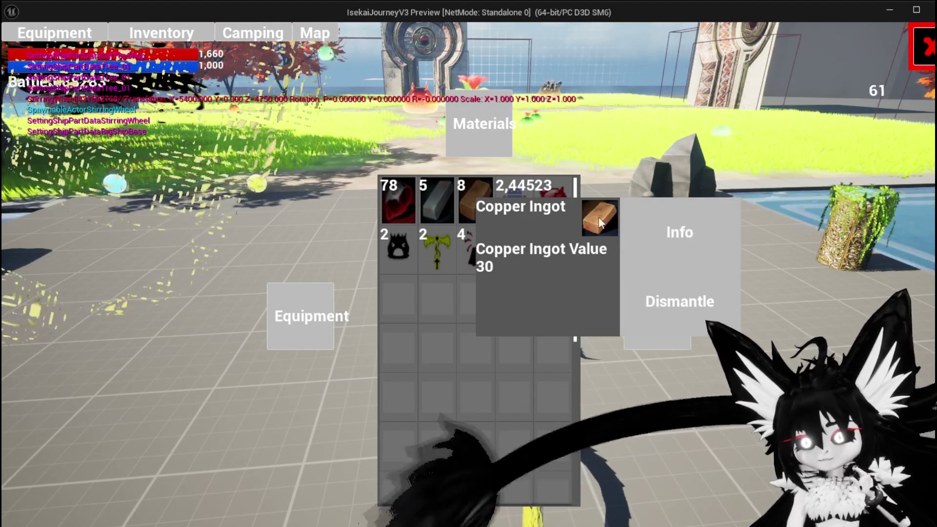
{"action": "left_click", "coordinate": [395, 193]}
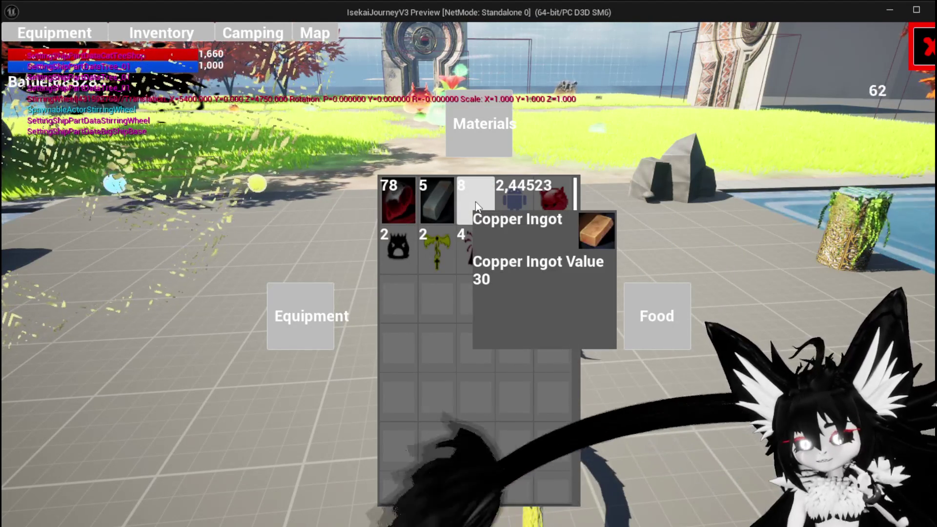
{"action": "mouse_move", "coordinate": [478, 202]}
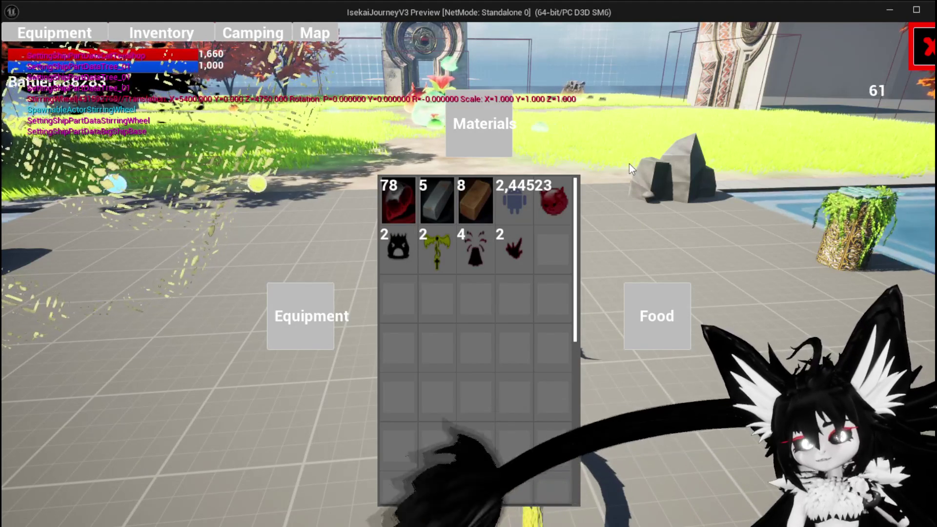
{"action": "left_click", "coordinate": [482, 194]}
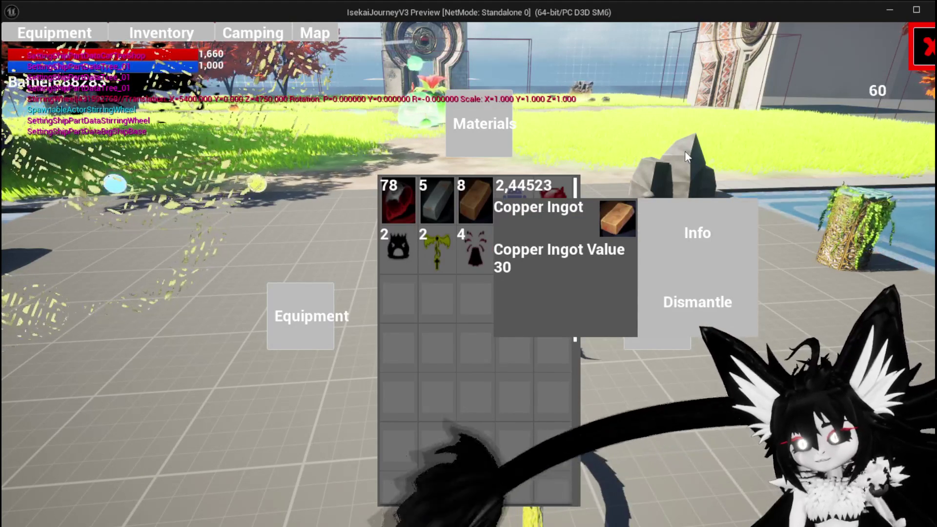
{"action": "left_click", "coordinate": [684, 151]}
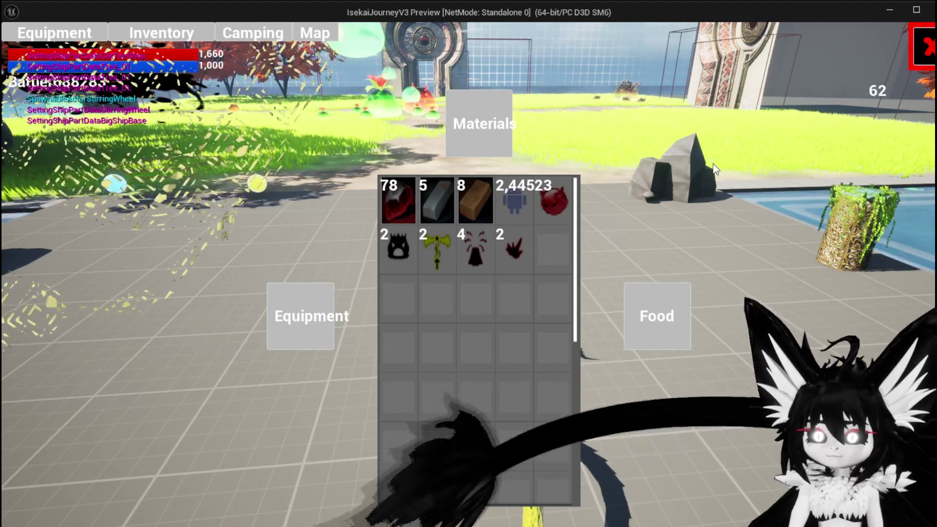
- Show the Food items and open the Simple Mashroom's action choices
{"action": "mouse_move", "coordinate": [505, 197]}
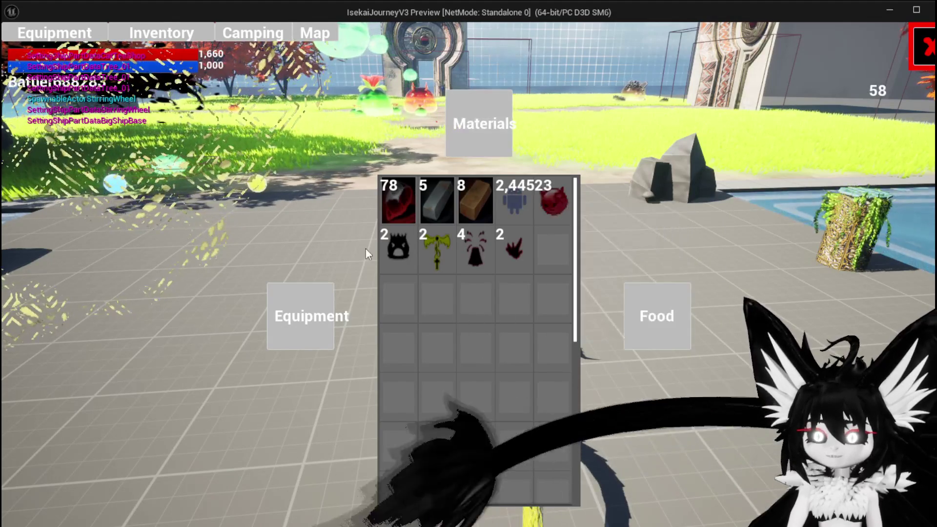
{"action": "left_click", "coordinate": [627, 320]}
{"action": "left_click", "coordinate": [394, 209]}
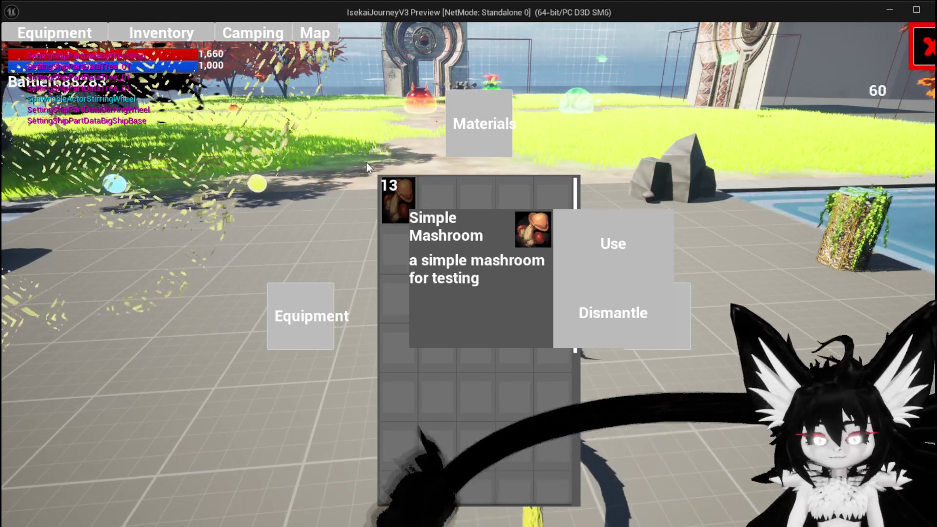
- Stop the Play In Editor session after viewing the Simple Mashroom's Use and Dismantle options
{"action": "key", "text": "Escape"}
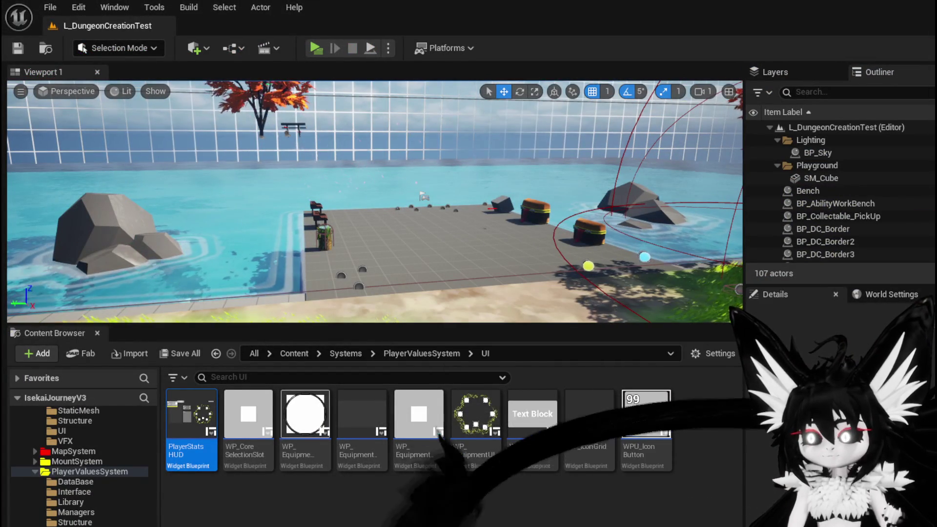
- Wire a Cast To Object_Item_Consumable_Child node from the FIND node's Value output, then minimize the Blueprint
{"action": "key", "text": "alt+Tab"}
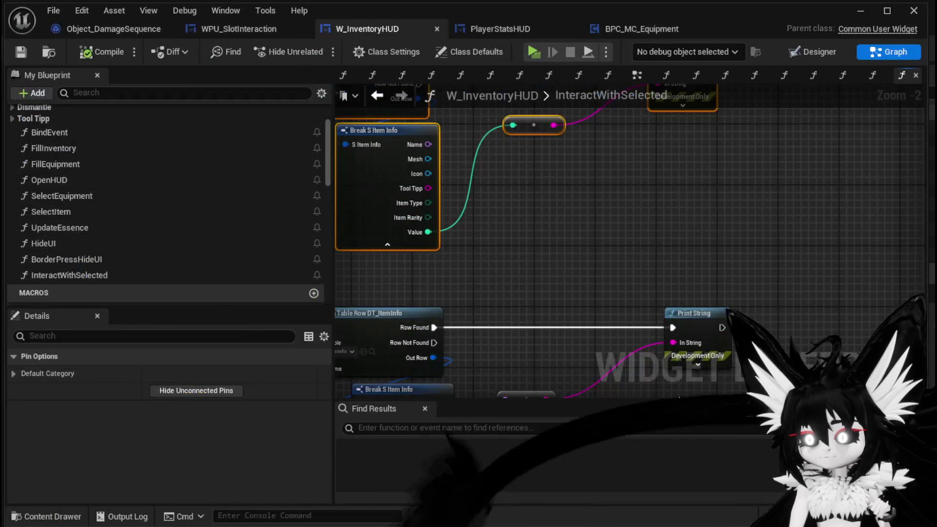
{"action": "mouse_move", "coordinate": [633, 326]}
{"action": "left_mouse_down"}
{"action": "mouse_move", "coordinate": [707, 309]}
{"action": "mouse_move", "coordinate": [493, 291]}
{"action": "mouse_move", "coordinate": [544, 147]}
{"action": "left_mouse_up"}
{"action": "scroll", "coordinate": [707, 308], "scroll_direction": "down", "scroll_amount": 2}
{"action": "left_click_drag", "start_coordinate": [479, 230], "coordinate": [512, 185]}
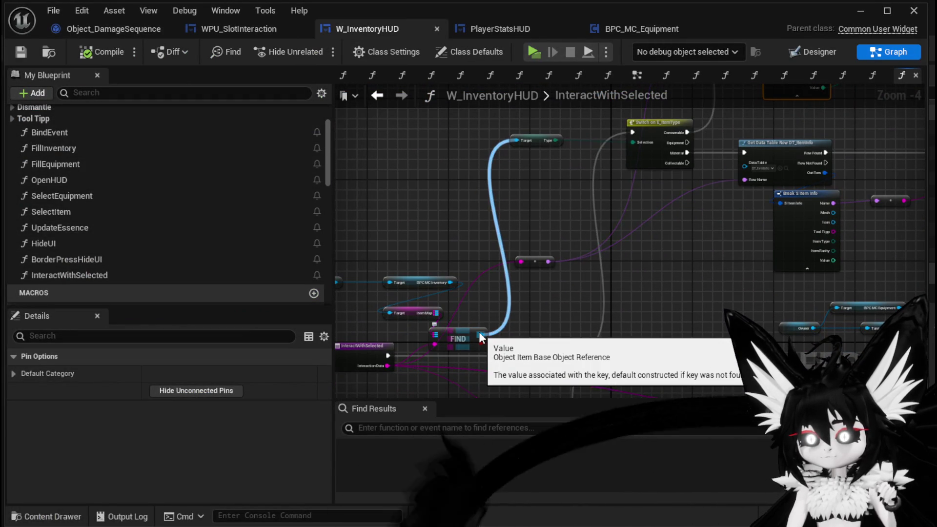
{"action": "mouse_move", "coordinate": [479, 332]}
{"action": "left_mouse_down"}
{"action": "mouse_move", "coordinate": [808, 36]}
{"action": "mouse_move", "coordinate": [801, 223]}
{"action": "left_mouse_up"}
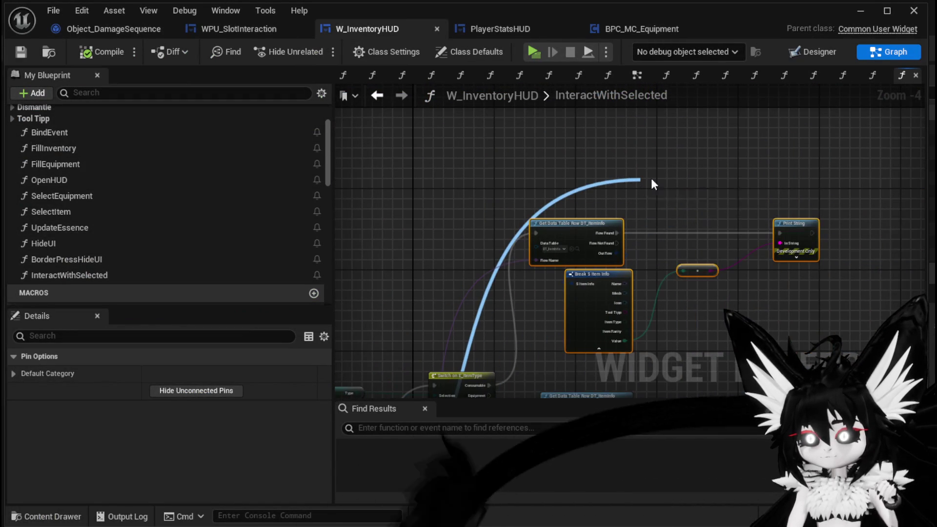
{"action": "left_click_drag", "start_coordinate": [645, 180], "coordinate": [643, 180]}
{"action": "type", "text": "cast "}
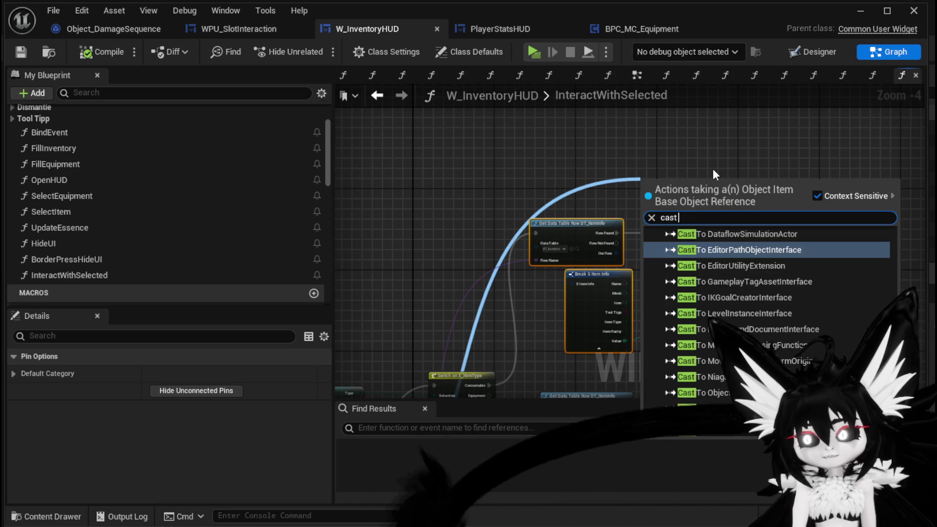
{"action": "type", "text": "to consu"}
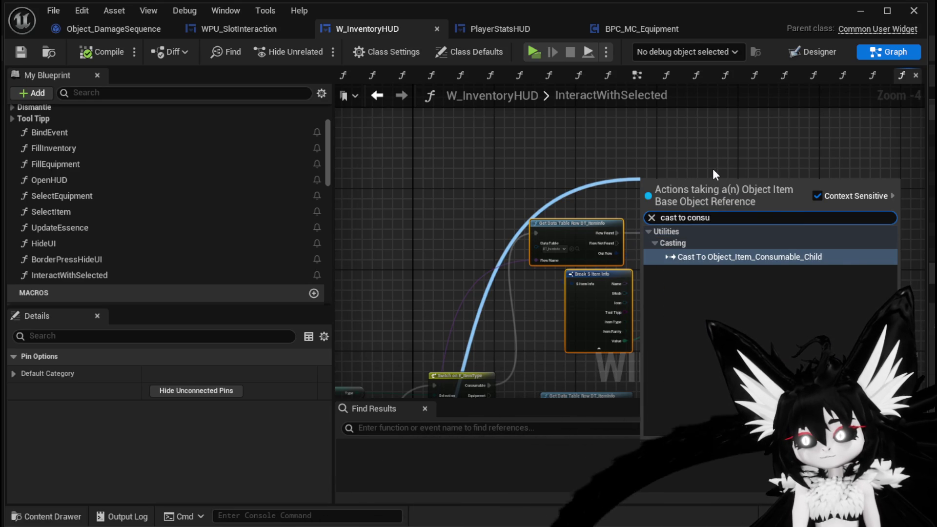
{"action": "key", "text": "Return"}
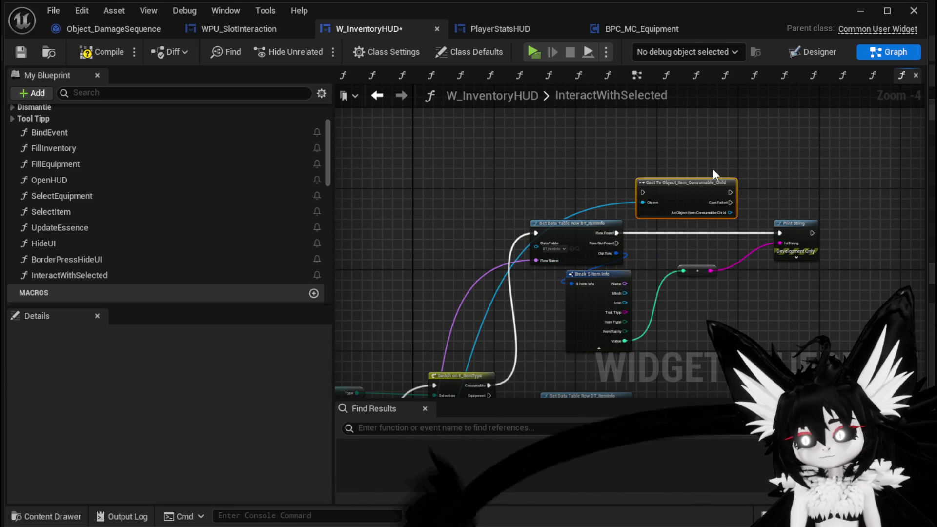
{"action": "scroll", "coordinate": [712, 168], "scroll_direction": "up", "scroll_amount": 4}
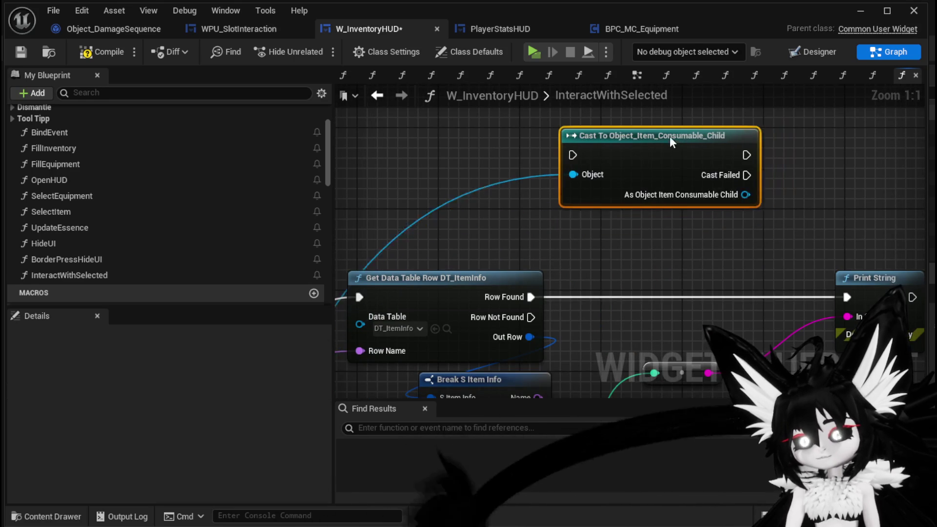
{"action": "left_click_drag", "start_coordinate": [669, 139], "coordinate": [678, 129]}
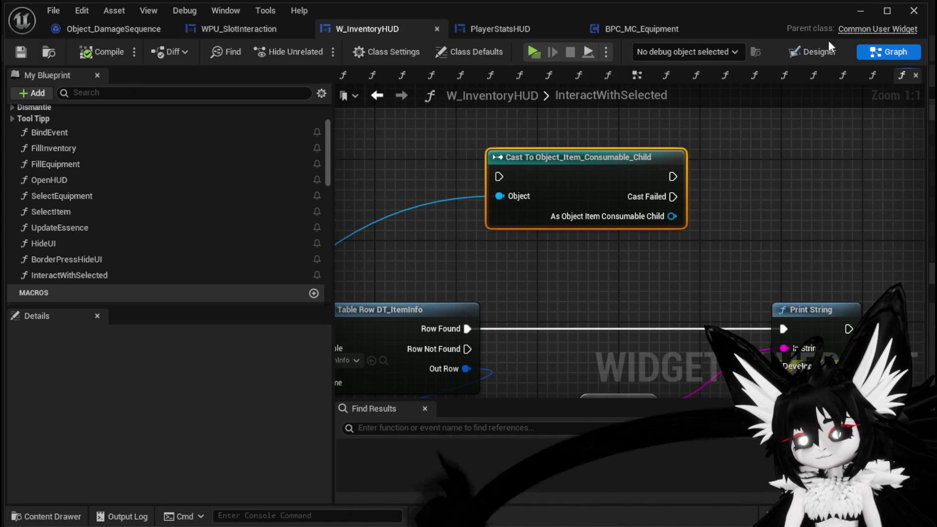
{"action": "left_click", "coordinate": [868, 9]}
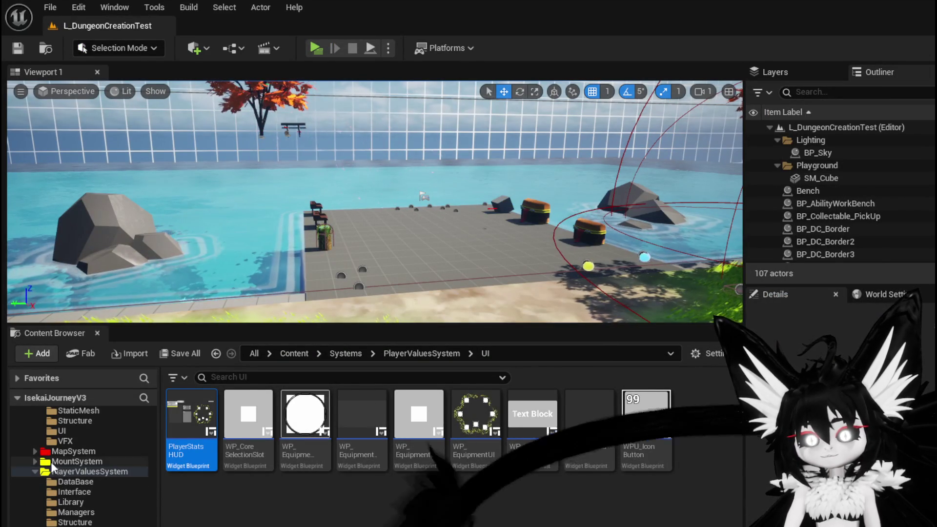
- Open Object_Item_Consumable_Child from Systems > InventorySystem > Object > Item in the Content Browser
{"action": "scroll", "coordinate": [88, 459], "scroll_direction": "up", "scroll_amount": 3}
{"action": "left_click", "coordinate": [77, 454]}
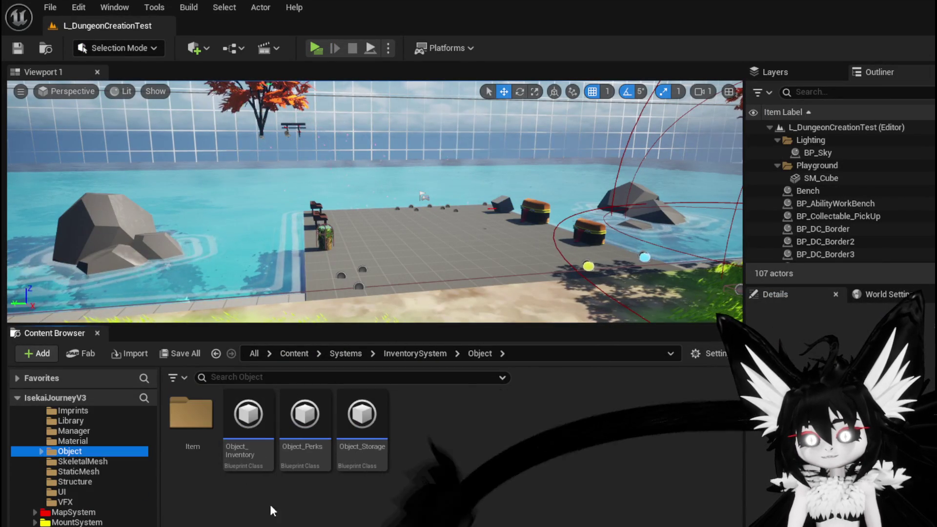
{"action": "double_click", "coordinate": [190, 417]}
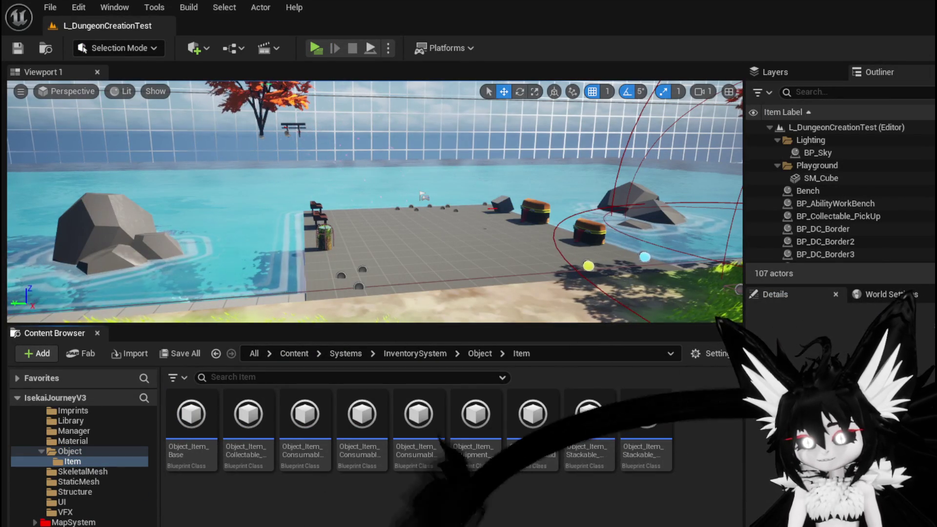
{"action": "double_click", "coordinate": [316, 441]}
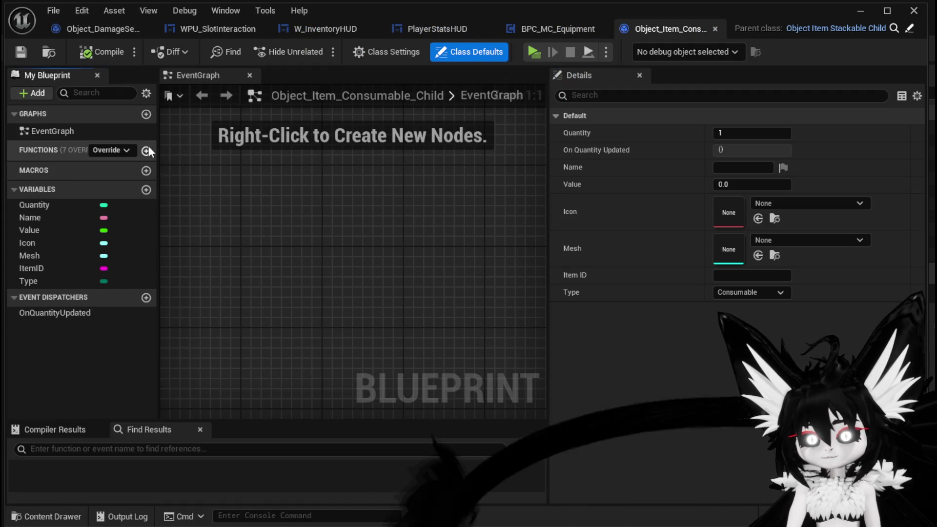
- Add a new function named Consum to Object_Item_Consumable_Child
{"action": "left_click", "coordinate": [147, 149]}
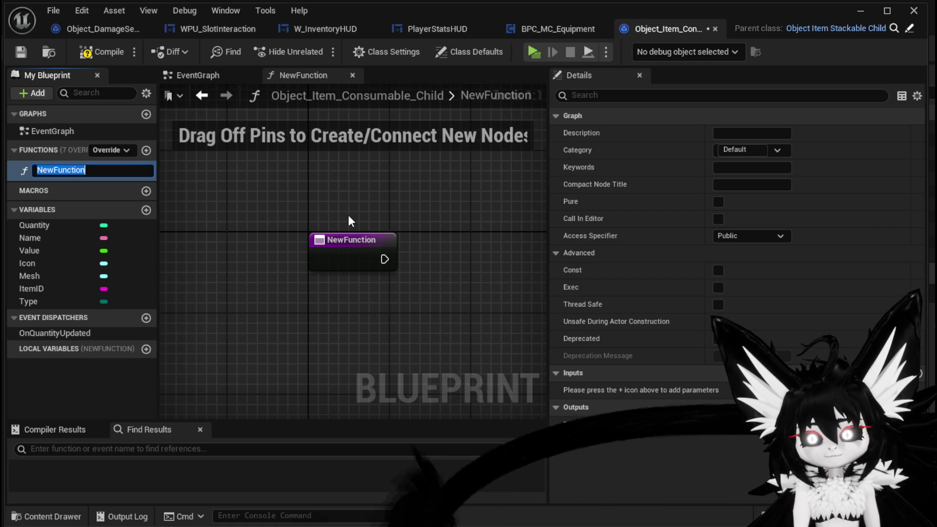
{"action": "type", "text": "Consum"}
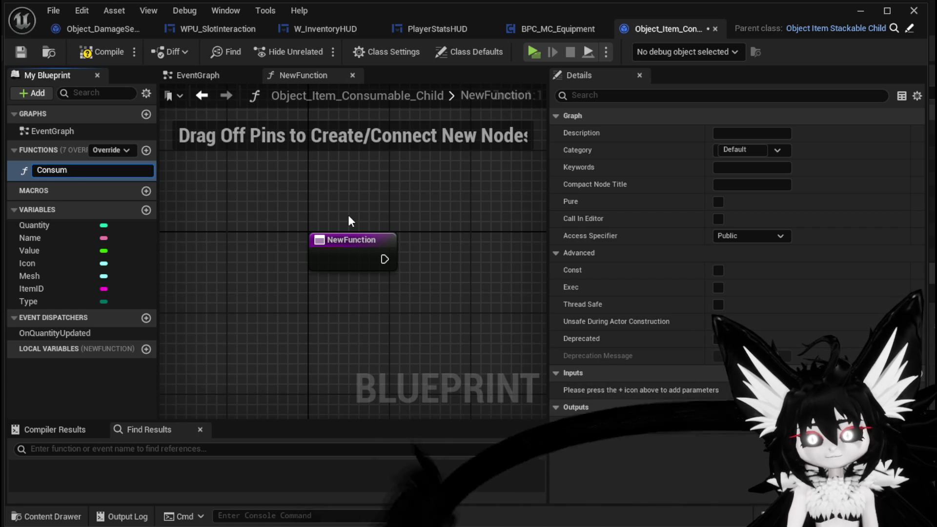
{"action": "key", "text": "Return"}
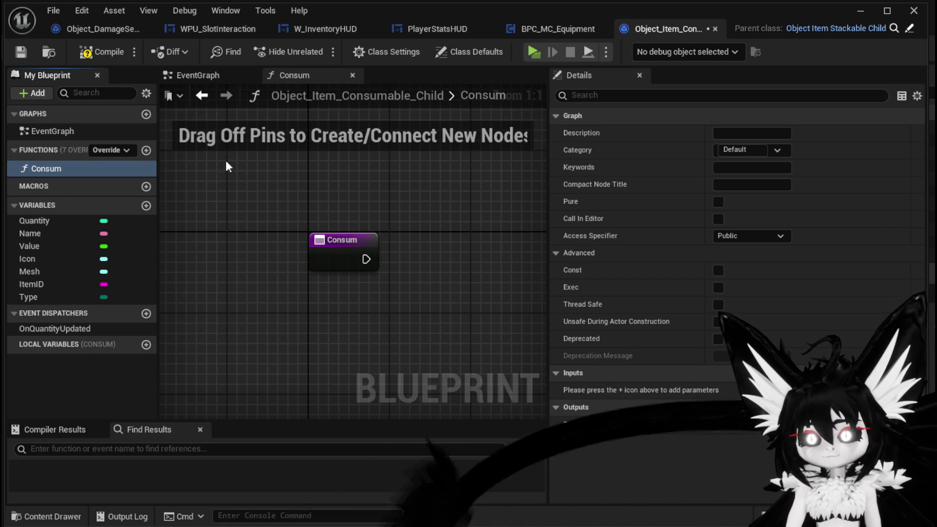
{"action": "left_click", "coordinate": [315, 237]}
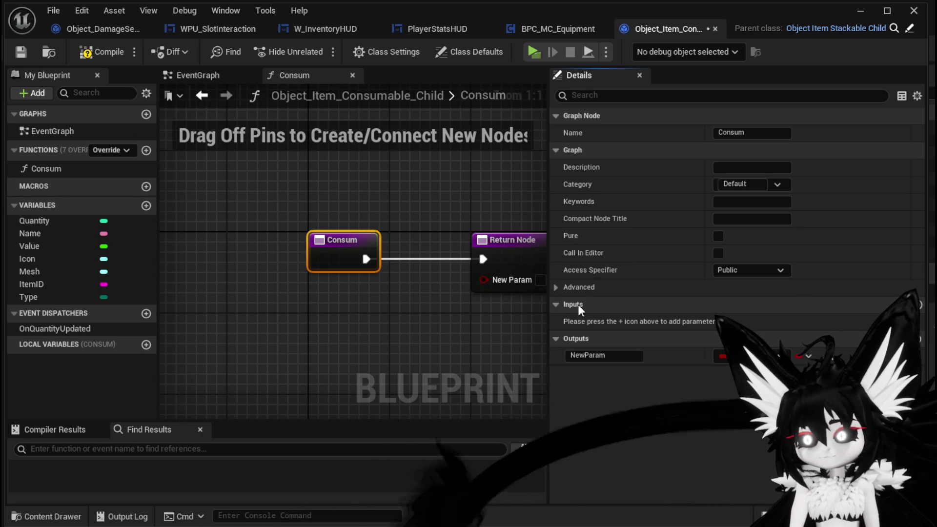
{"action": "left_click_drag", "start_coordinate": [344, 295], "coordinate": [210, 273]}
{"action": "left_click_drag", "start_coordinate": [339, 308], "coordinate": [450, 292]}
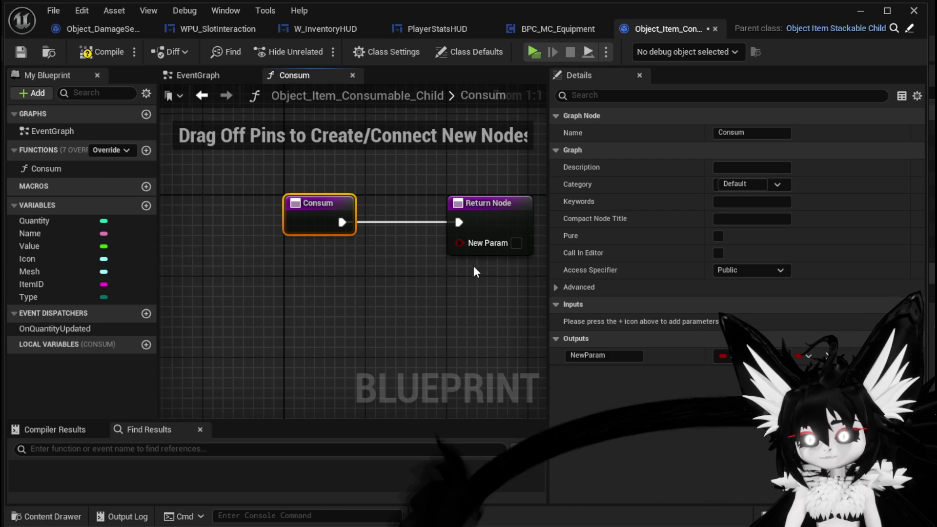
- Return the Value variable divided by 2.0 through a return output named Value
{"action": "mouse_move", "coordinate": [49, 246]}
{"action": "left_mouse_down"}
{"action": "mouse_move", "coordinate": [334, 283]}
{"action": "mouse_move", "coordinate": [358, 306]}
{"action": "left_mouse_up"}
{"action": "left_click", "coordinate": [290, 291]}
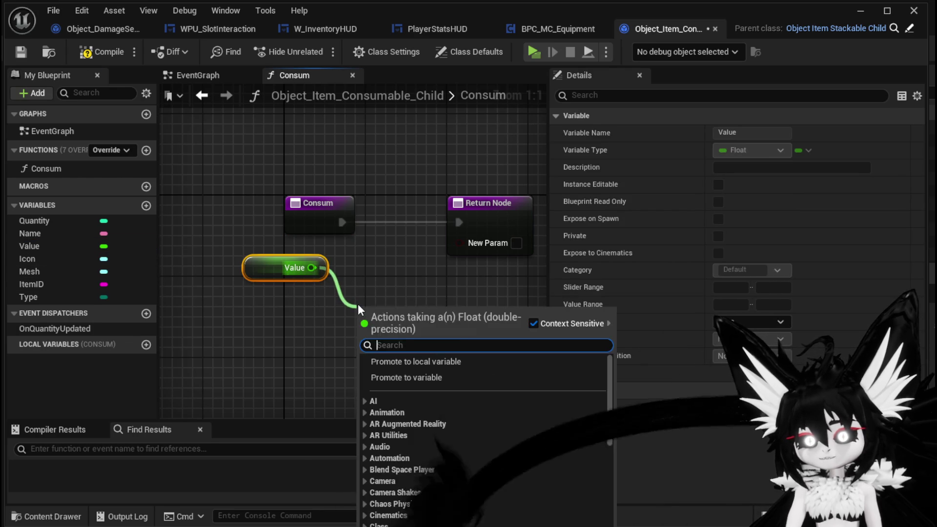
{"action": "type", "text": "/"}
{"action": "key", "text": "Return"}
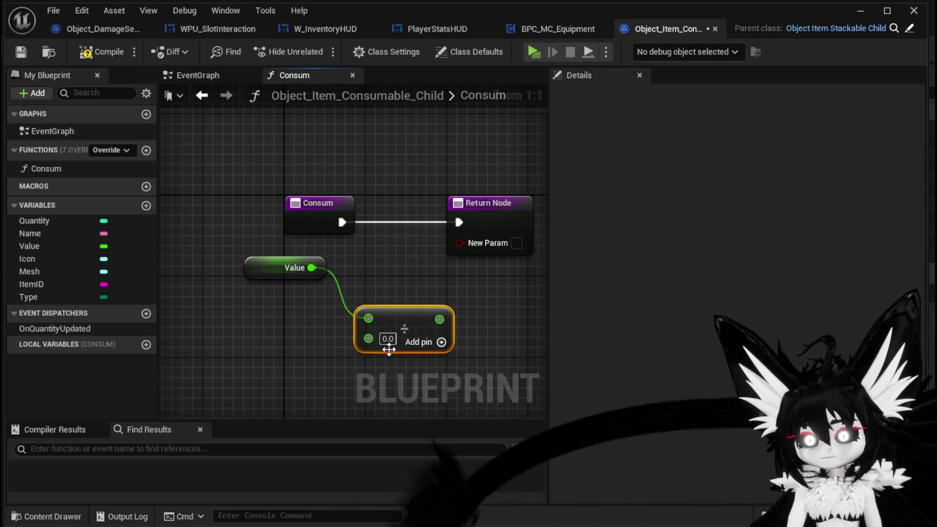
{"action": "left_click_drag", "start_coordinate": [434, 319], "coordinate": [471, 249]}
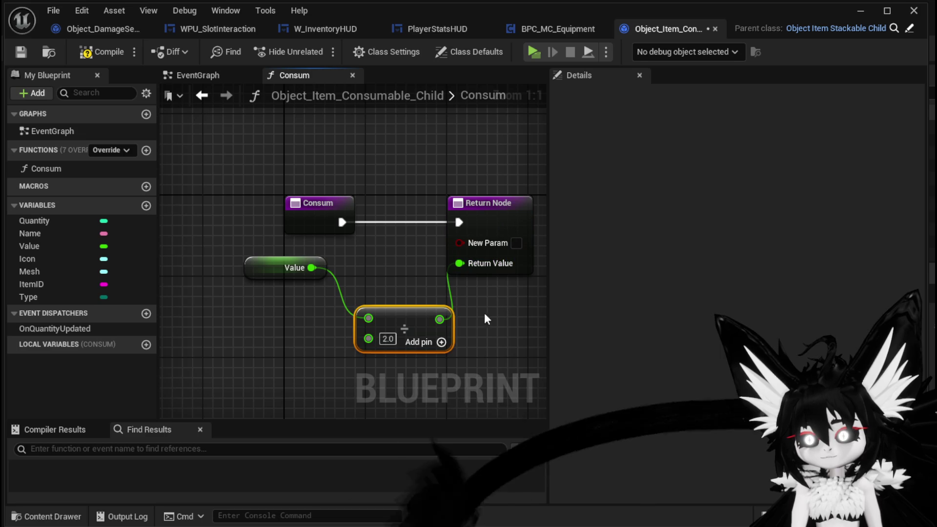
{"action": "left_click", "coordinate": [494, 215]}
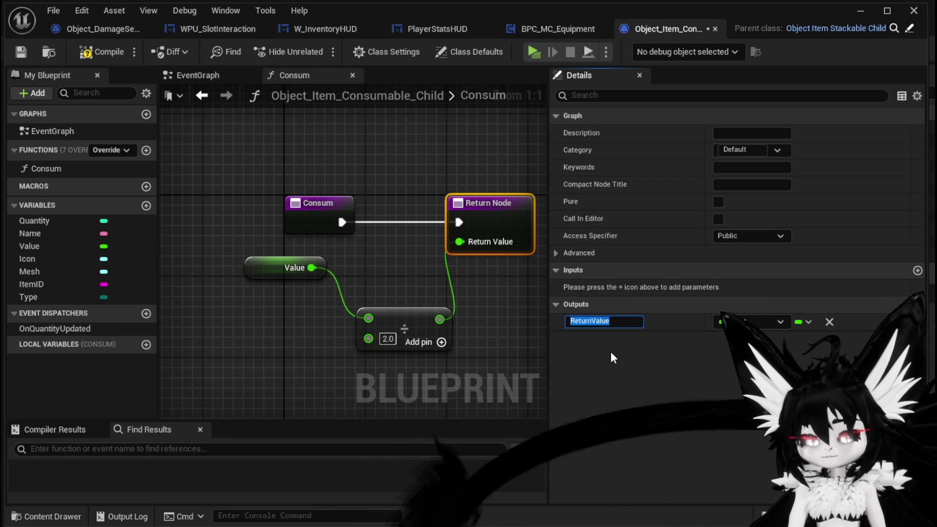
{"action": "type", "text": "Value"}
{"action": "key", "text": "Return"}
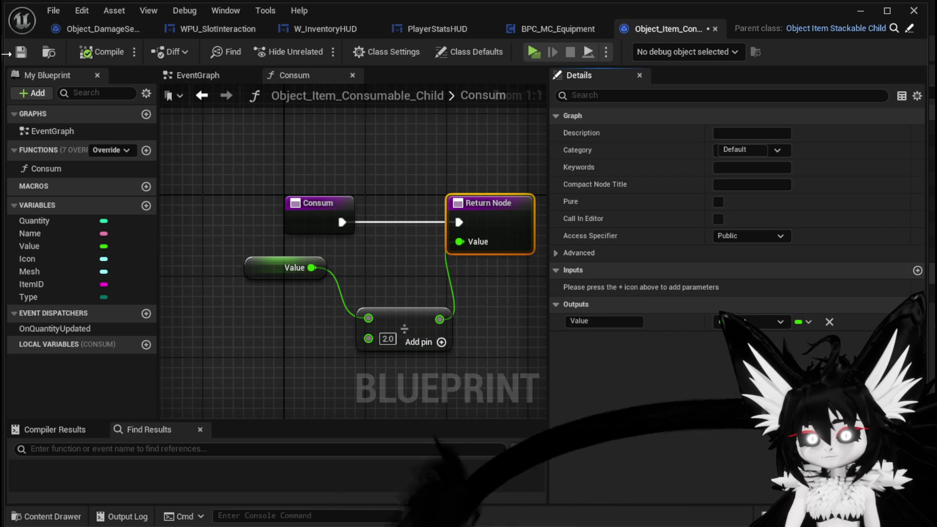
{"action": "left_click_drag", "start_coordinate": [394, 309], "coordinate": [369, 299]}
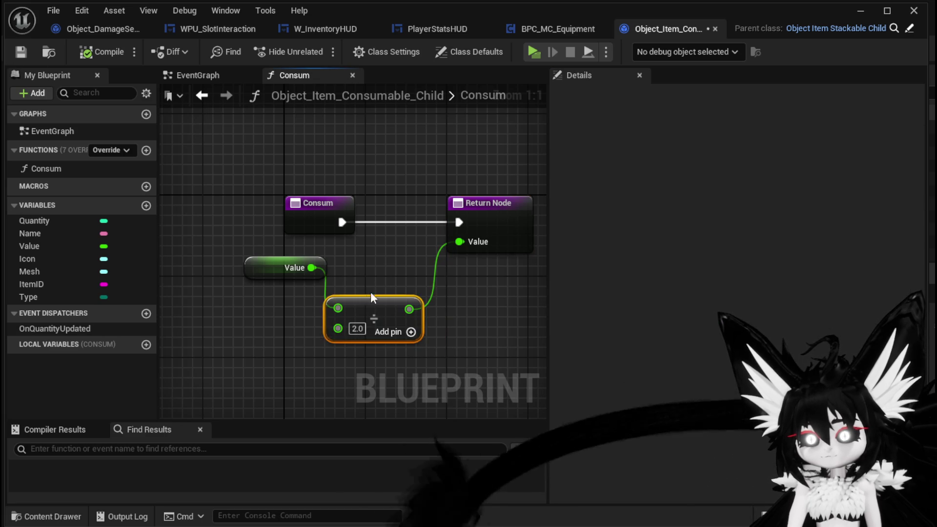
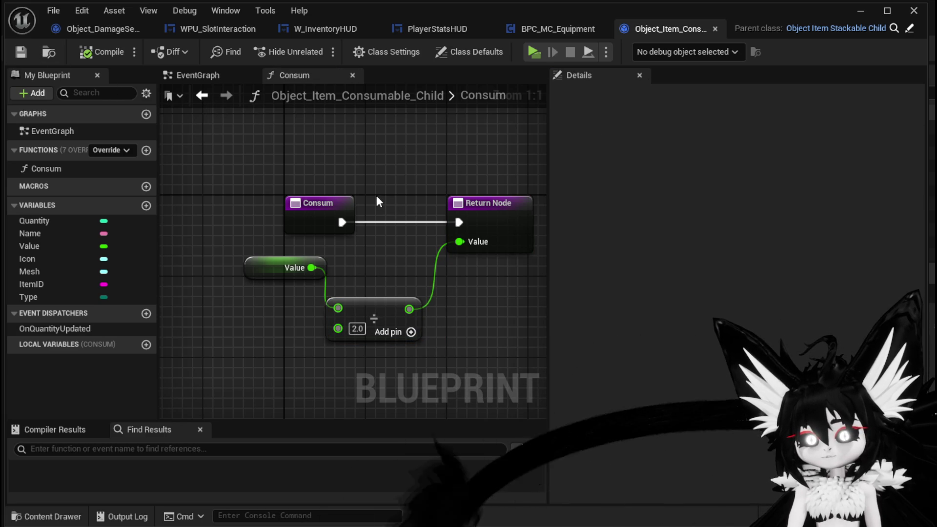
- Close the consumable blueprint and add a Consum call on the cast consumable in W_InventoryHUD
{"action": "left_click", "coordinate": [715, 29]}
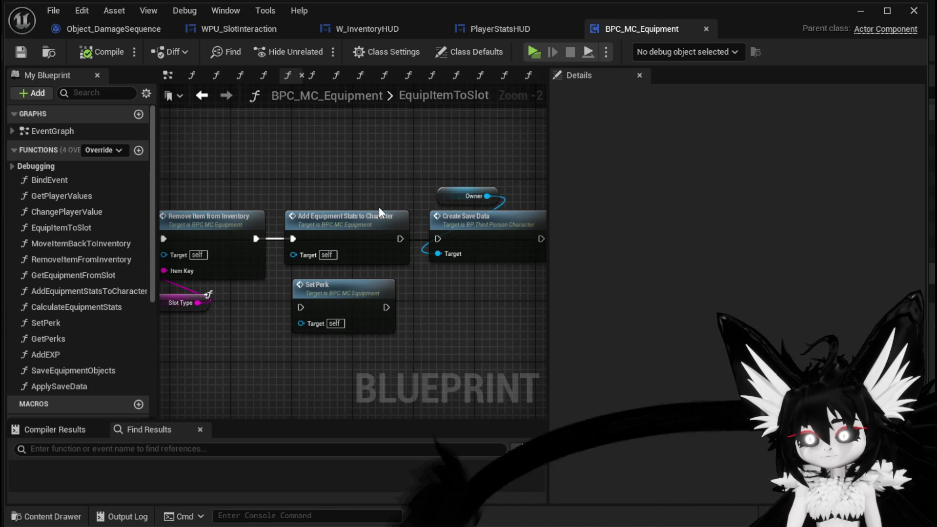
{"action": "left_click", "coordinate": [367, 29]}
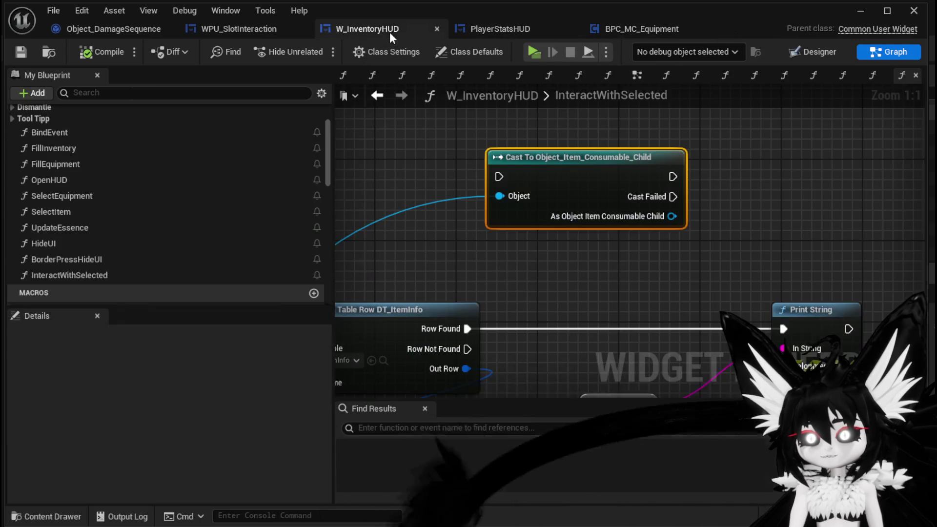
{"action": "left_click_drag", "start_coordinate": [648, 198], "coordinate": [554, 224]}
{"action": "left_click_drag", "start_coordinate": [652, 225], "coordinate": [652, 224]}
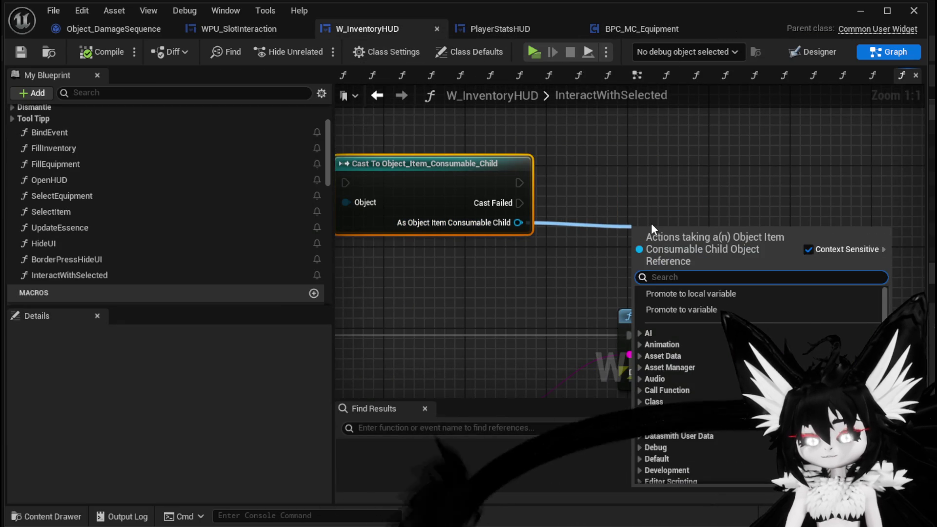
{"action": "type", "text": "Cosum"}
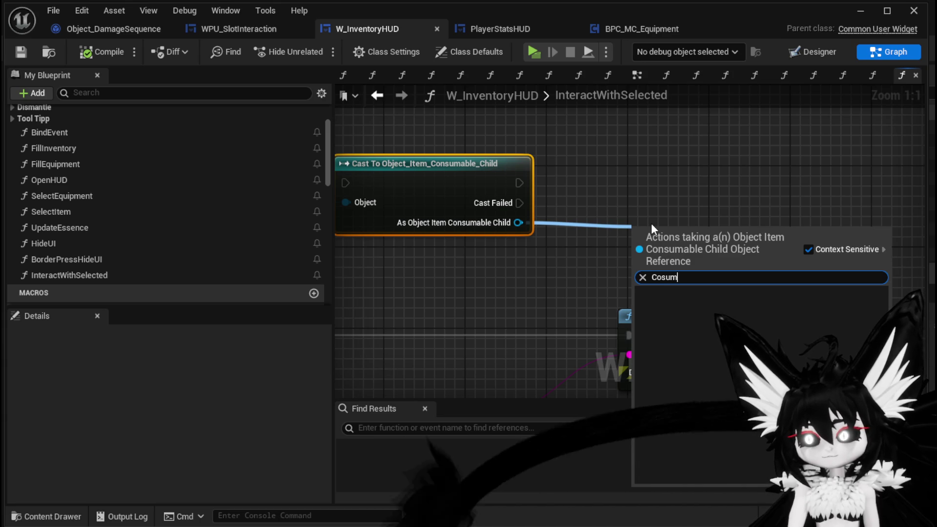
{"action": "key", "text": "BackSpace"}
{"action": "key", "text": "BackSpace"}
{"action": "key", "text": "BackSpace"}
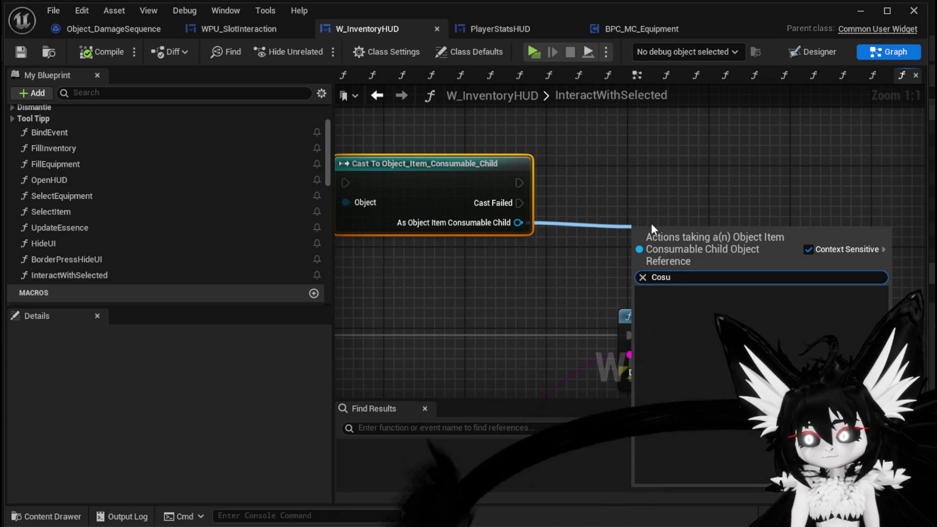
{"action": "type", "text": "nsum"}
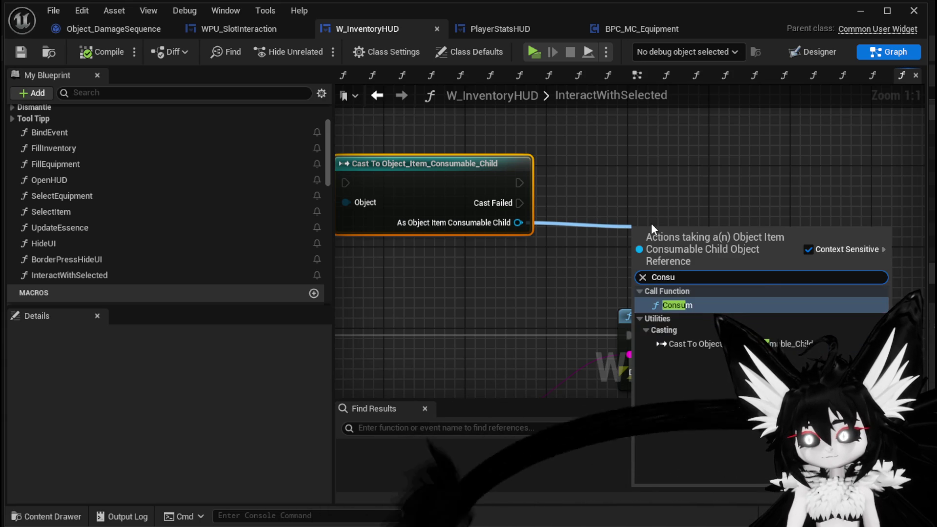
{"action": "key", "text": "Return"}
{"action": "left_click_drag", "start_coordinate": [683, 235], "coordinate": [631, 165]}
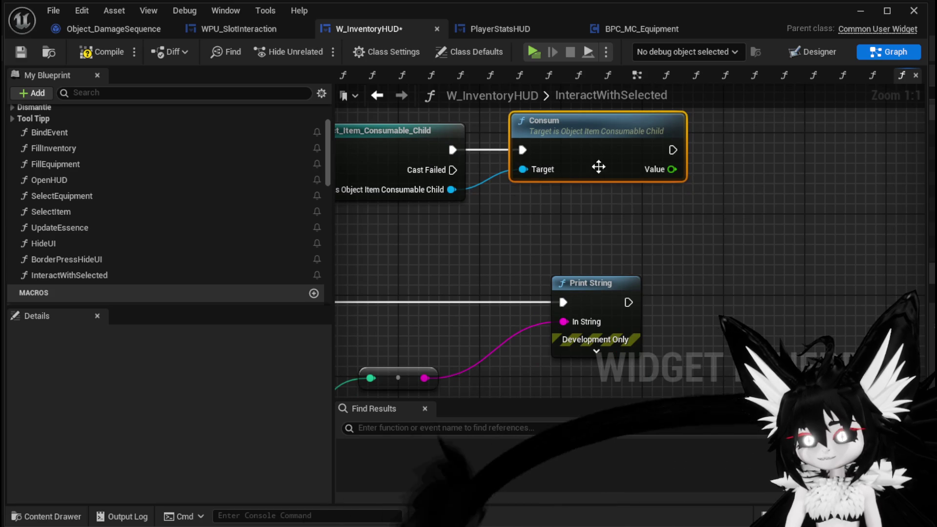
- Run Print String after Consum with its Value as text, and connect Row Found to the cast
{"action": "left_click_drag", "start_coordinate": [515, 284], "coordinate": [704, 295]}
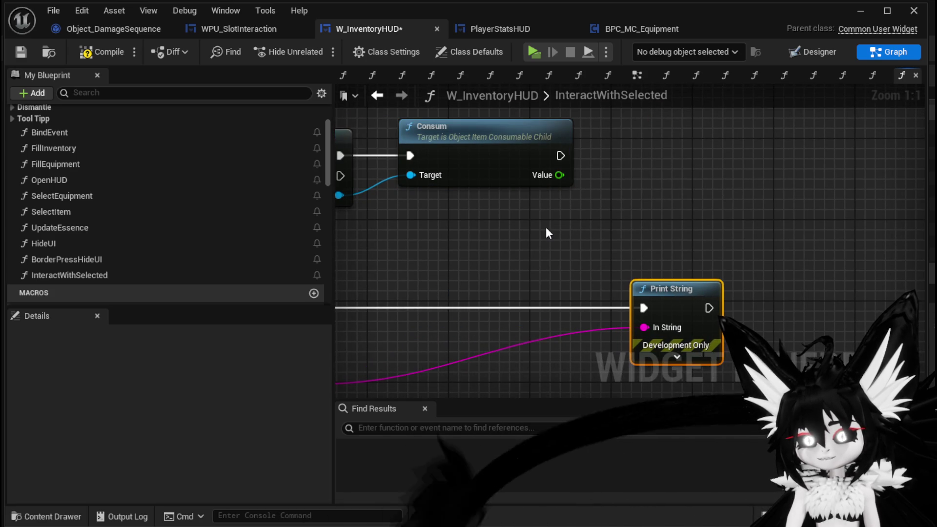
{"action": "left_click_drag", "start_coordinate": [545, 227], "coordinate": [706, 230]}
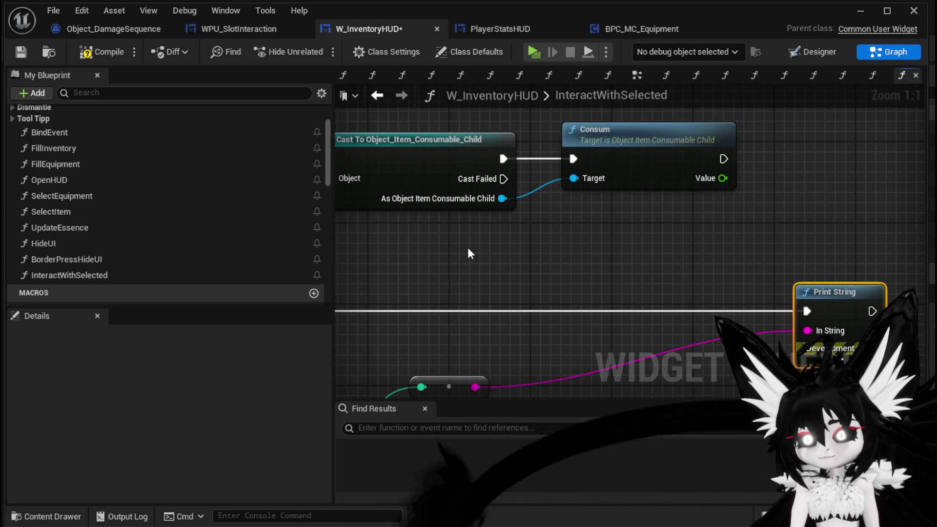
{"action": "mouse_move", "coordinate": [655, 222]}
{"action": "left_mouse_down"}
{"action": "mouse_move", "coordinate": [537, 295]}
{"action": "mouse_move", "coordinate": [523, 217]}
{"action": "left_mouse_up"}
{"action": "left_click_drag", "start_coordinate": [592, 153], "coordinate": [675, 304]}
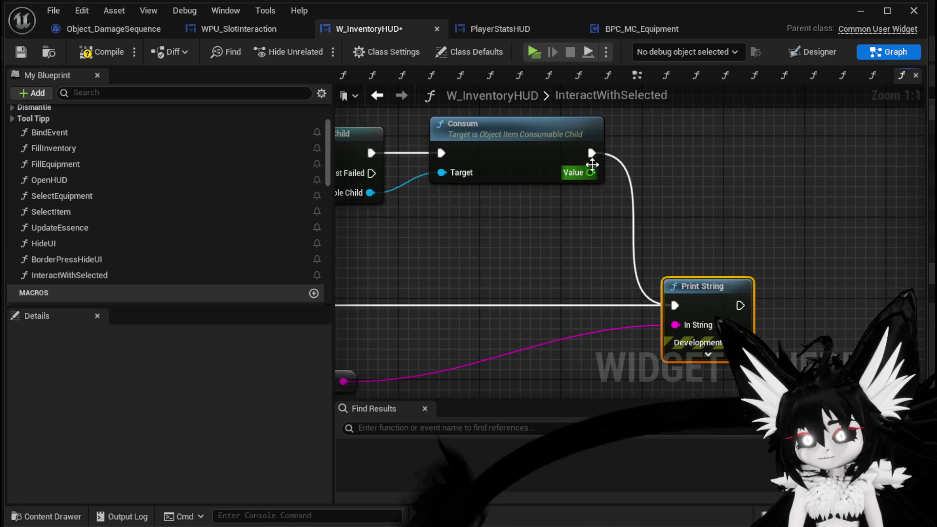
{"action": "mouse_move", "coordinate": [584, 176]}
{"action": "left_mouse_down"}
{"action": "mouse_move", "coordinate": [490, 400]}
{"action": "mouse_move", "coordinate": [844, 248]}
{"action": "left_mouse_up"}
{"action": "left_click_drag", "start_coordinate": [612, 267], "coordinate": [758, 308]}
{"action": "left_click_drag", "start_coordinate": [485, 272], "coordinate": [524, 121]}
{"action": "mouse_move", "coordinate": [485, 251]}
{"action": "left_mouse_down"}
{"action": "mouse_move", "coordinate": [259, 256]}
{"action": "mouse_move", "coordinate": [482, 252]}
{"action": "left_mouse_up"}
{"action": "mouse_move", "coordinate": [797, 274]}
{"action": "left_mouse_down"}
{"action": "mouse_move", "coordinate": [825, 144]}
{"action": "mouse_move", "coordinate": [815, 120]}
{"action": "left_mouse_up"}
- Start a game preview to test the Consum printout
{"action": "left_click_drag", "start_coordinate": [499, 314], "coordinate": [543, 269]}
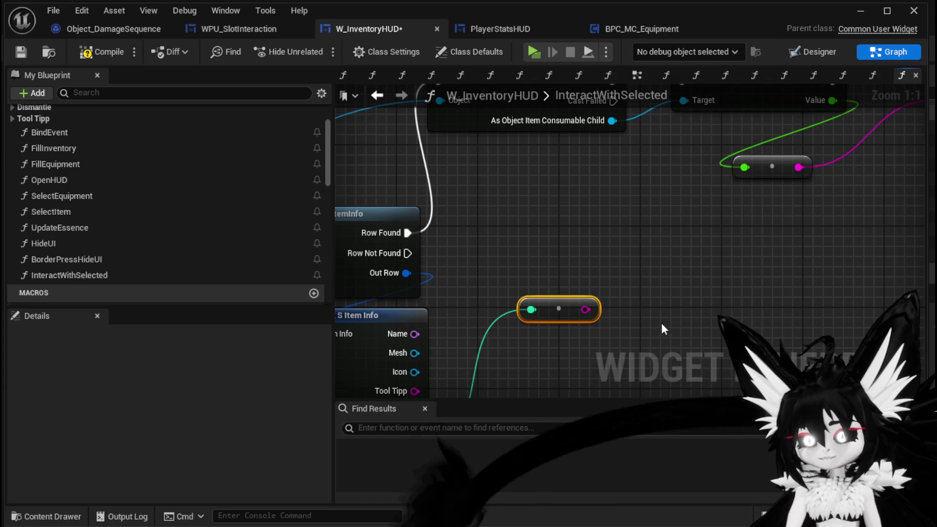
{"action": "scroll", "coordinate": [643, 276], "scroll_direction": "down", "scroll_amount": 2}
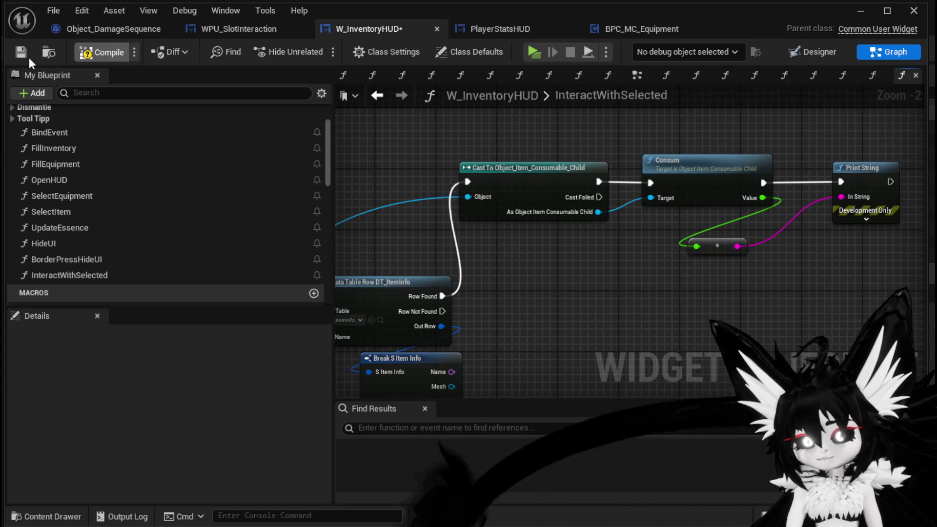
{"action": "left_click", "coordinate": [859, 14]}
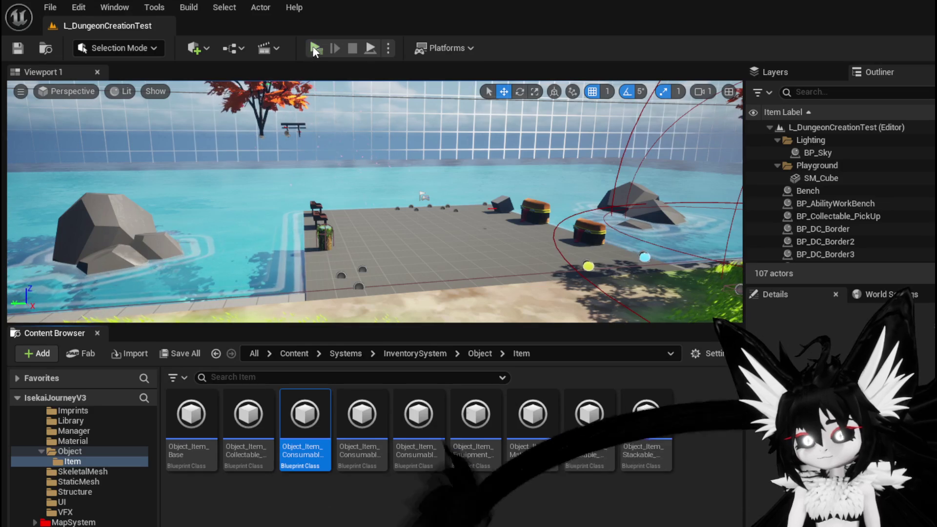
- Use the mushroom from Camping > Food in the preview, then exit and save the level
{"action": "left_click", "coordinate": [312, 45]}
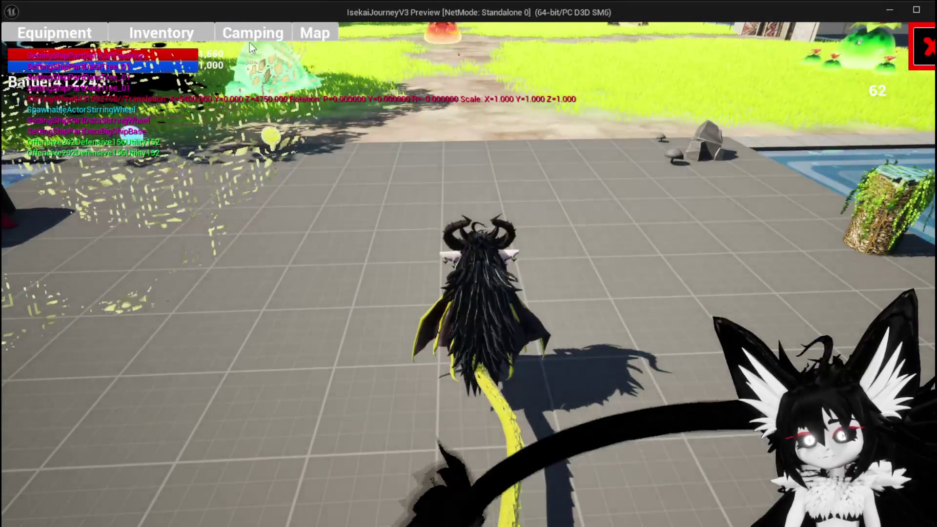
{"action": "left_click", "coordinate": [258, 35]}
{"action": "left_click", "coordinate": [644, 293]}
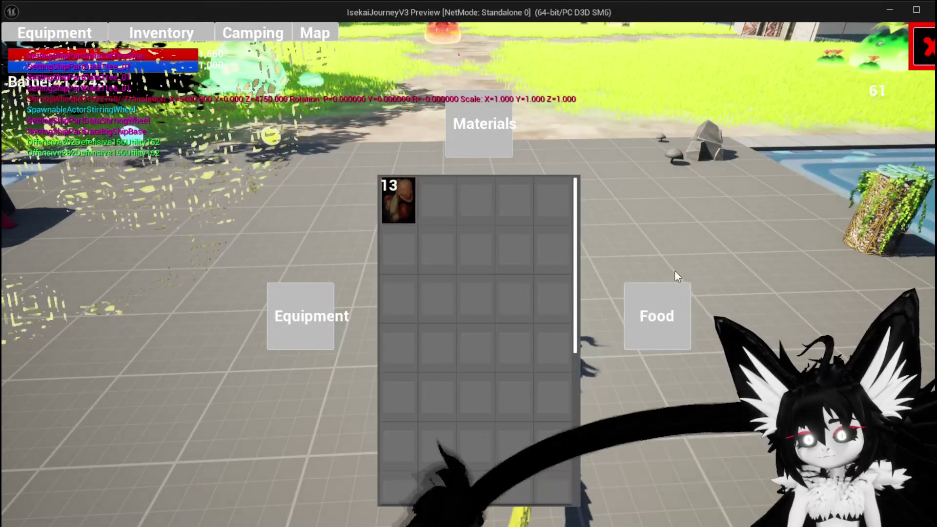
{"action": "left_click", "coordinate": [400, 196]}
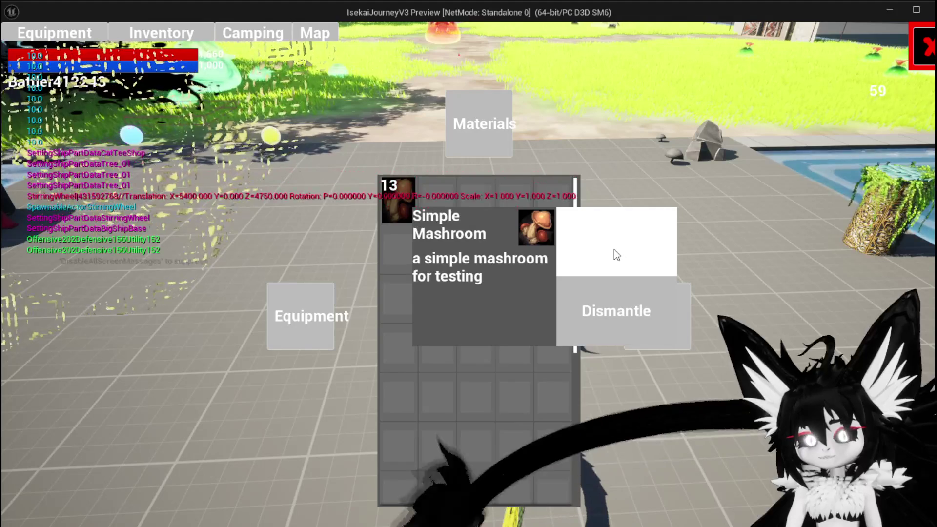
{"action": "key", "text": "Escape"}
{"action": "key", "text": "ctrl+s"}
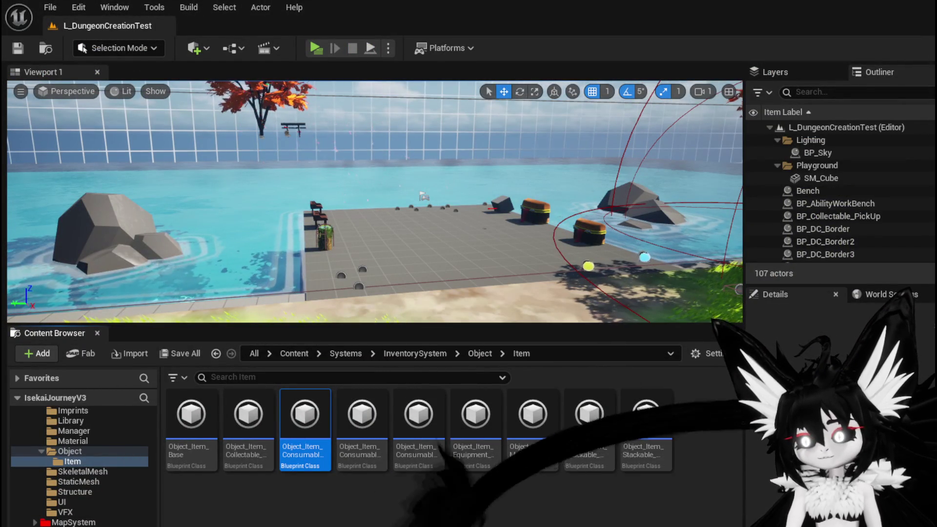
{"action": "key", "text": "alt+Tab"}
- Paste copies of the Owner and BPC MC Inventory nodes near Print String
{"action": "mouse_move", "coordinate": [487, 308]}
{"action": "left_mouse_down"}
{"action": "mouse_move", "coordinate": [603, 287]}
{"action": "mouse_move", "coordinate": [581, 245]}
{"action": "mouse_move", "coordinate": [590, 139]}
{"action": "mouse_move", "coordinate": [545, 165]}
{"action": "mouse_move", "coordinate": [502, 268]}
{"action": "left_mouse_up"}
{"action": "scroll", "coordinate": [590, 138], "scroll_direction": "down", "scroll_amount": 2}
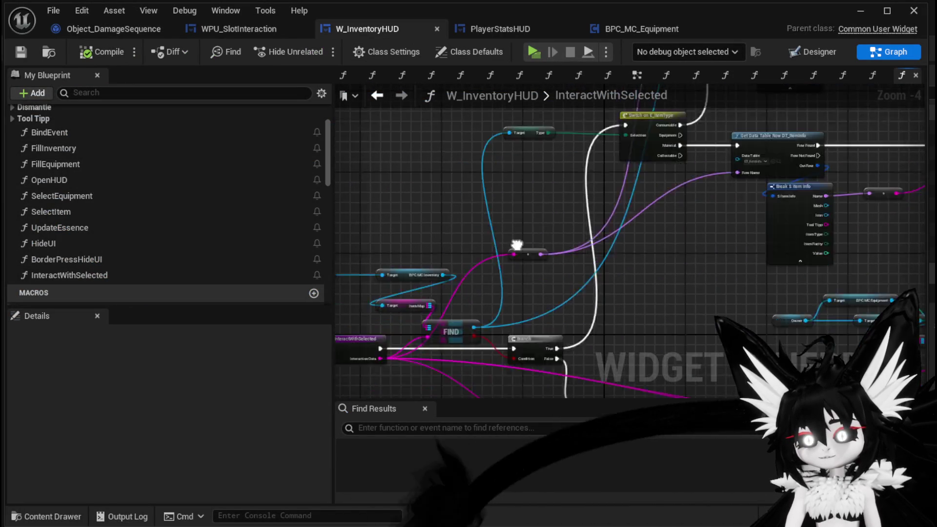
{"action": "scroll", "coordinate": [529, 209], "scroll_direction": "up", "scroll_amount": 3}
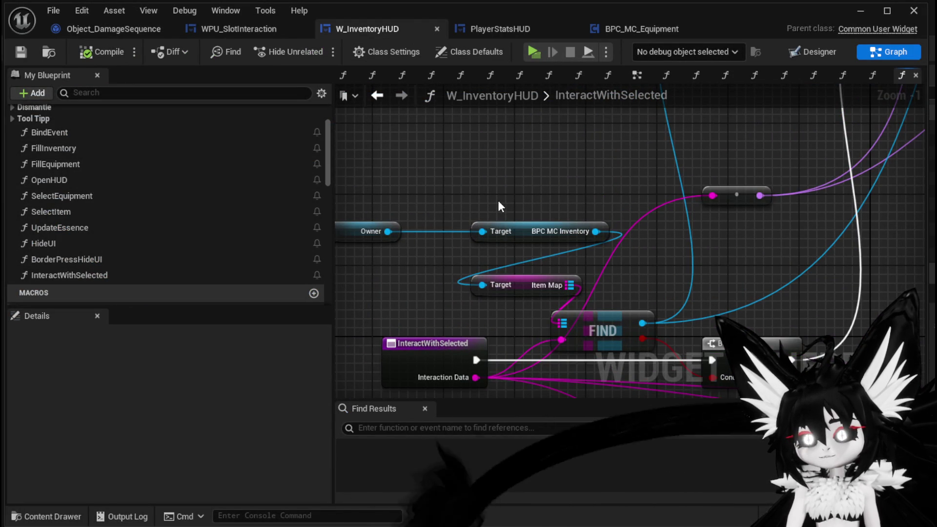
{"action": "mouse_move", "coordinate": [382, 198]}
{"action": "left_mouse_down"}
{"action": "mouse_move", "coordinate": [539, 241]}
{"action": "mouse_move", "coordinate": [390, 210]}
{"action": "left_mouse_up"}
{"action": "scroll", "coordinate": [500, 244], "scroll_direction": "down", "scroll_amount": 4}
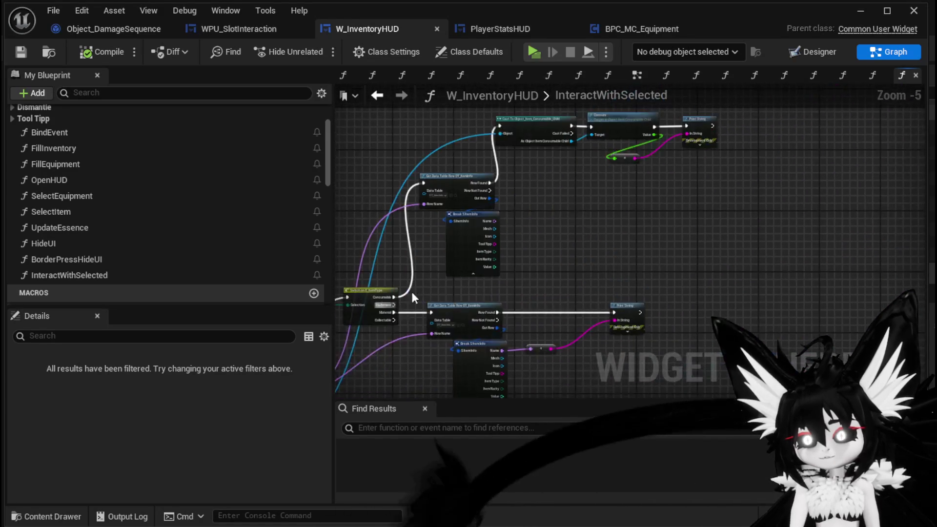
{"action": "scroll", "coordinate": [518, 264], "scroll_direction": "up", "scroll_amount": 1}
{"action": "scroll", "coordinate": [483, 131], "scroll_direction": "up", "scroll_amount": 1}
{"action": "left_click", "coordinate": [404, 137]}
{"action": "key", "text": "ctrl+v"}
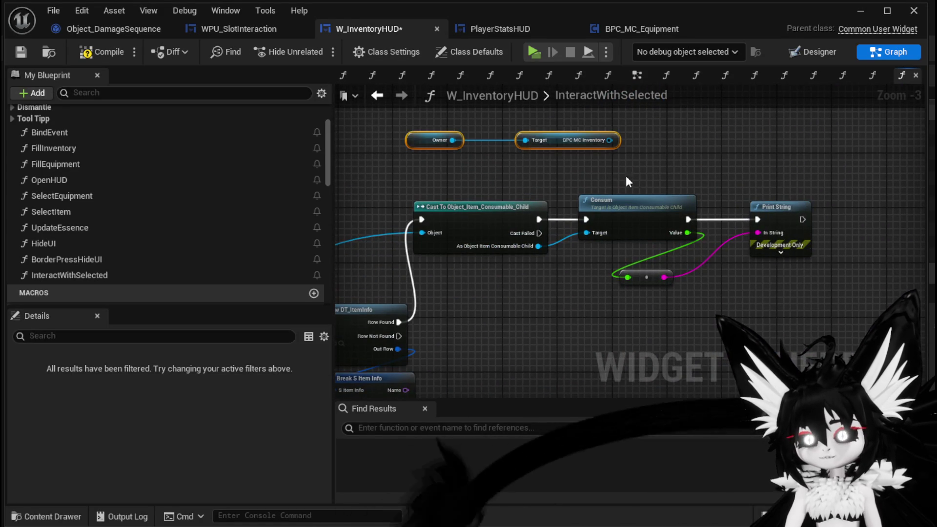
- Add a Remove Item call on the inventory, feeding the item name into its Item ID
{"action": "left_click_drag", "start_coordinate": [560, 181], "coordinate": [683, 185]}
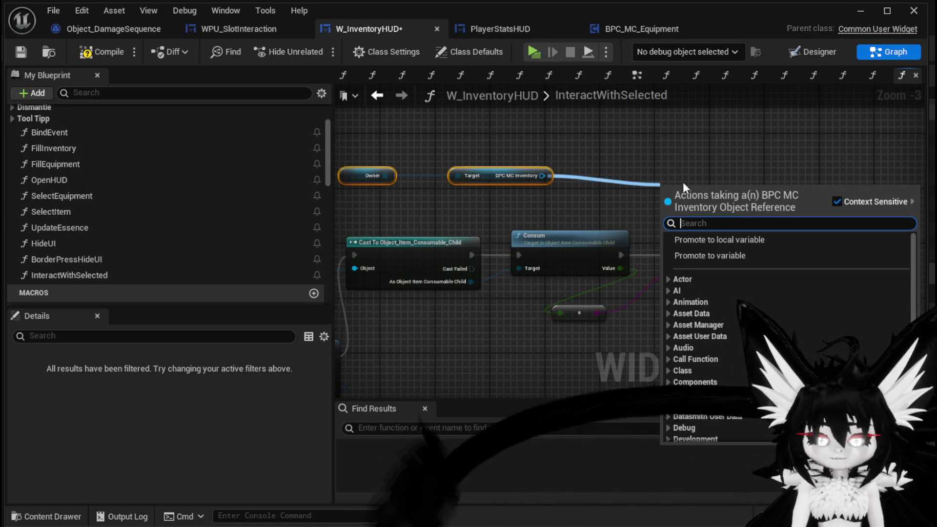
{"action": "type", "text": "D"}
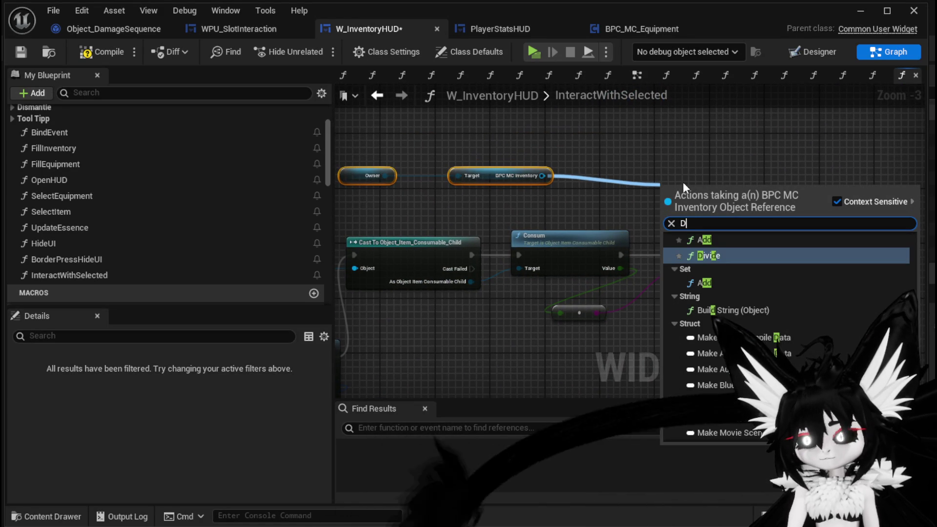
{"action": "type", "text": "ec"}
{"action": "key", "text": "BackSpace"}
{"action": "key", "text": "BackSpace"}
{"action": "key", "text": "BackSpace"}
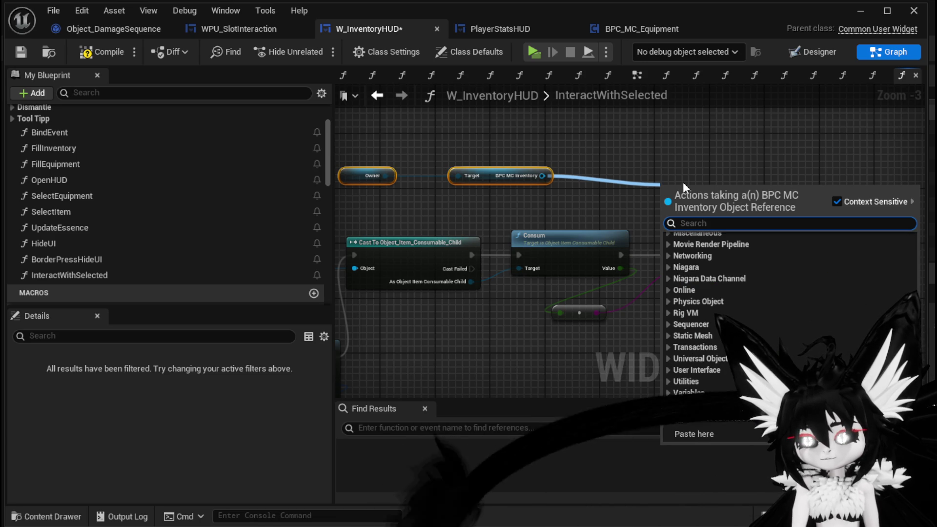
{"action": "type", "text": "Remove Item"}
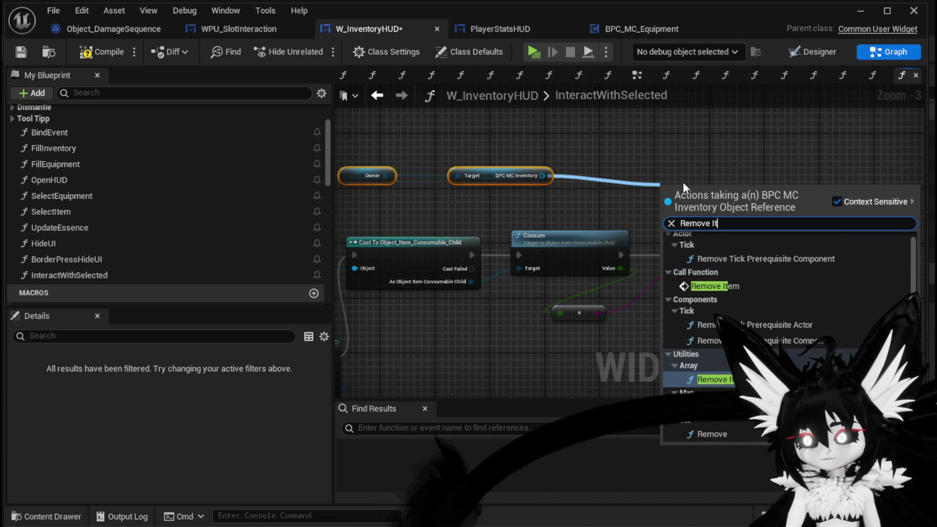
{"action": "left_click", "coordinate": [713, 251]}
{"action": "scroll", "coordinate": [725, 182], "scroll_direction": "down", "scroll_amount": 2}
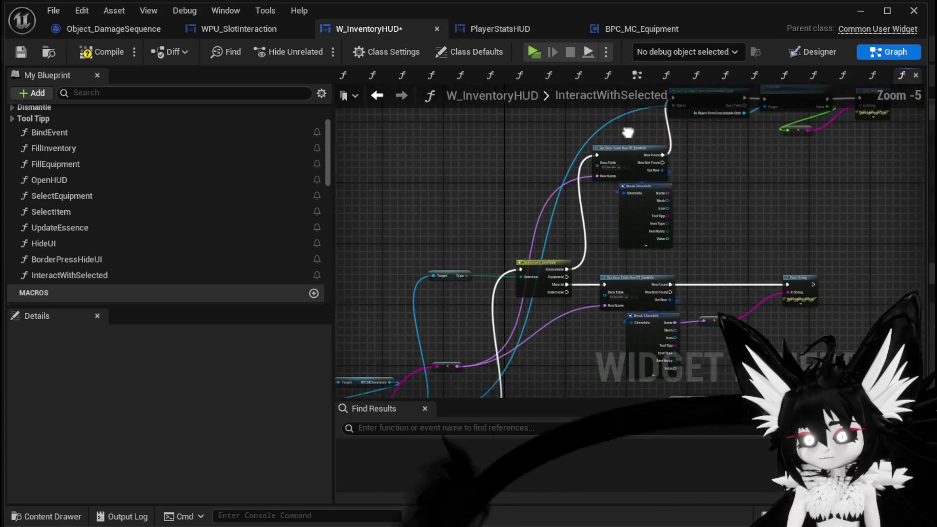
{"action": "mouse_move", "coordinate": [488, 299]}
{"action": "left_mouse_down"}
{"action": "mouse_move", "coordinate": [851, 194]}
{"action": "mouse_move", "coordinate": [765, 158]}
{"action": "left_mouse_up"}
{"action": "scroll", "coordinate": [791, 195], "scroll_direction": "up", "scroll_amount": 2}
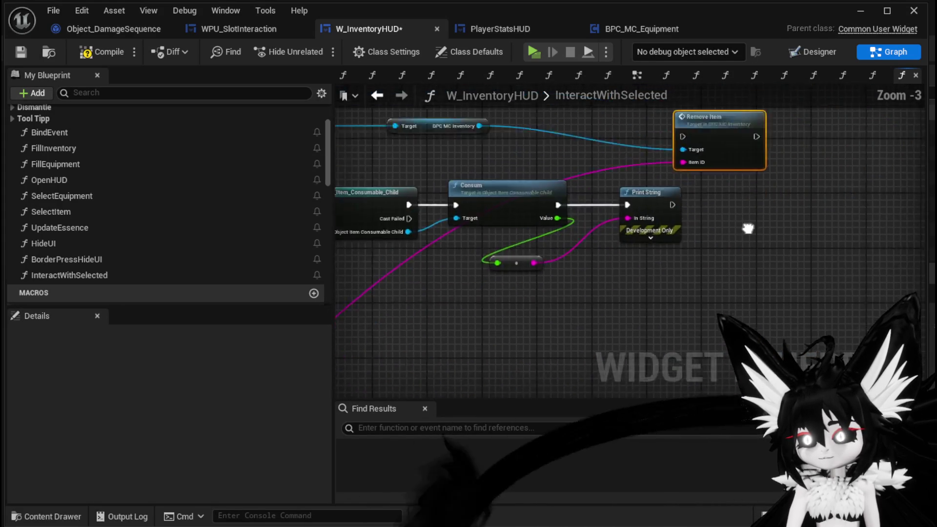
{"action": "left_click_drag", "start_coordinate": [692, 245], "coordinate": [684, 238]}
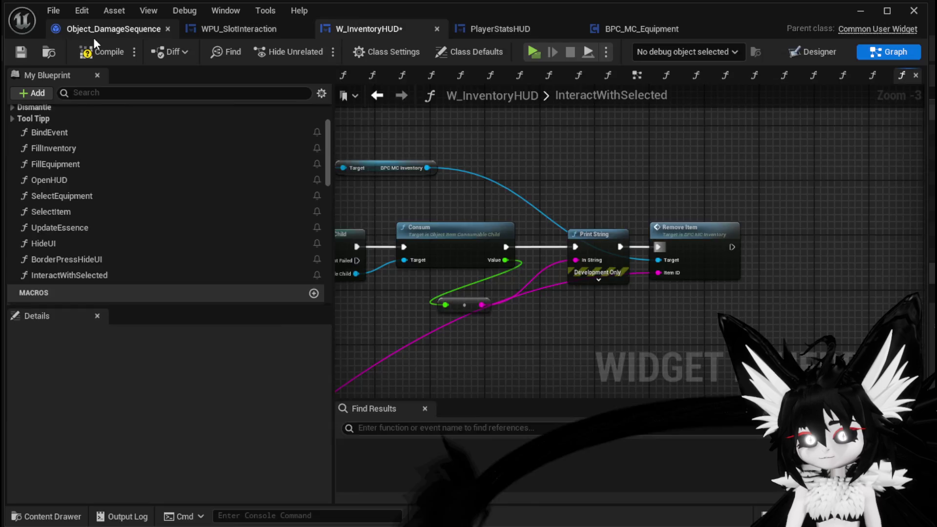
- Dock Object_DamageSequence back into the editor and save the W_InventoryHUD Blueprint
{"action": "left_click_drag", "start_coordinate": [95, 37], "coordinate": [86, 50]}
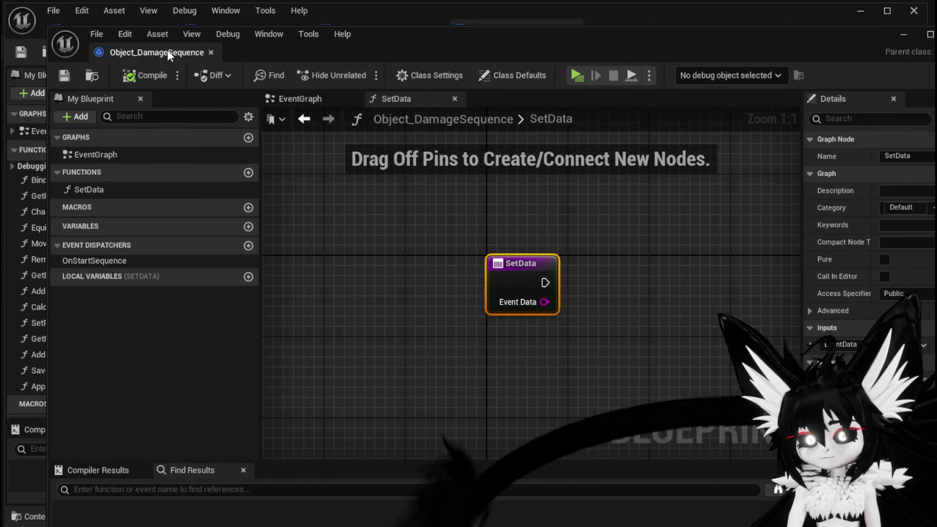
{"action": "left_click_drag", "start_coordinate": [171, 50], "coordinate": [136, 28]}
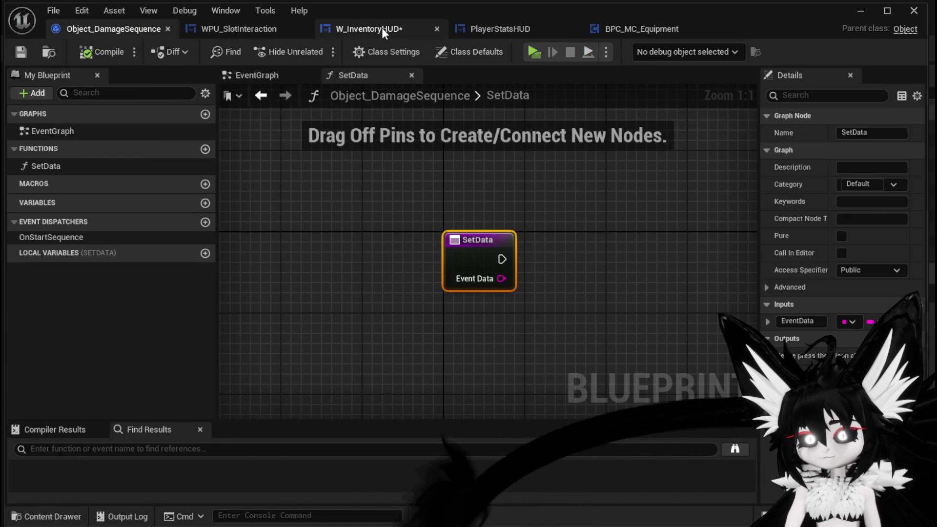
{"action": "left_click", "coordinate": [367, 31]}
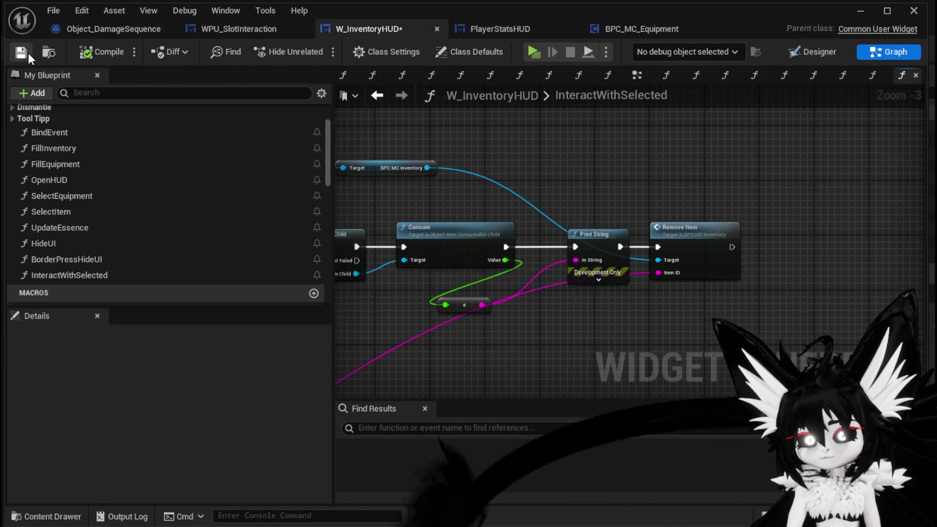
{"action": "left_click", "coordinate": [870, 10]}
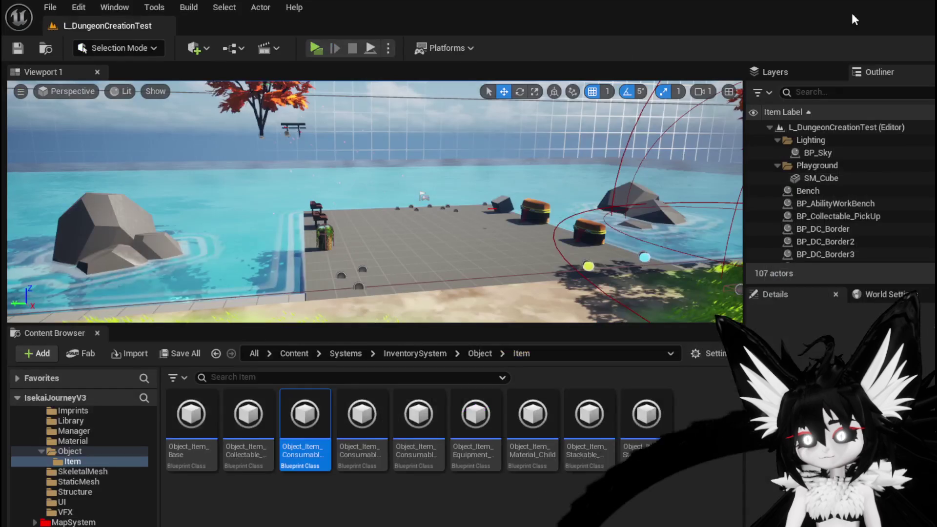
- Play-test using the Simple Mashroom from Food (stack 13 to 9), then stop and save the level
{"action": "left_click", "coordinate": [310, 43]}
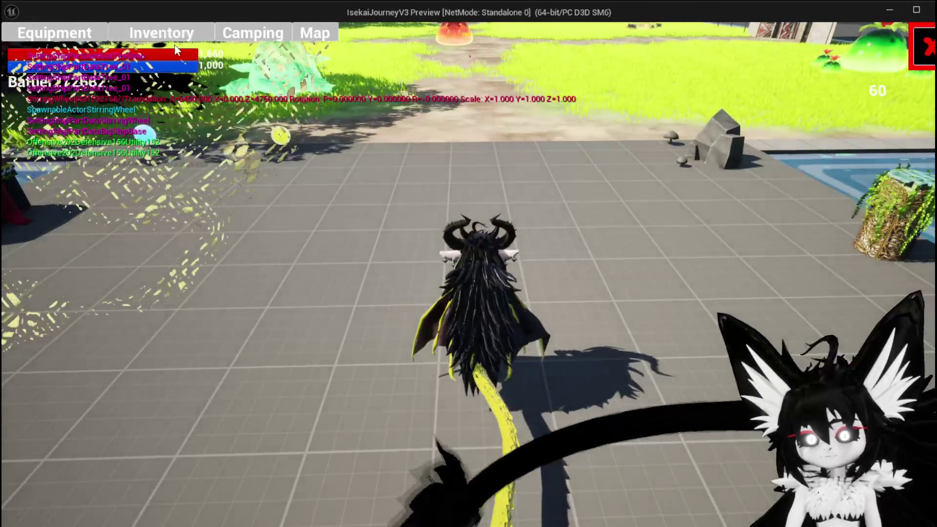
{"action": "left_click", "coordinate": [630, 309]}
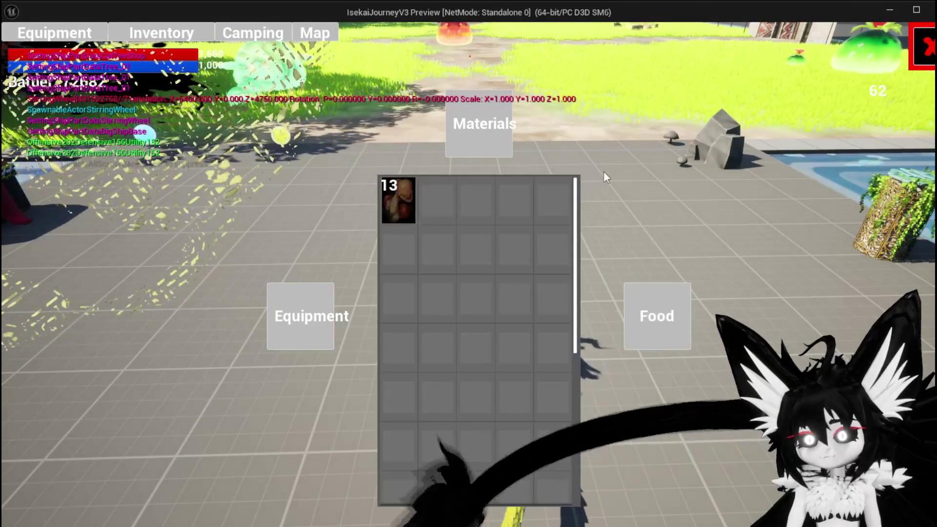
{"action": "left_click", "coordinate": [391, 201]}
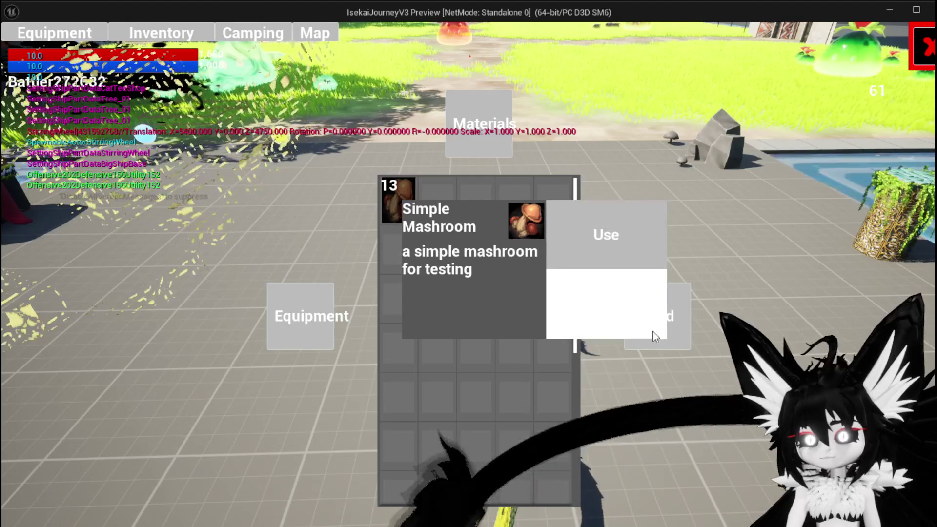
{"action": "left_click", "coordinate": [685, 335]}
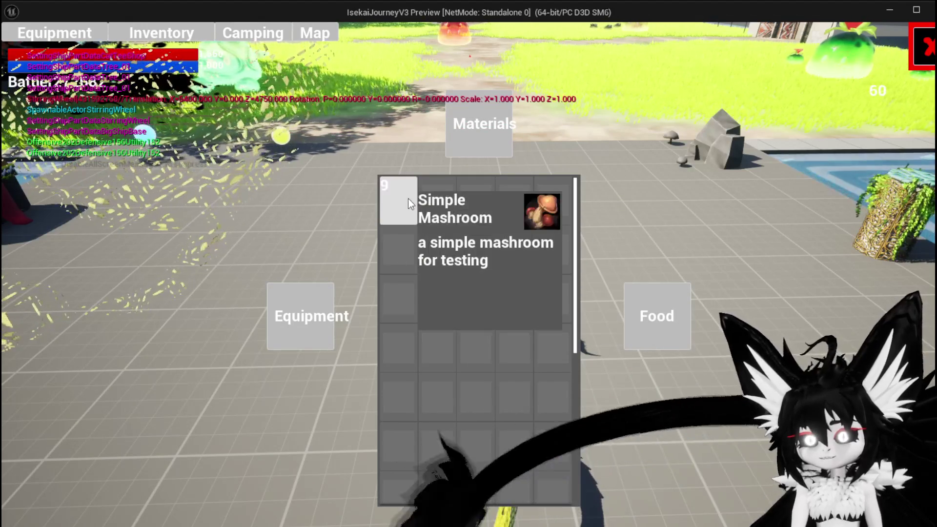
{"action": "key", "text": "alt+Tab"}
{"action": "key", "text": "Escape"}
{"action": "left_click", "coordinate": [18, 48]}
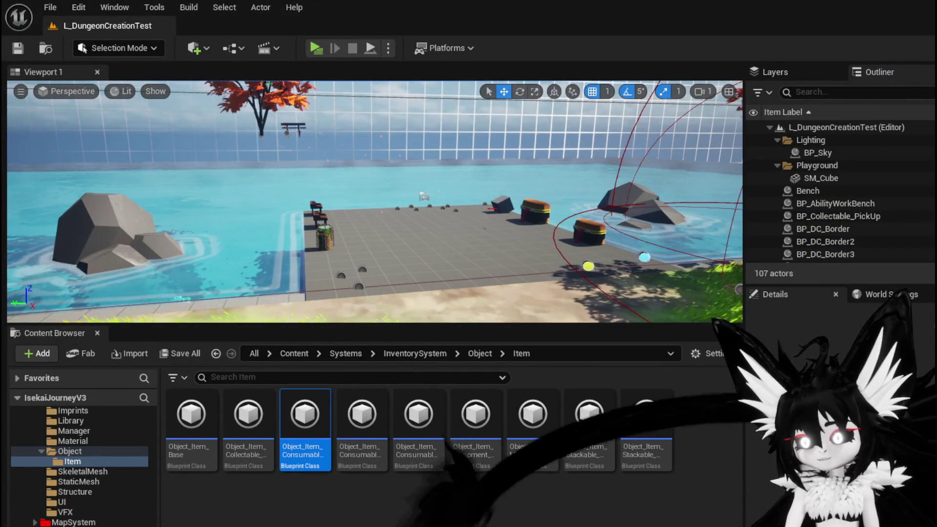
{"action": "key", "text": "alt+Tab"}
- Look over the Fill Equipment branch and centre the graph on the Print String node
{"action": "mouse_move", "coordinate": [678, 318]}
{"action": "left_mouse_down"}
{"action": "mouse_move", "coordinate": [650, 134]}
{"action": "mouse_move", "coordinate": [672, 142]}
{"action": "mouse_move", "coordinate": [713, 219]}
{"action": "mouse_move", "coordinate": [734, 201]}
{"action": "mouse_move", "coordinate": [688, 130]}
{"action": "left_mouse_up"}
{"action": "scroll", "coordinate": [732, 255], "scroll_direction": "down", "scroll_amount": 1}
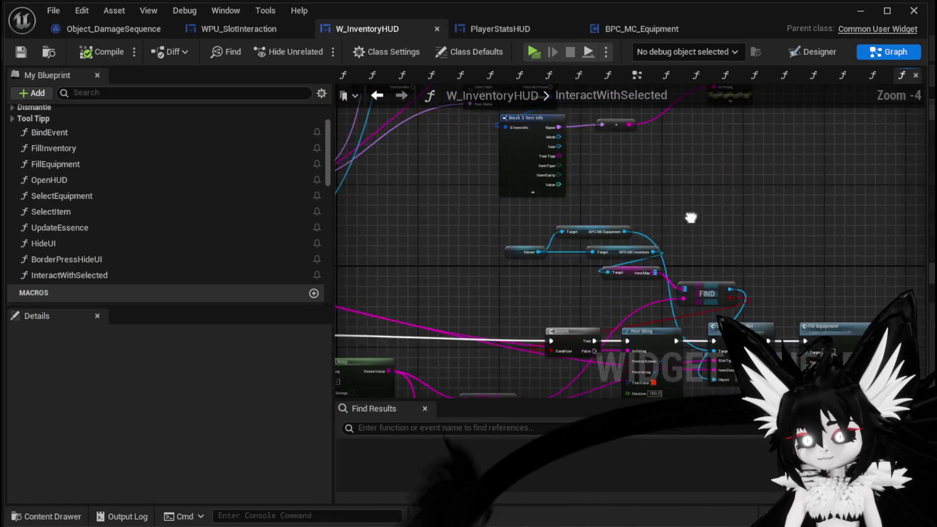
{"action": "left_click_drag", "start_coordinate": [732, 256], "coordinate": [698, 255]}
{"action": "left_click", "coordinate": [692, 265]}
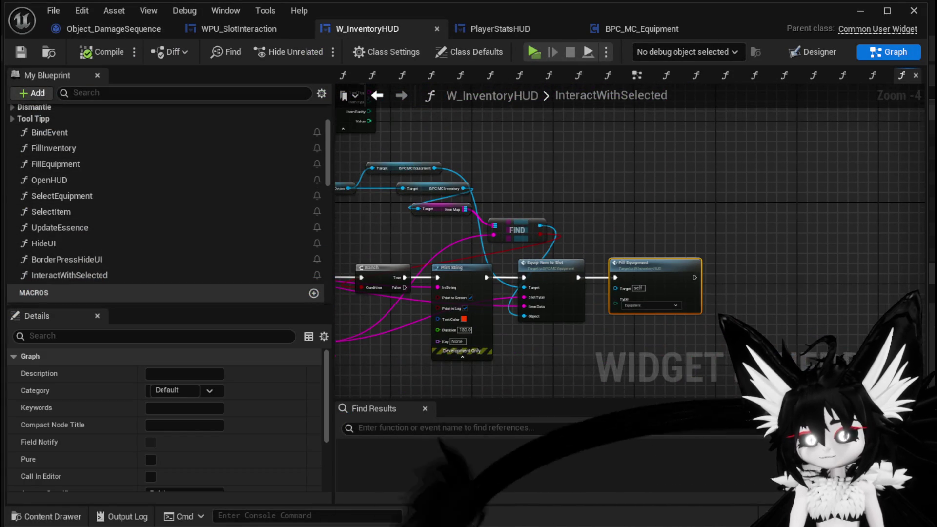
{"action": "scroll", "coordinate": [645, 151], "scroll_direction": "up", "scroll_amount": 2}
{"action": "mouse_move", "coordinate": [645, 151]}
{"action": "left_mouse_down"}
{"action": "mouse_move", "coordinate": [630, 252]}
{"action": "mouse_move", "coordinate": [821, 187]}
{"action": "left_mouse_up"}
{"action": "scroll", "coordinate": [630, 253], "scroll_direction": "up", "scroll_amount": 2}
- Drag a FillInventory call from My Blueprint into the graph beside Print String
{"action": "left_click", "coordinate": [86, 146]}
{"action": "left_click", "coordinate": [73, 148]}
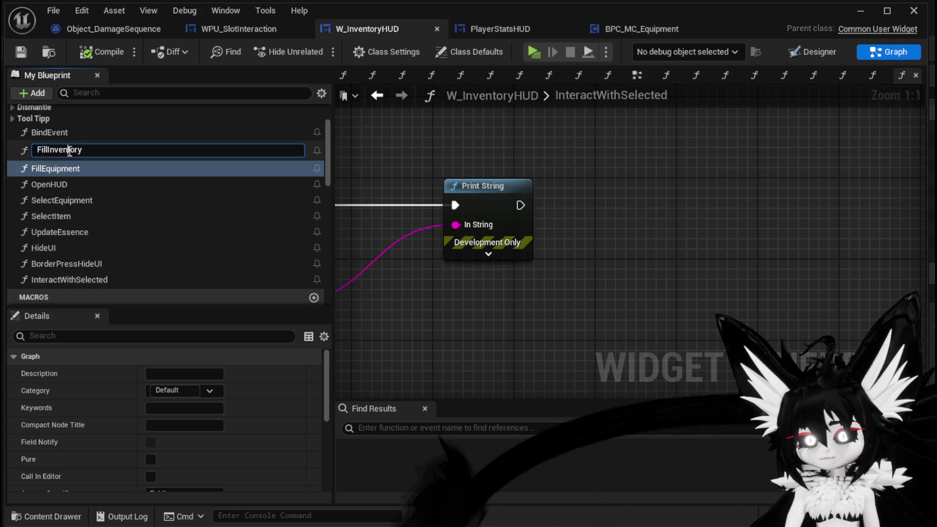
{"action": "left_click", "coordinate": [92, 180]}
{"action": "mouse_move", "coordinate": [80, 154]}
{"action": "left_mouse_down"}
{"action": "mouse_move", "coordinate": [588, 207]}
{"action": "mouse_move", "coordinate": [596, 175]}
{"action": "left_mouse_up"}
- Wire Fill Inventory (Type Consumable) to run after Remove Item, then start a play test with Alt+P
{"action": "left_click", "coordinate": [661, 261]}
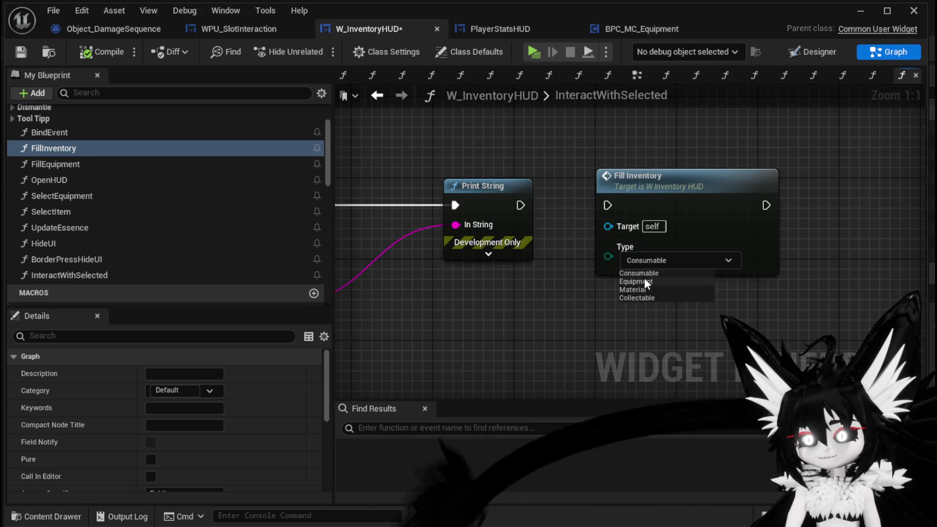
{"action": "scroll", "coordinate": [543, 221], "scroll_direction": "down", "scroll_amount": 3}
{"action": "mouse_move", "coordinate": [653, 191]}
{"action": "left_mouse_down"}
{"action": "mouse_move", "coordinate": [873, 215]}
{"action": "mouse_move", "coordinate": [842, 266]}
{"action": "mouse_move", "coordinate": [912, 166]}
{"action": "mouse_move", "coordinate": [748, 137]}
{"action": "mouse_move", "coordinate": [683, 172]}
{"action": "left_mouse_up"}
{"action": "left_click", "coordinate": [664, 131]}
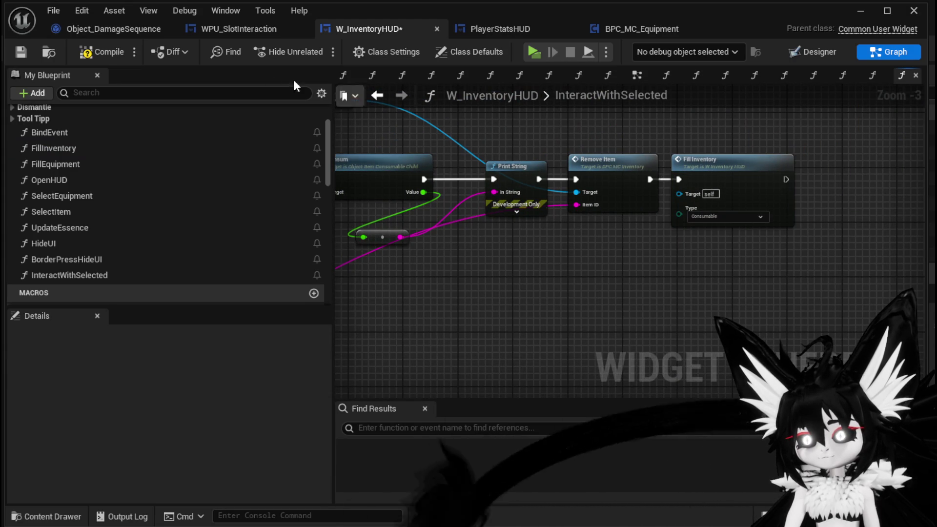
{"action": "left_click", "coordinate": [860, 10]}
{"action": "key", "text": "alt+p"}
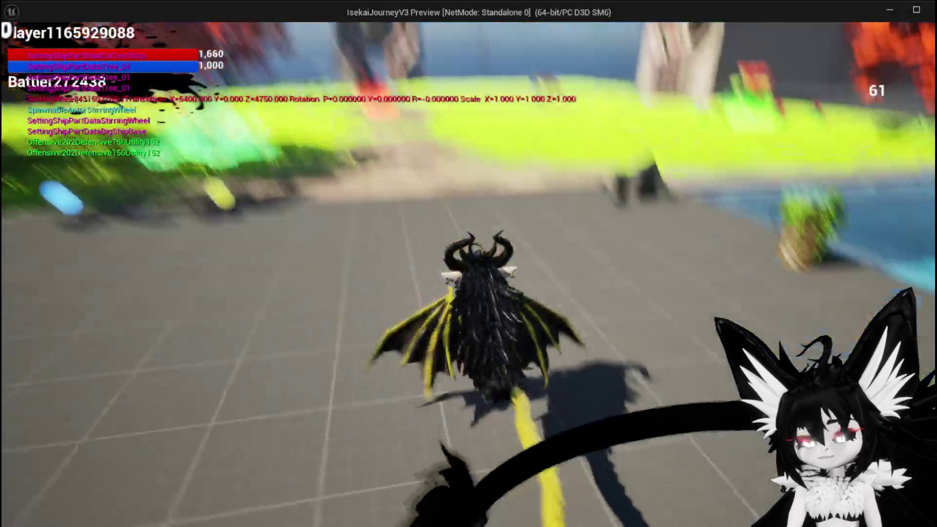
- Open the inventory's Food items and use the Simple Mashroom repeatedly, dropping the stack to 5
{"action": "key", "text": "i"}
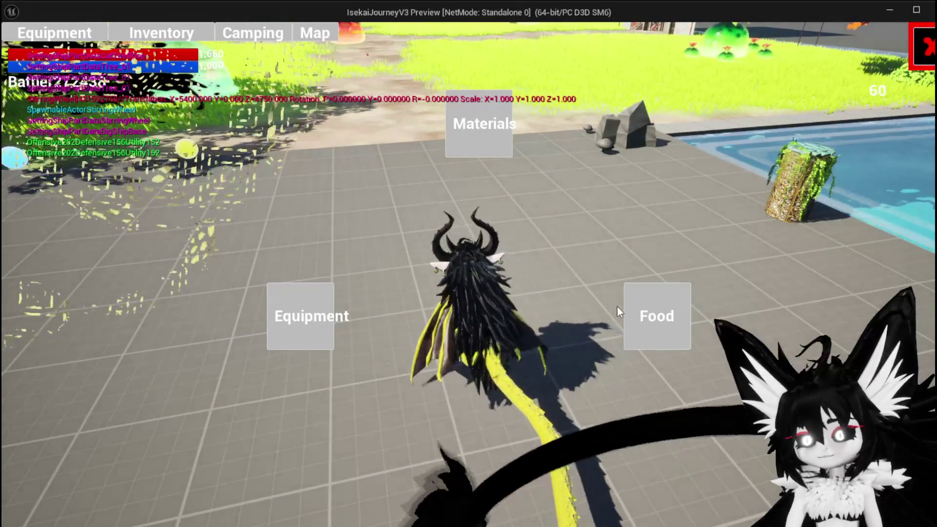
{"action": "left_click", "coordinate": [634, 303]}
{"action": "left_click", "coordinate": [398, 201]}
{"action": "left_click", "coordinate": [617, 231]}
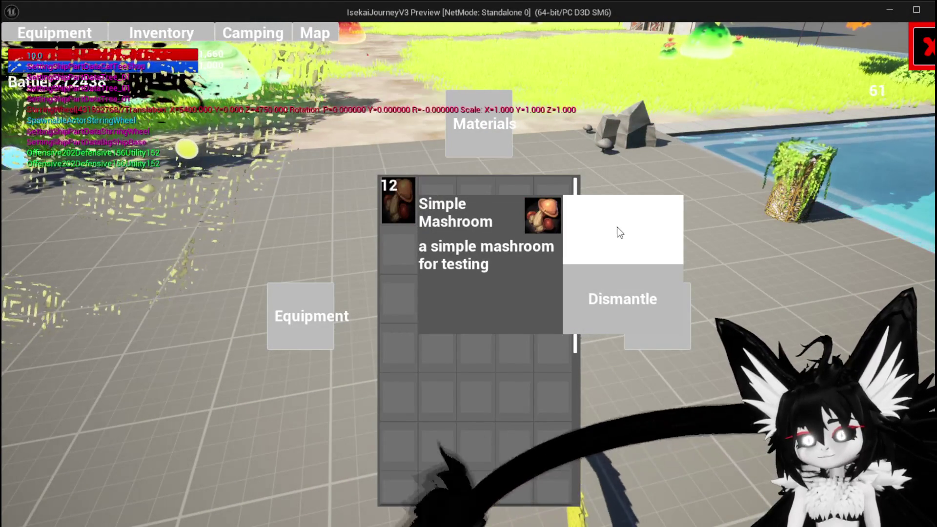
{"action": "left_click", "coordinate": [618, 232]}
{"action": "left_click", "coordinate": [618, 232]}
{"action": "left_click", "coordinate": [620, 232]}
{"action": "left_click", "coordinate": [619, 232]}
{"action": "left_click", "coordinate": [620, 232]}
{"action": "left_click", "coordinate": [620, 232]}
{"action": "left_click", "coordinate": [619, 233]}
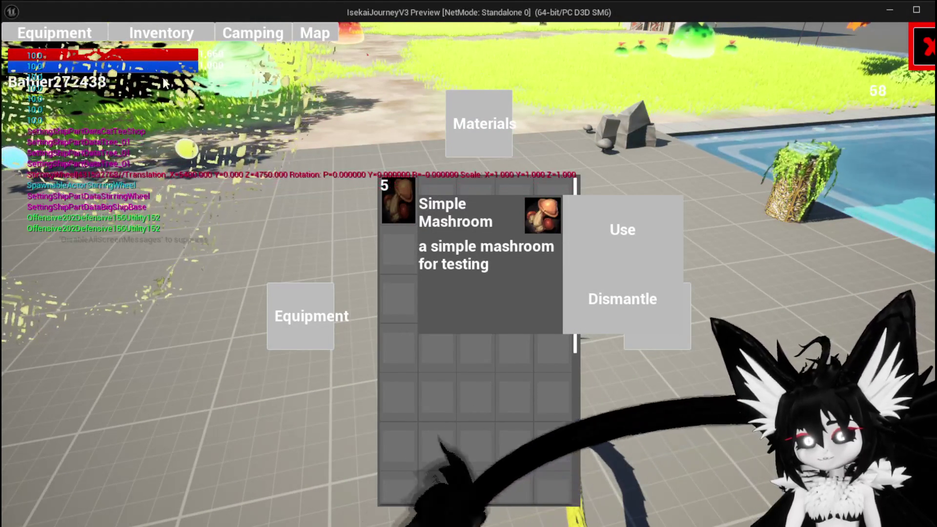
- End the play test, save the level, and return to the InteractWithSelected graph
{"action": "key", "text": "Escape"}
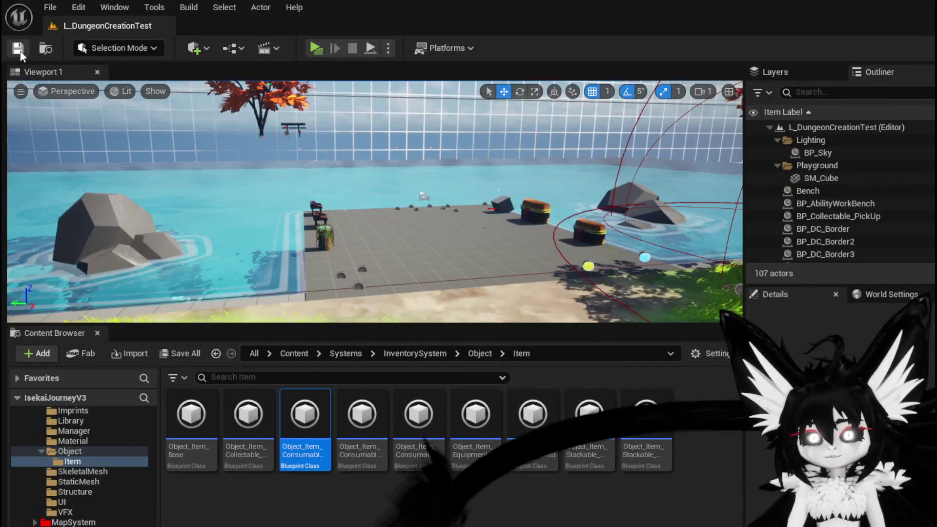
{"action": "left_click", "coordinate": [20, 51]}
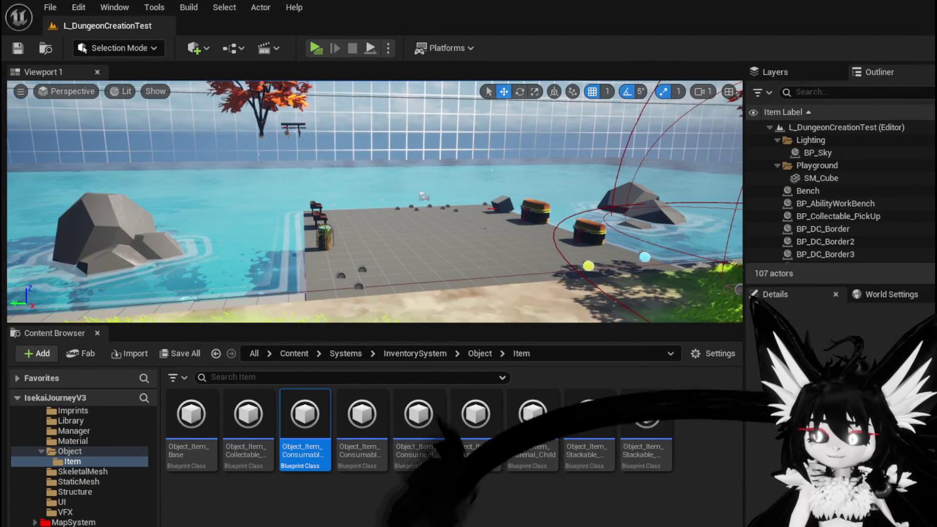
{"action": "key", "text": "alt+Tab"}
{"action": "scroll", "coordinate": [514, 349], "scroll_direction": "down", "scroll_amount": 3}
{"action": "scroll", "coordinate": [587, 318], "scroll_direction": "up", "scroll_amount": 3}
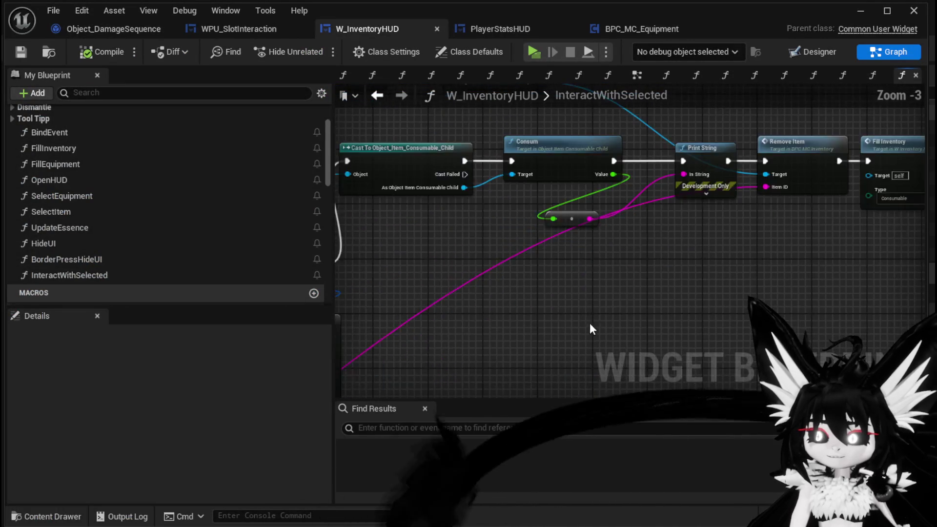
{"action": "left_click_drag", "start_coordinate": [474, 164], "coordinate": [437, 191]}
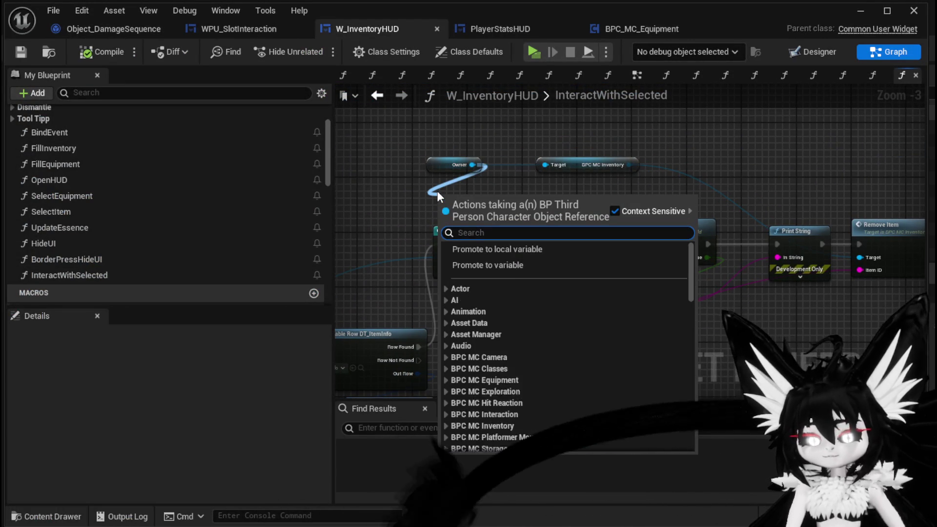
{"action": "type", "text": "add man"}
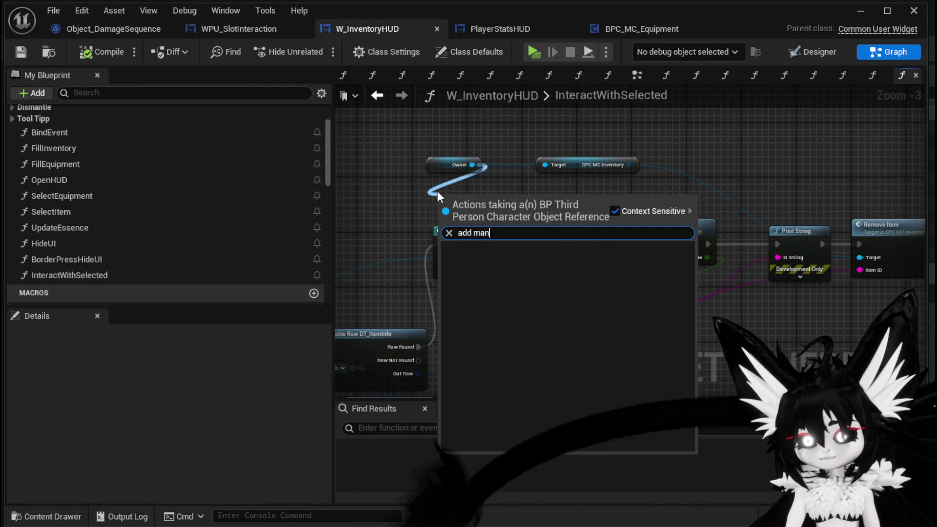
{"action": "key", "text": "BackSpace"}
{"action": "key", "text": "BackSpace"}
{"action": "key", "text": "BackSpace"}
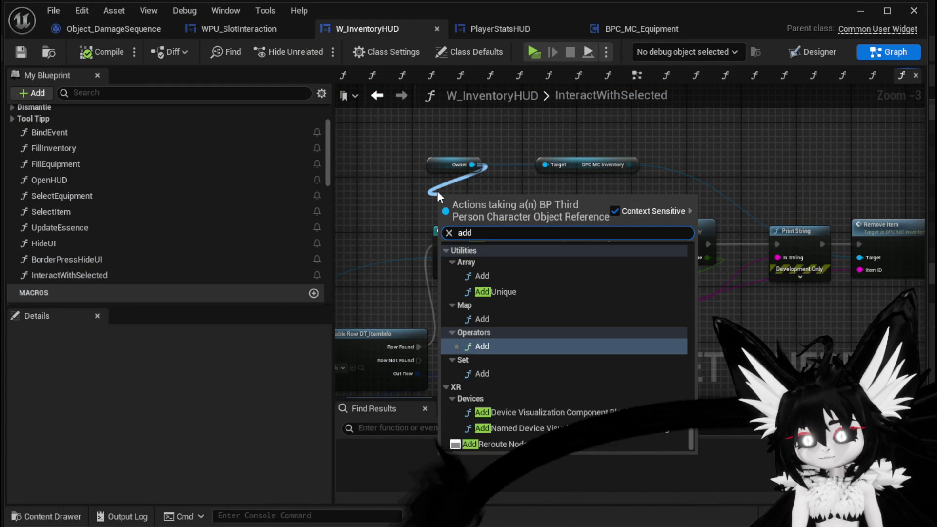
{"action": "key", "text": "BackSpace"}
{"action": "key", "text": "BackSpace"}
{"action": "key", "text": "BackSpace"}
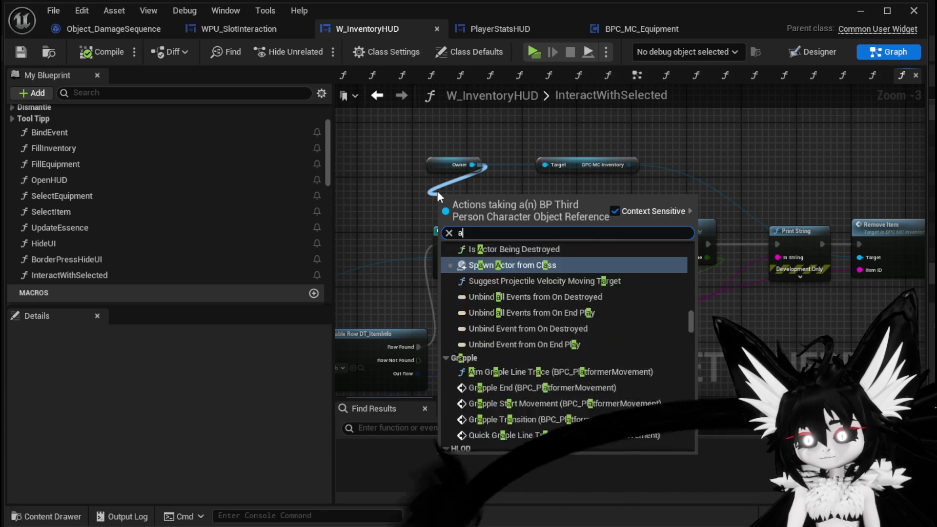
{"action": "type", "text": "Mana"}
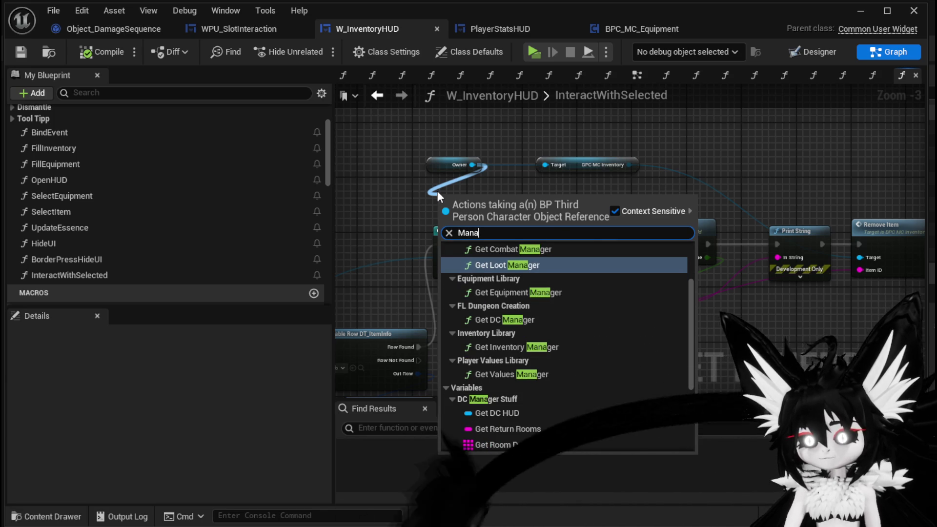
{"action": "scroll", "coordinate": [574, 384], "scroll_direction": "down", "scroll_amount": 3}
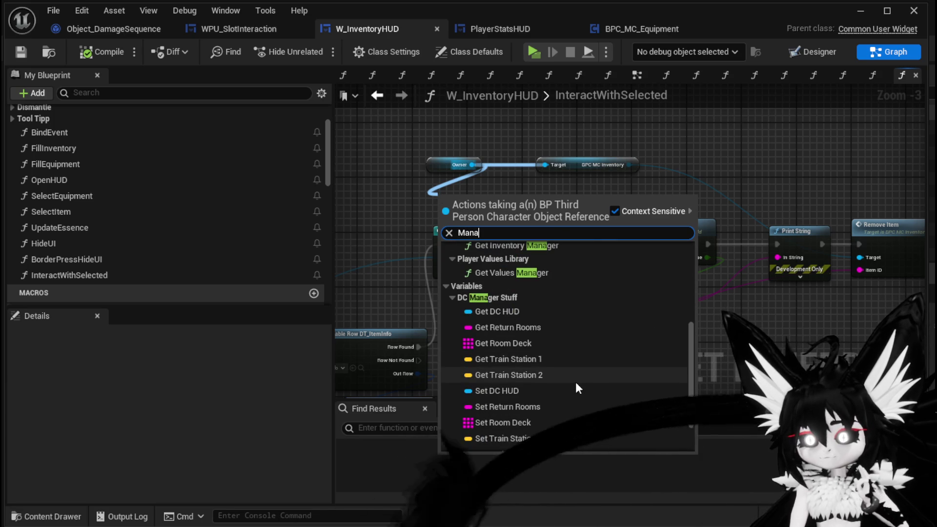
{"action": "scroll", "coordinate": [625, 393], "scroll_direction": "down", "scroll_amount": 2}
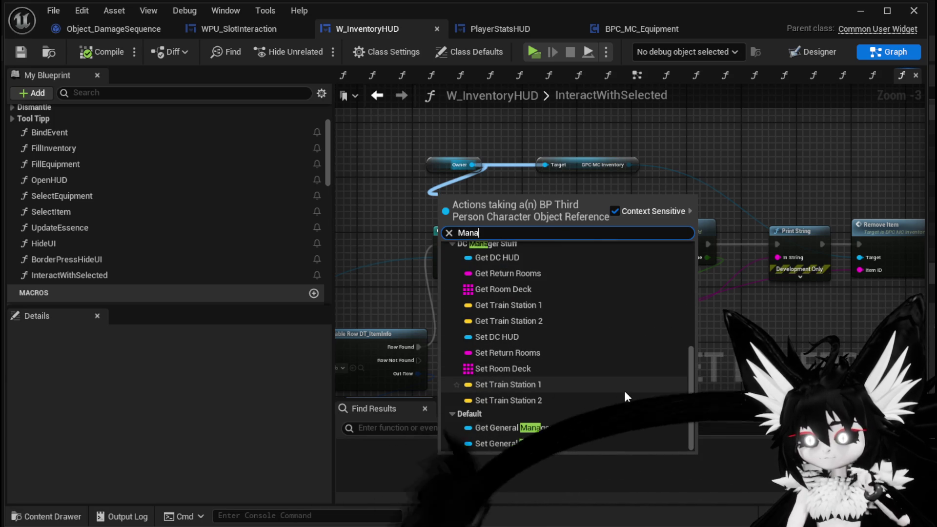
{"action": "scroll", "coordinate": [625, 393], "scroll_direction": "up", "scroll_amount": 3}
{"action": "scroll", "coordinate": [624, 391], "scroll_direction": "up", "scroll_amount": 5}
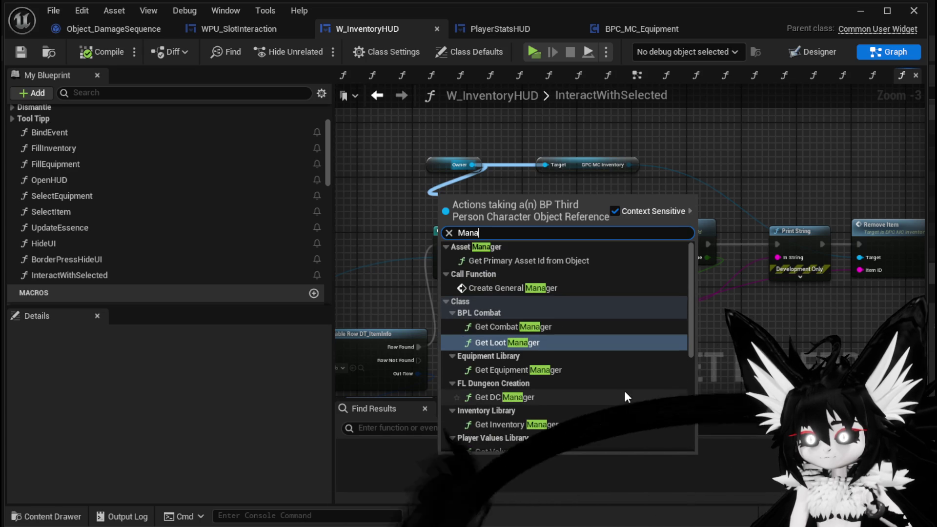
{"action": "scroll", "coordinate": [623, 388], "scroll_direction": "down", "scroll_amount": 4}
{"action": "scroll", "coordinate": [625, 392], "scroll_direction": "down", "scroll_amount": 5}
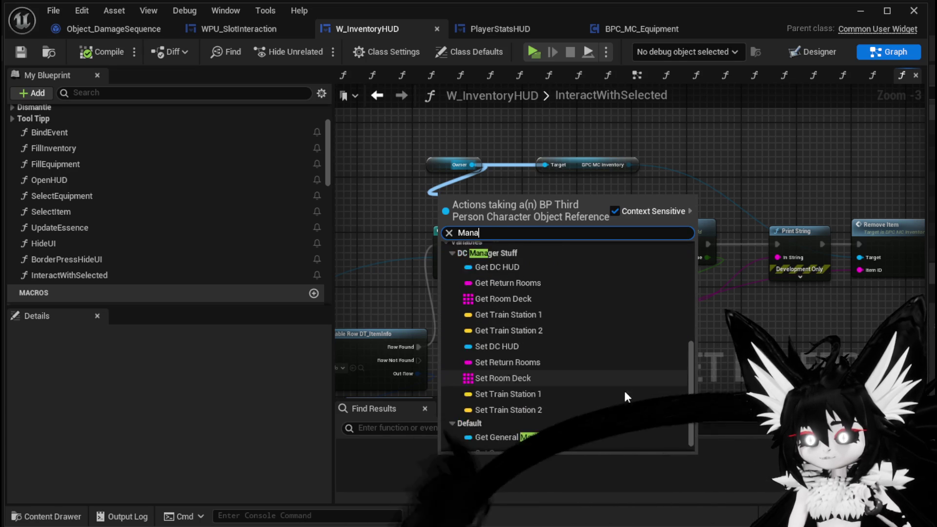
{"action": "scroll", "coordinate": [625, 390], "scroll_direction": "up", "scroll_amount": 4}
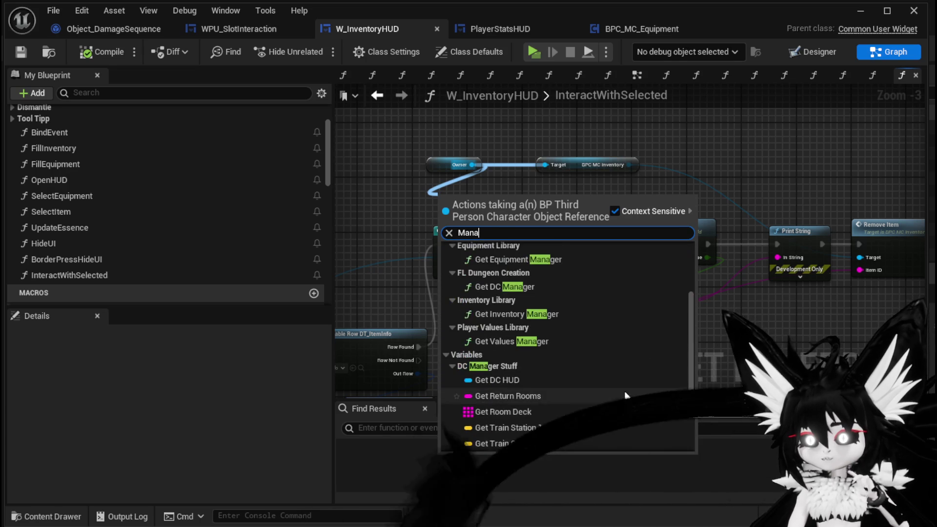
{"action": "key", "text": "shift+Left"}
{"action": "key", "text": "shift+Left"}
{"action": "key", "text": "shift+Left"}
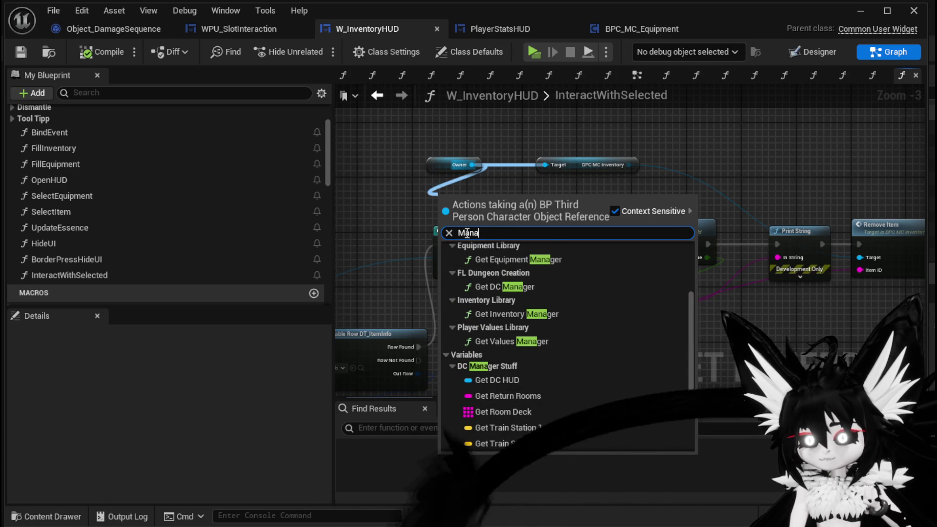
{"action": "type", "text": "P"}
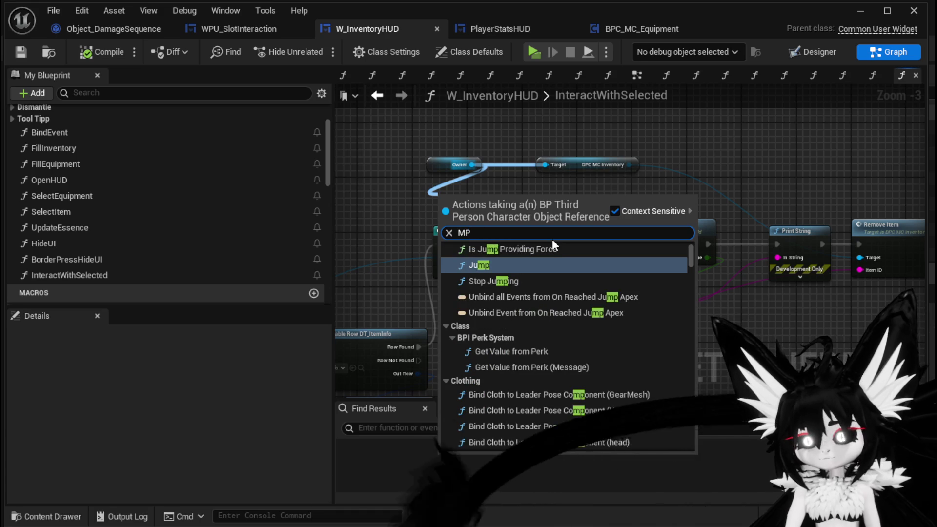
{"action": "scroll", "coordinate": [631, 324], "scroll_direction": "down", "scroll_amount": 3}
{"action": "scroll", "coordinate": [631, 324], "scroll_direction": "down", "scroll_amount": 5}
{"action": "left_click_drag", "start_coordinate": [687, 268], "coordinate": [690, 436]}
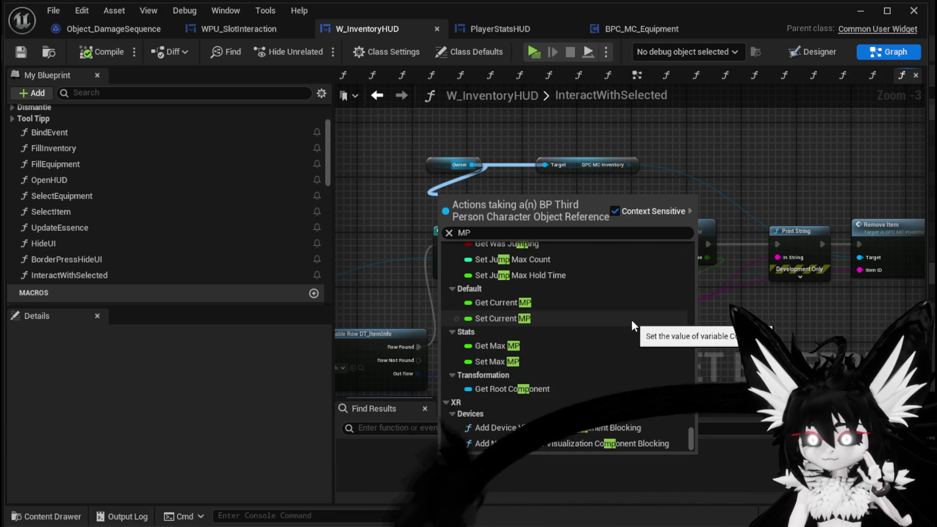
{"action": "scroll", "coordinate": [632, 322], "scroll_direction": "up", "scroll_amount": 2}
{"action": "scroll", "coordinate": [631, 321], "scroll_direction": "up", "scroll_amount": 8}
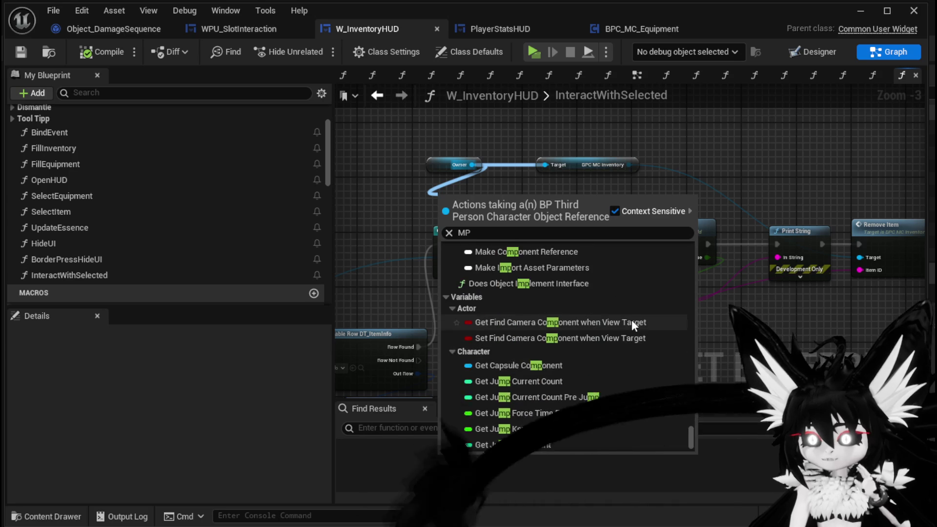
{"action": "scroll", "coordinate": [631, 320], "scroll_direction": "up", "scroll_amount": 10}
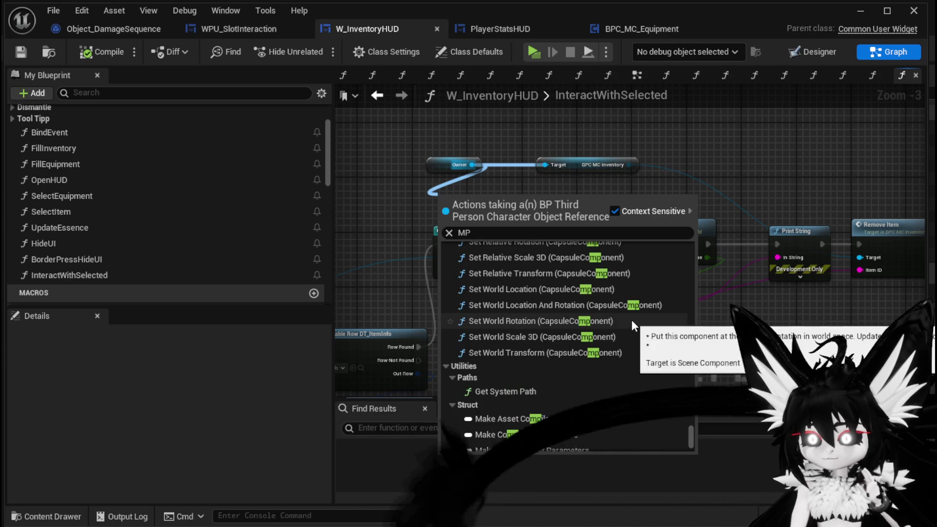
{"action": "scroll", "coordinate": [632, 322], "scroll_direction": "up", "scroll_amount": 10}
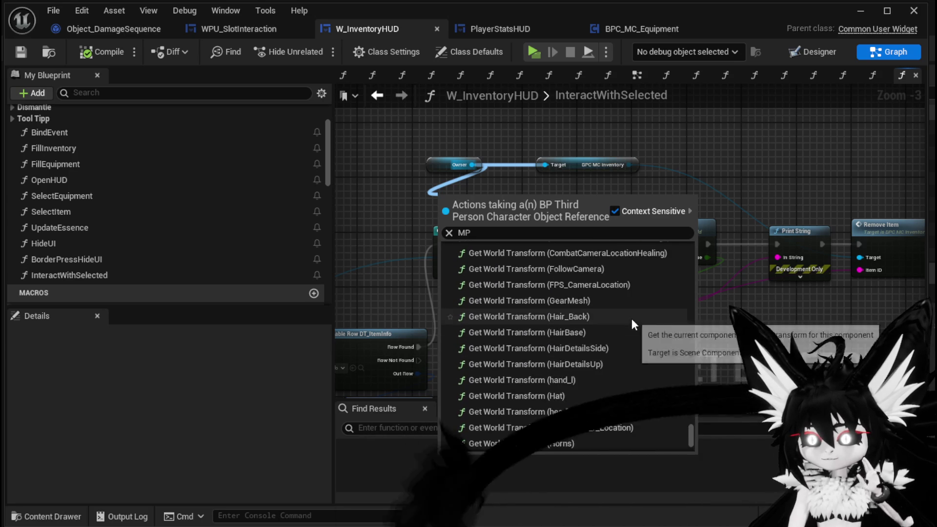
{"action": "left_click_drag", "start_coordinate": [690, 432], "coordinate": [692, 244]}
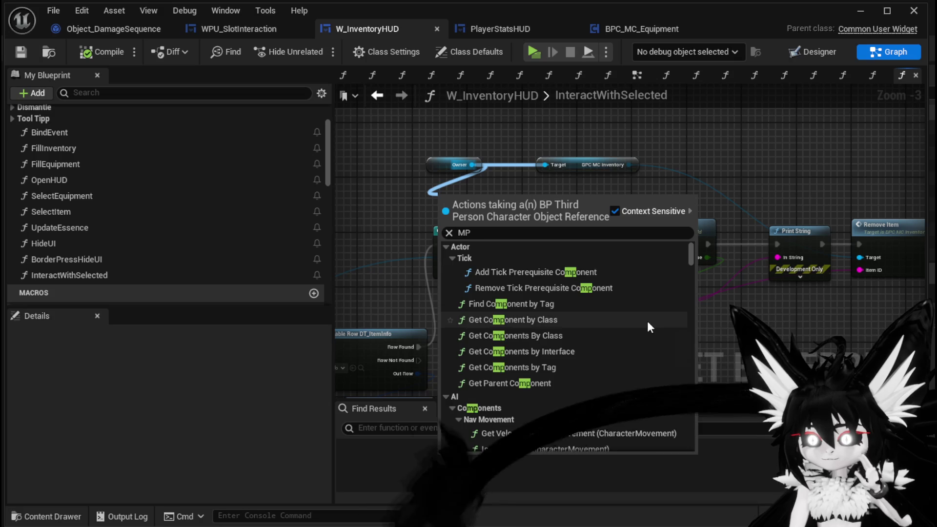
{"action": "scroll", "coordinate": [647, 321], "scroll_direction": "down", "scroll_amount": 5}
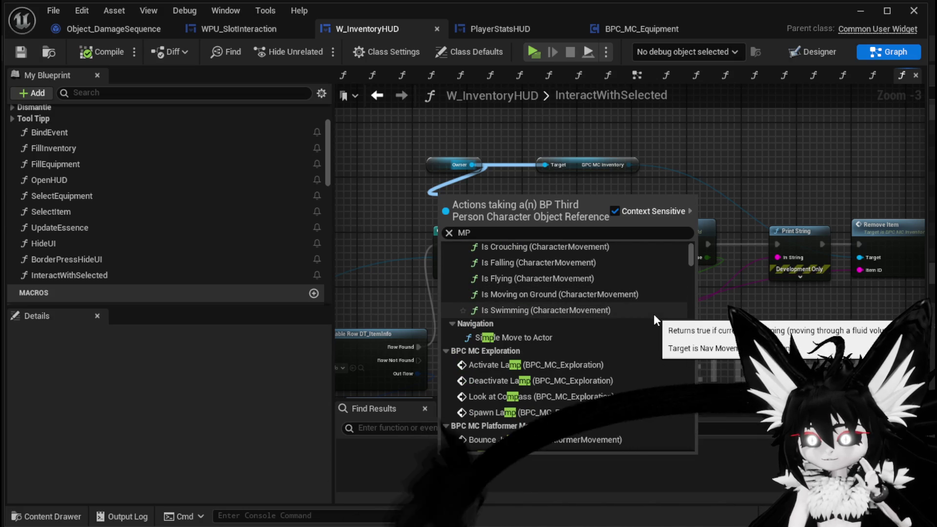
{"action": "scroll", "coordinate": [653, 315], "scroll_direction": "down", "scroll_amount": 2}
{"action": "scroll", "coordinate": [653, 314], "scroll_direction": "down", "scroll_amount": 3}
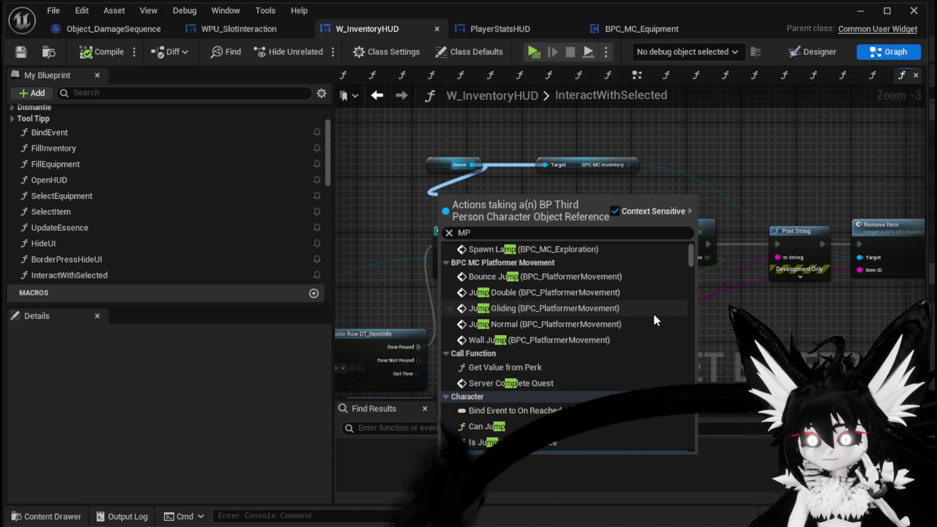
{"action": "scroll", "coordinate": [653, 320], "scroll_direction": "down", "scroll_amount": 1}
{"action": "scroll", "coordinate": [654, 319], "scroll_direction": "down", "scroll_amount": 1}
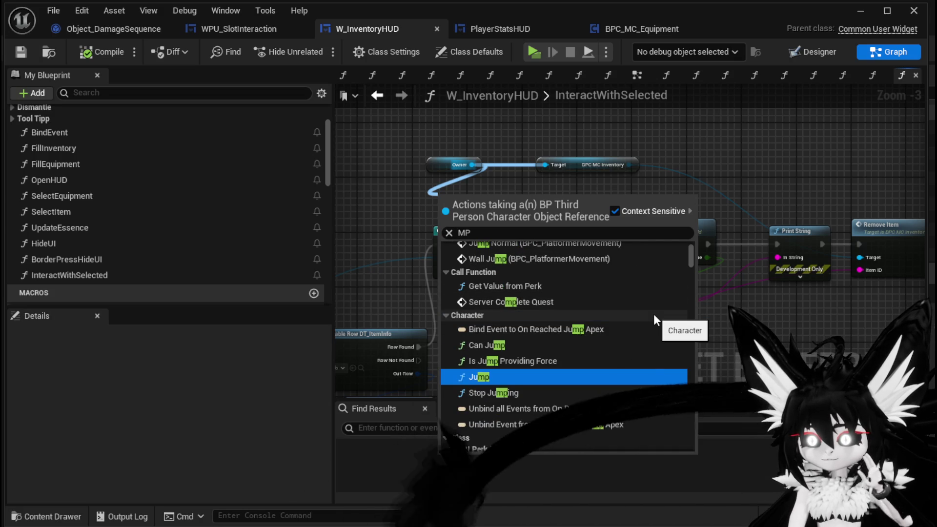
{"action": "scroll", "coordinate": [654, 320], "scroll_direction": "down", "scroll_amount": 2}
{"action": "scroll", "coordinate": [654, 318], "scroll_direction": "down", "scroll_amount": 5}
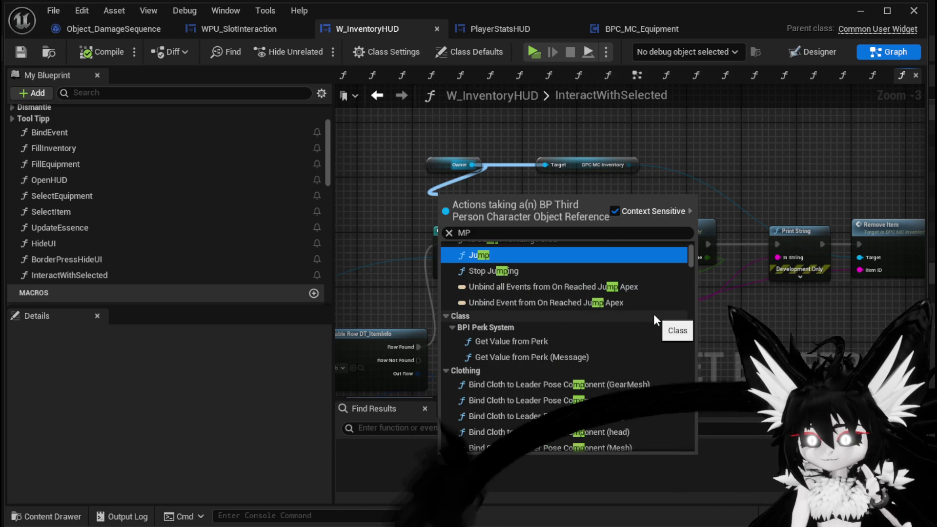
{"action": "scroll", "coordinate": [654, 319], "scroll_direction": "down", "scroll_amount": 10}
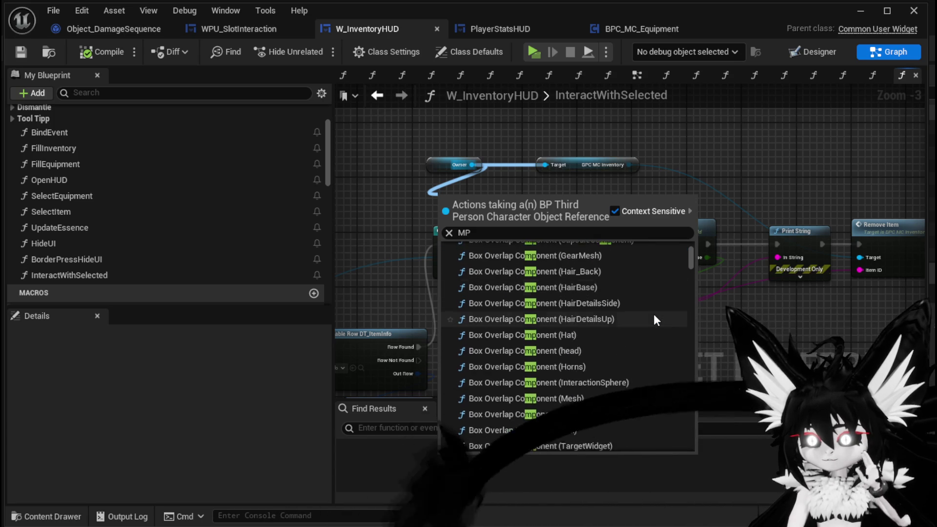
{"action": "scroll", "coordinate": [654, 317], "scroll_direction": "down", "scroll_amount": 15}
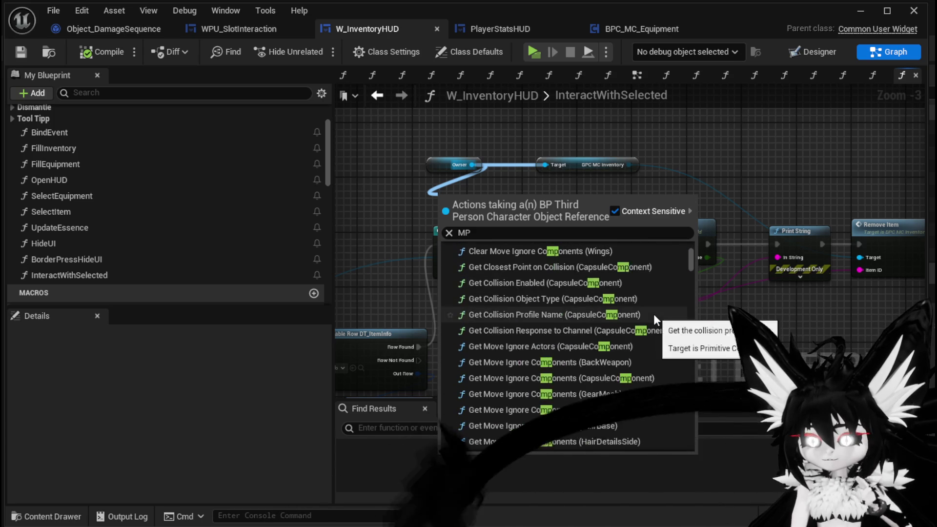
{"action": "scroll", "coordinate": [654, 314], "scroll_direction": "down", "scroll_amount": 10}
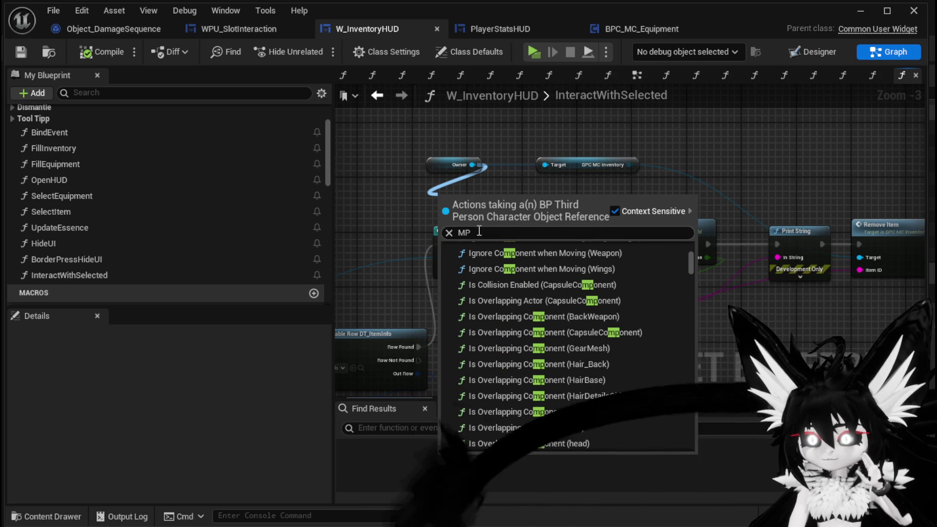
{"action": "key", "text": "Home"}
{"action": "type", "text": "add"}
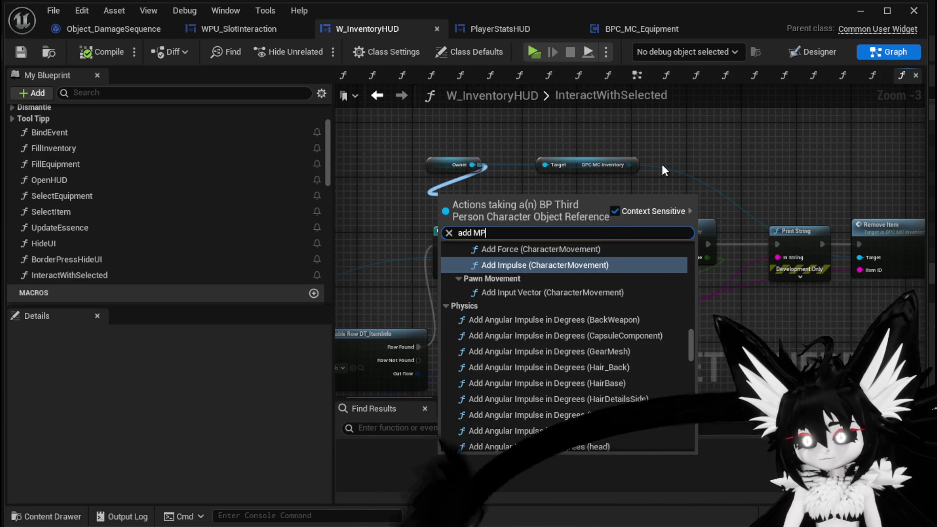
{"action": "mouse_move", "coordinate": [692, 339]}
{"action": "left_mouse_down"}
{"action": "mouse_move", "coordinate": [688, 237]}
{"action": "mouse_move", "coordinate": [697, 444]}
{"action": "mouse_move", "coordinate": [690, 246]}
{"action": "left_mouse_up"}
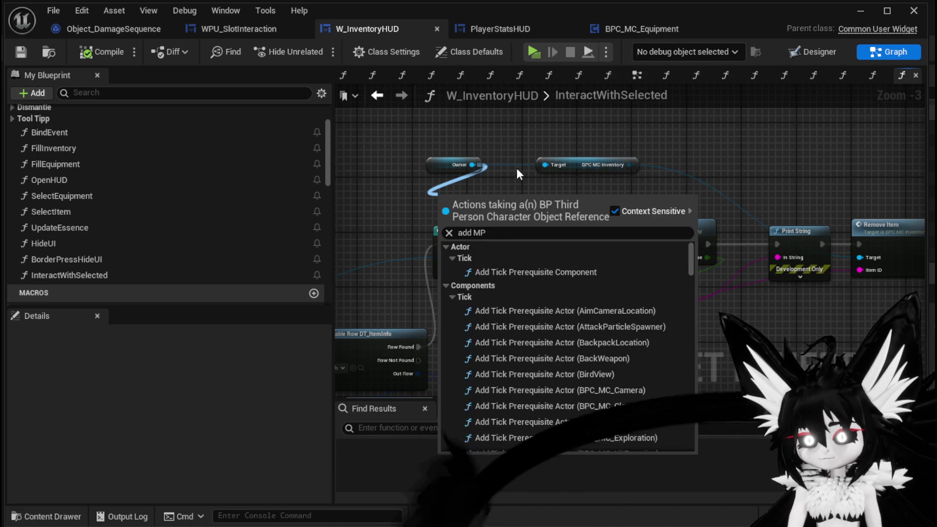
{"action": "left_click", "coordinate": [501, 153]}
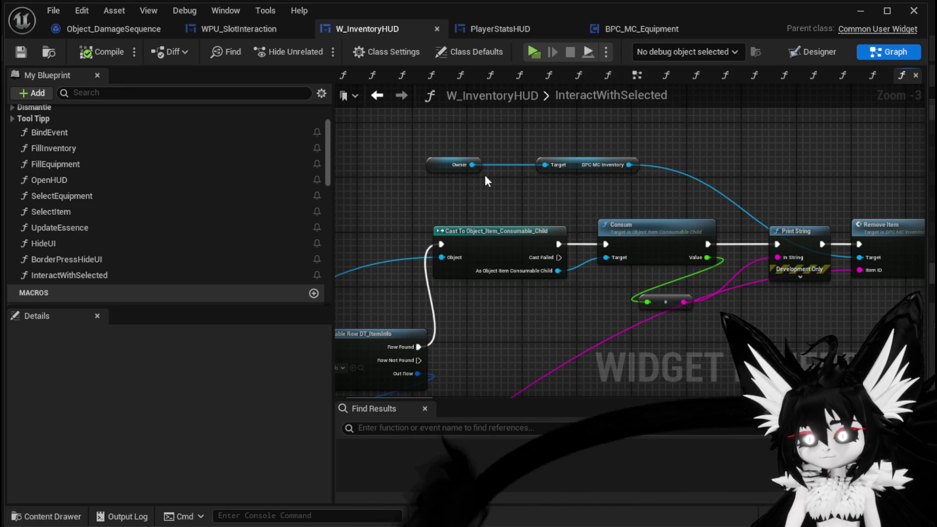
- Move the Owner node higher in the graph, cancel the stray action menu, and minimize the Blueprint editor
{"action": "mouse_move", "coordinate": [481, 180]}
{"action": "left_mouse_down"}
{"action": "mouse_move", "coordinate": [442, 239]}
{"action": "mouse_move", "coordinate": [438, 154]}
{"action": "mouse_move", "coordinate": [421, 212]}
{"action": "mouse_move", "coordinate": [548, 169]}
{"action": "mouse_move", "coordinate": [507, 225]}
{"action": "left_mouse_up"}
{"action": "left_click", "coordinate": [20, 52]}
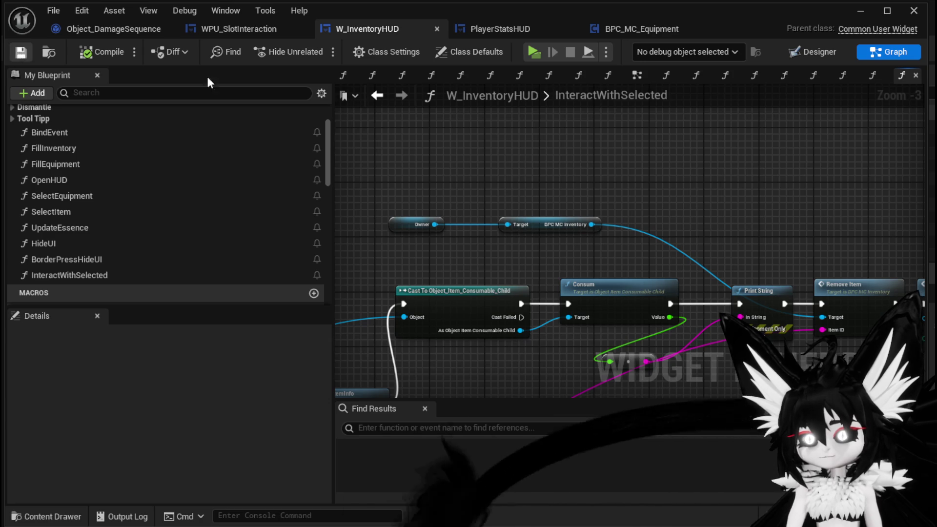
{"action": "mouse_move", "coordinate": [400, 224]}
{"action": "left_mouse_down"}
{"action": "mouse_move", "coordinate": [429, 143]}
{"action": "mouse_move", "coordinate": [563, 148]}
{"action": "left_mouse_up"}
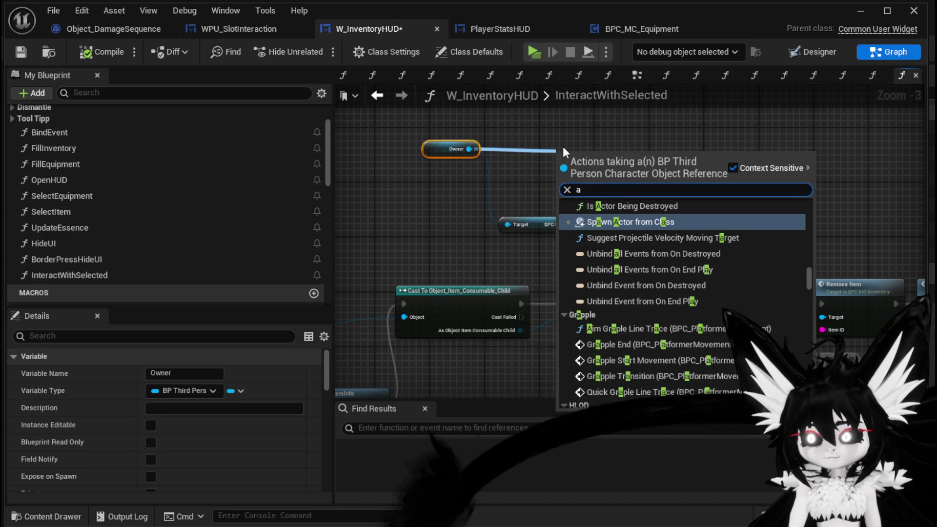
{"action": "left_click", "coordinate": [563, 151]}
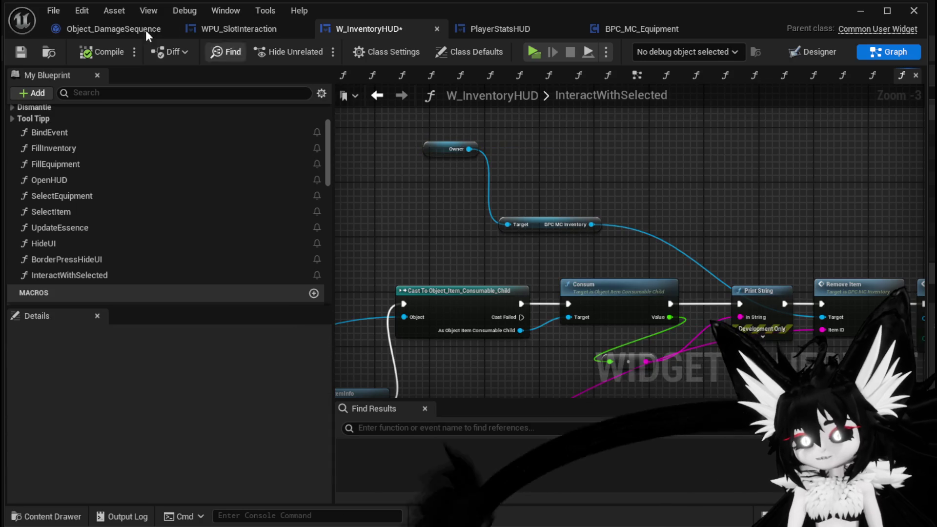
{"action": "left_click", "coordinate": [860, 11]}
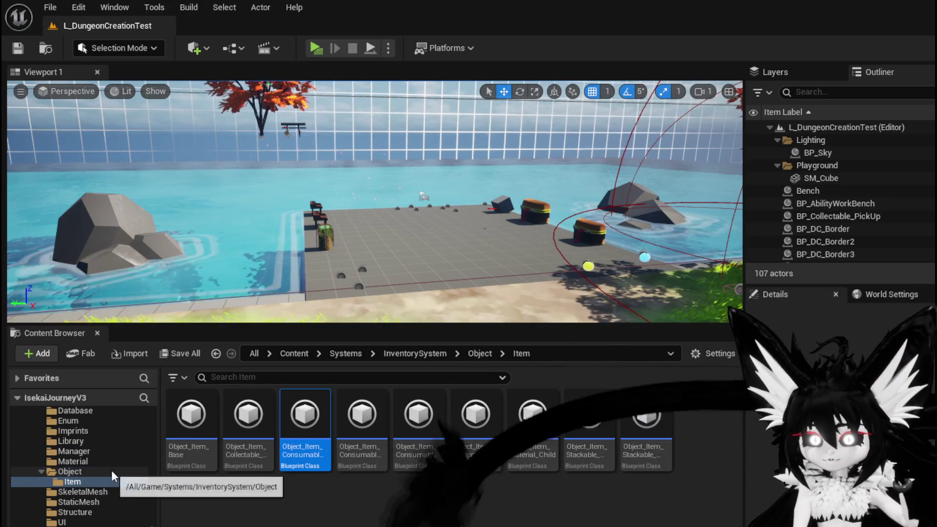
- Scroll through the Content Browser folder tree to find the ThirdPerson folder
{"action": "scroll", "coordinate": [111, 470], "scroll_direction": "down", "scroll_amount": 2}
{"action": "scroll", "coordinate": [111, 470], "scroll_direction": "up", "scroll_amount": 5}
{"action": "scroll", "coordinate": [115, 470], "scroll_direction": "up", "scroll_amount": 10}
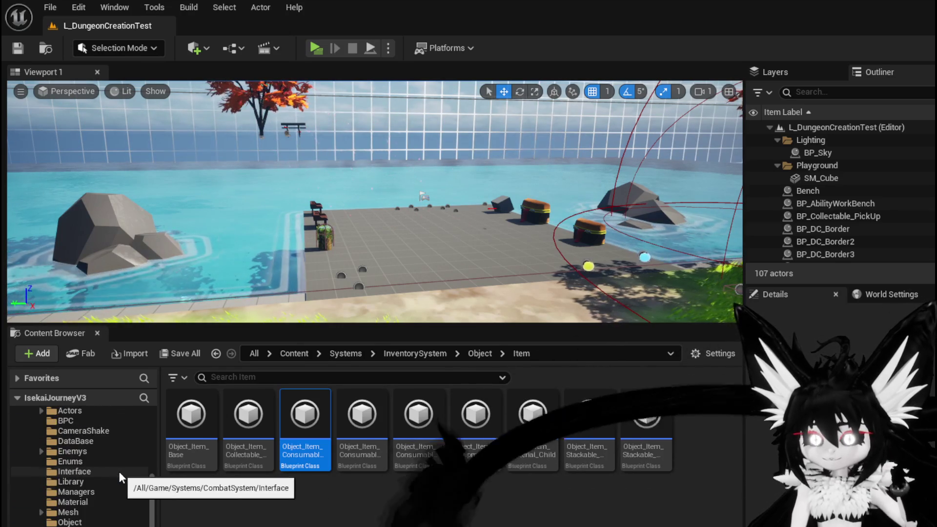
{"action": "scroll", "coordinate": [119, 477], "scroll_direction": "up", "scroll_amount": 3}
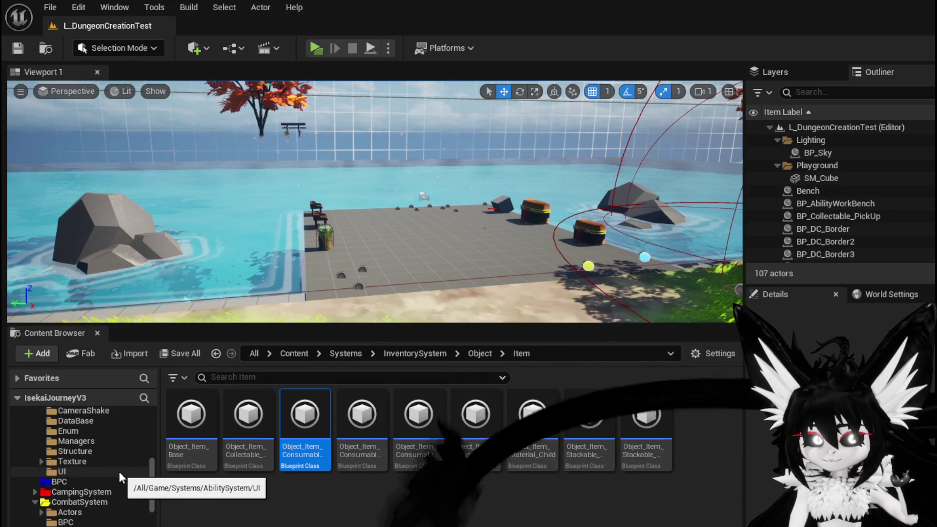
{"action": "scroll", "coordinate": [119, 471], "scroll_direction": "up", "scroll_amount": 3}
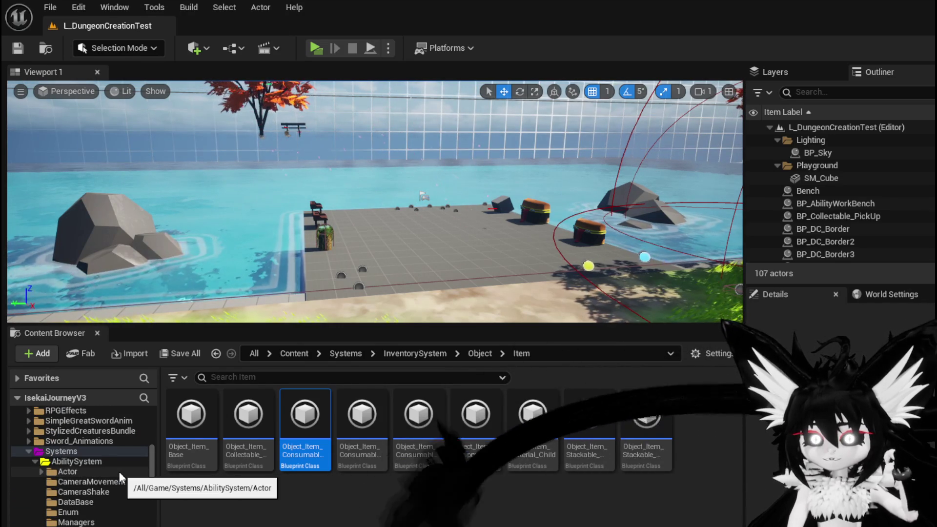
{"action": "scroll", "coordinate": [119, 471], "scroll_direction": "down", "scroll_amount": 3}
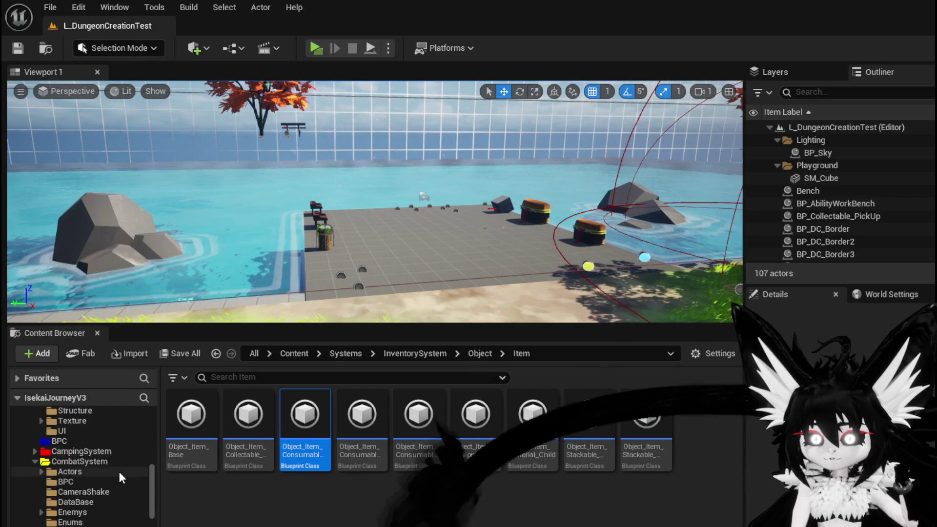
{"action": "scroll", "coordinate": [119, 471], "scroll_direction": "down", "scroll_amount": 3}
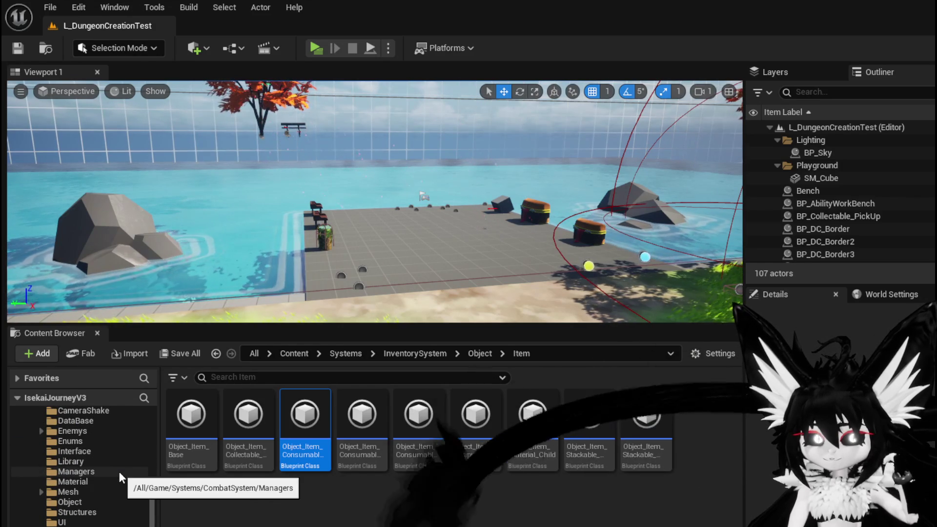
{"action": "scroll", "coordinate": [119, 471], "scroll_direction": "up", "scroll_amount": 2}
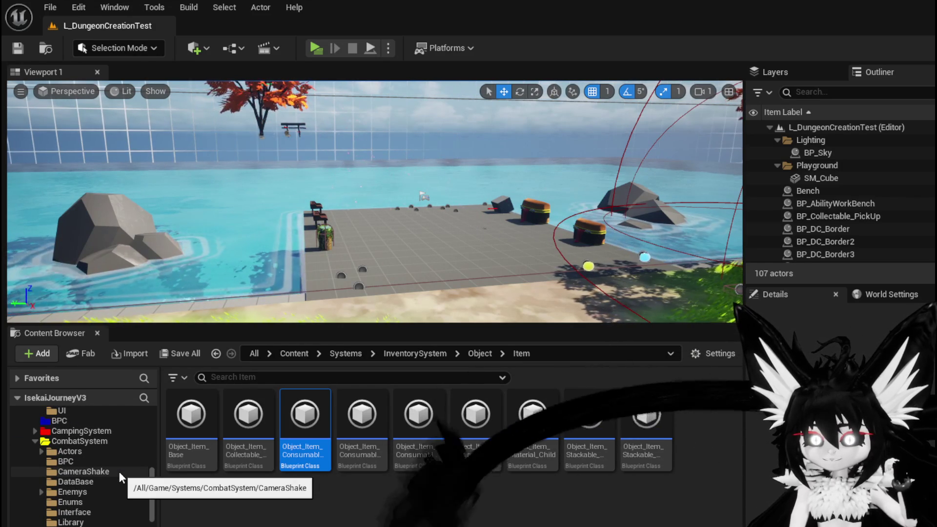
{"action": "scroll", "coordinate": [119, 471], "scroll_direction": "down", "scroll_amount": 2}
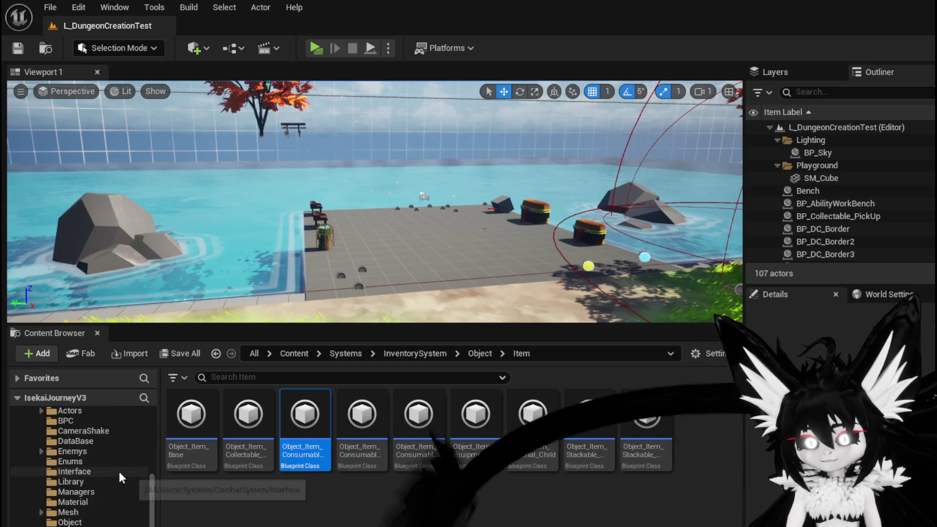
{"action": "scroll", "coordinate": [119, 471], "scroll_direction": "down", "scroll_amount": 7}
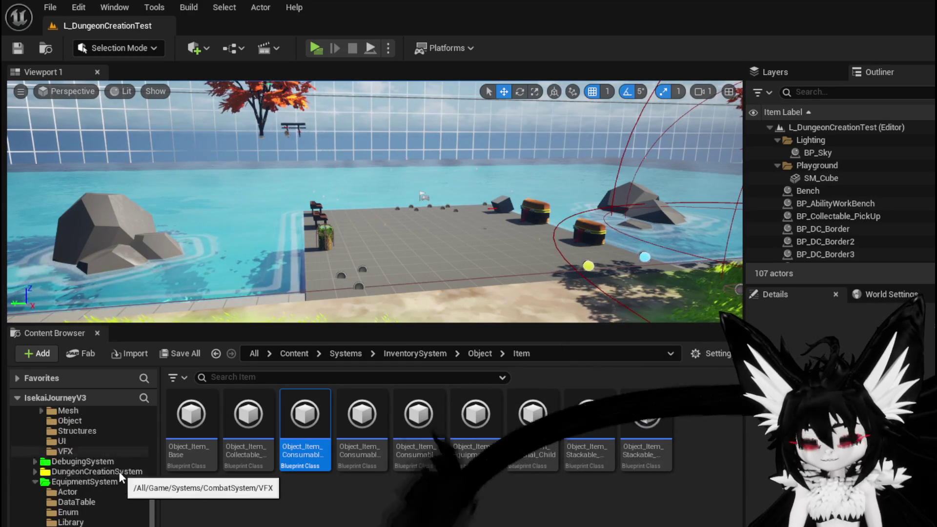
{"action": "scroll", "coordinate": [119, 472], "scroll_direction": "down", "scroll_amount": 2}
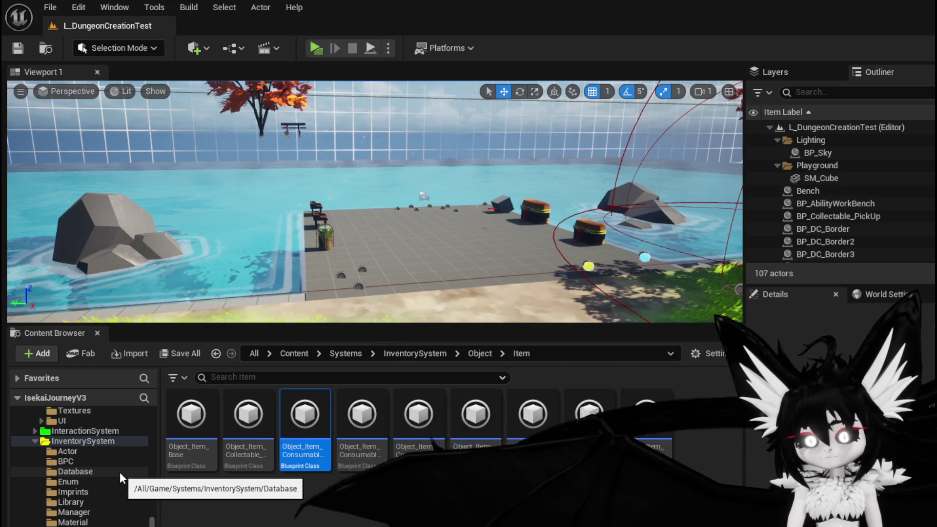
{"action": "scroll", "coordinate": [119, 473], "scroll_direction": "down", "scroll_amount": 2}
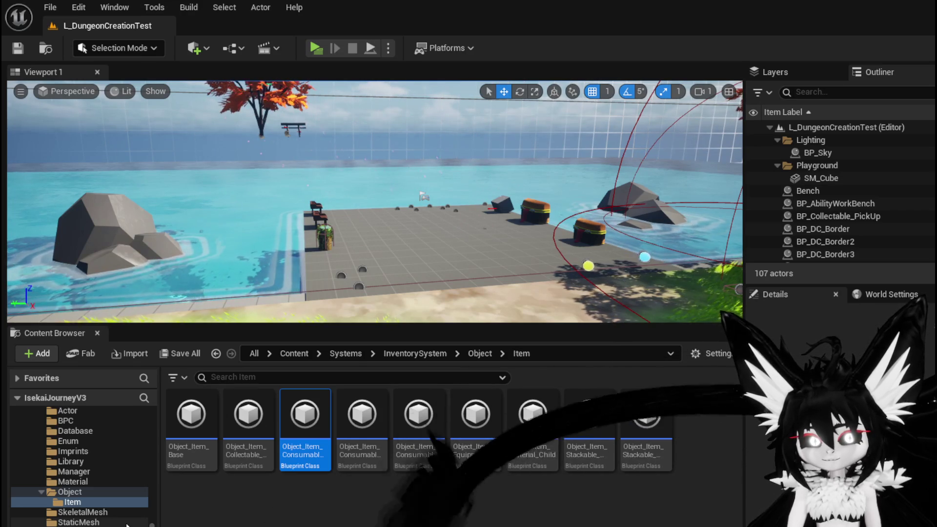
{"action": "scroll", "coordinate": [126, 524], "scroll_direction": "down", "scroll_amount": 4}
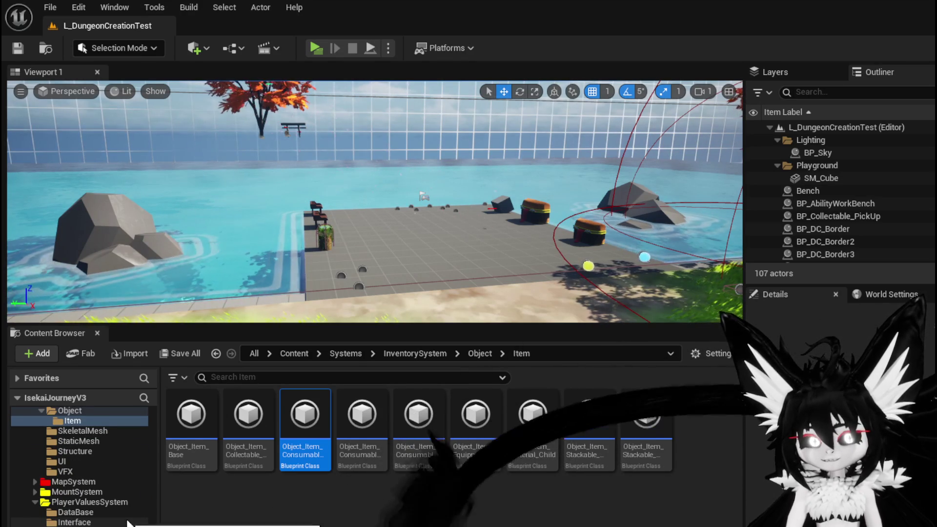
{"action": "scroll", "coordinate": [127, 523], "scroll_direction": "down", "scroll_amount": 5}
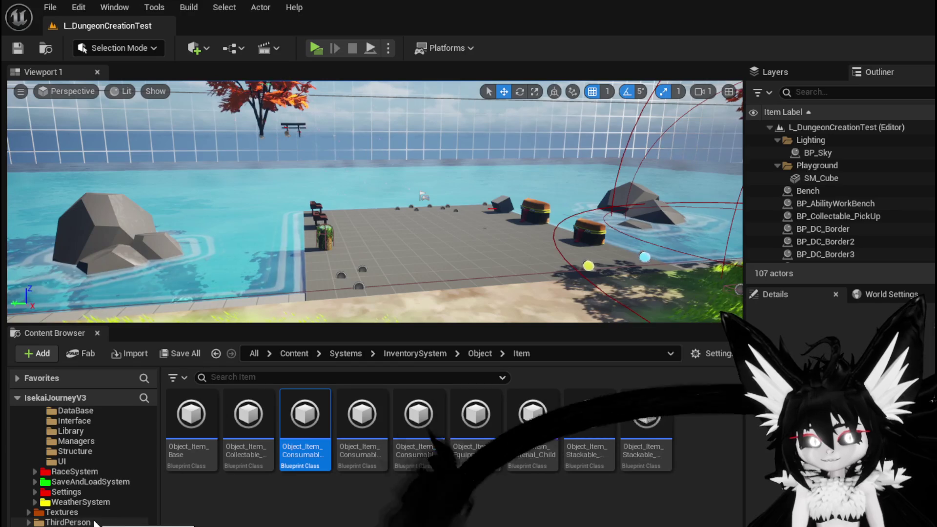
- Open ThirdPerson > Blueprints and open BP_ThirdPersonCharacter
{"action": "left_click", "coordinate": [79, 523]}
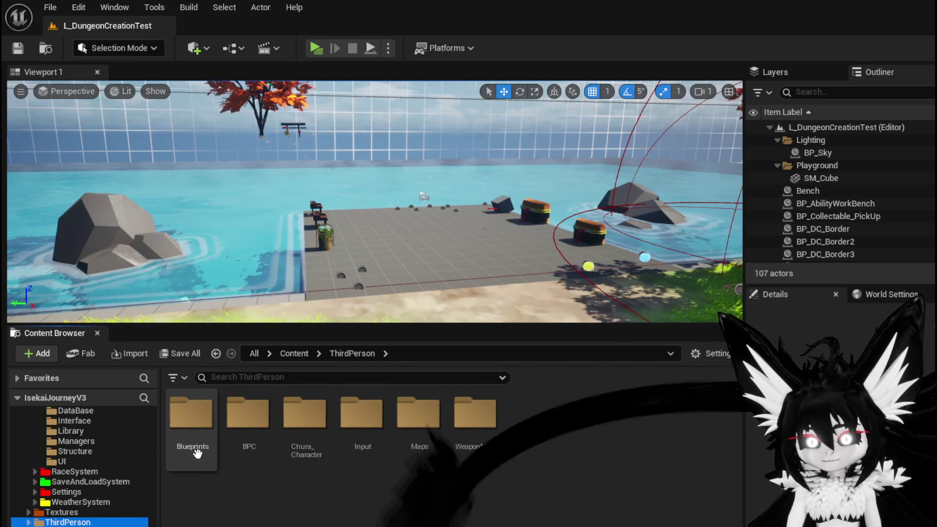
{"action": "double_click", "coordinate": [192, 414]}
{"action": "double_click", "coordinate": [361, 417]}
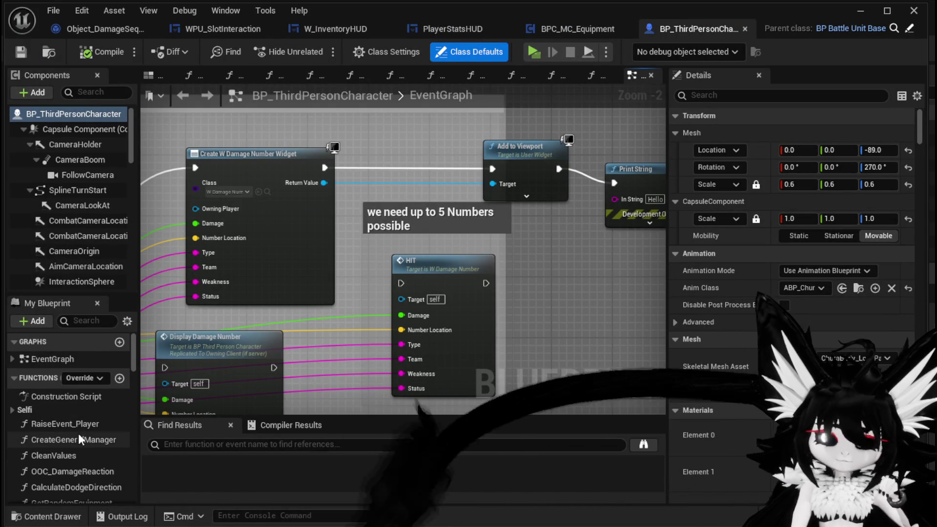
- Navigate the EventGraph to the Client Raise Event and Append nodes, then select them and SET Current MP
{"action": "scroll", "coordinate": [325, 324], "scroll_direction": "down", "scroll_amount": 1}
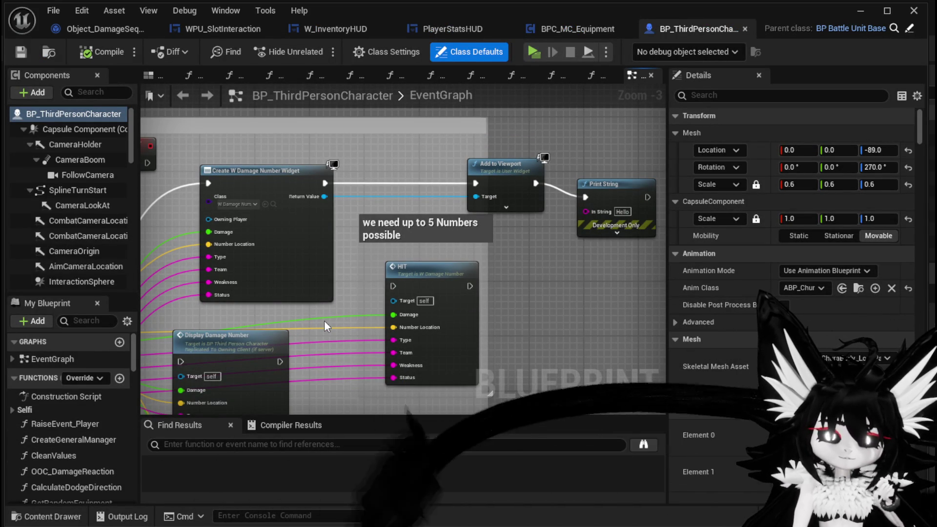
{"action": "scroll", "coordinate": [561, 329], "scroll_direction": "down", "scroll_amount": 9}
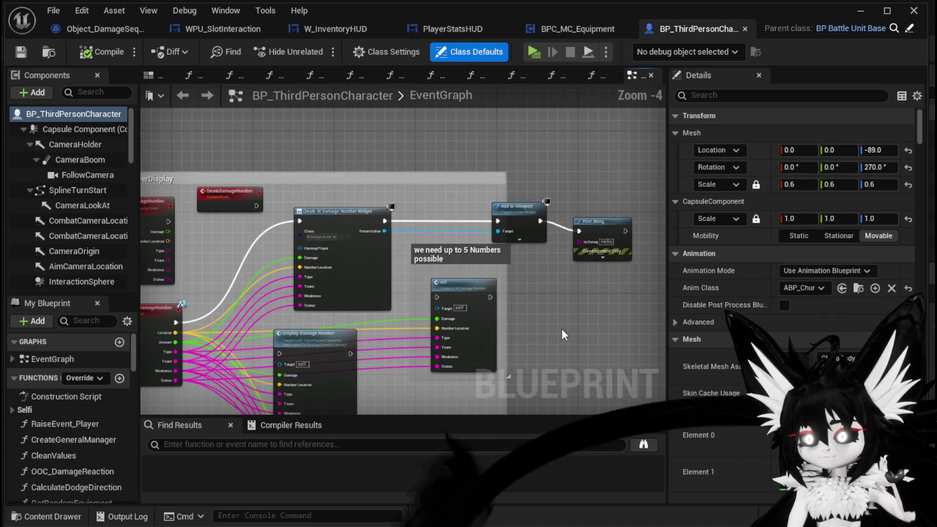
{"action": "scroll", "coordinate": [278, 318], "scroll_direction": "up", "scroll_amount": 4}
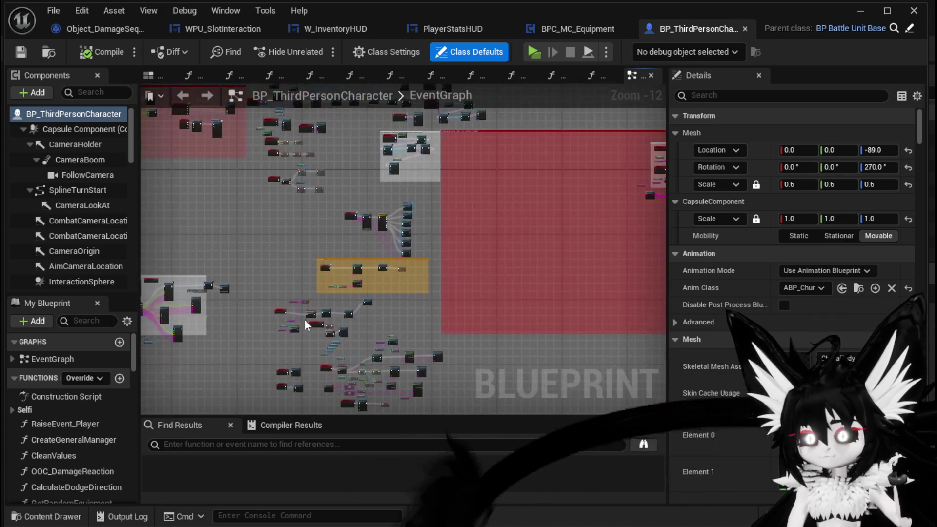
{"action": "scroll", "coordinate": [386, 254], "scroll_direction": "up", "scroll_amount": 6}
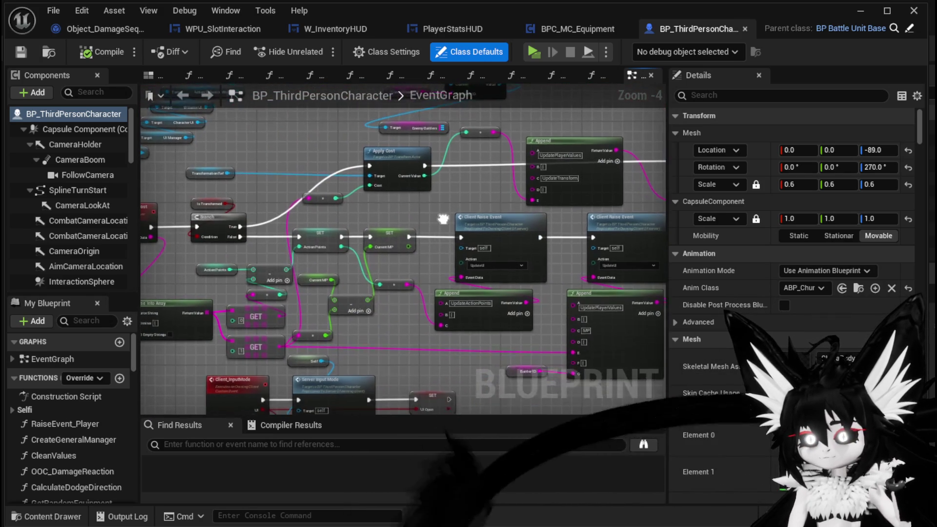
{"action": "mouse_move", "coordinate": [376, 373]}
{"action": "left_mouse_down"}
{"action": "mouse_move", "coordinate": [480, 307]}
{"action": "mouse_move", "coordinate": [389, 326]}
{"action": "mouse_move", "coordinate": [157, 314]}
{"action": "mouse_move", "coordinate": [223, 319]}
{"action": "left_mouse_up"}
{"action": "left_click_drag", "start_coordinate": [503, 151], "coordinate": [539, 312]}
{"action": "left_click", "coordinate": [220, 188]}
- Review the UpdateActionPoints and UpdatePlayerValues Append nodes, then save BP_ThirdPersonCharacter
{"action": "left_click_drag", "start_coordinate": [288, 237], "coordinate": [338, 189]}
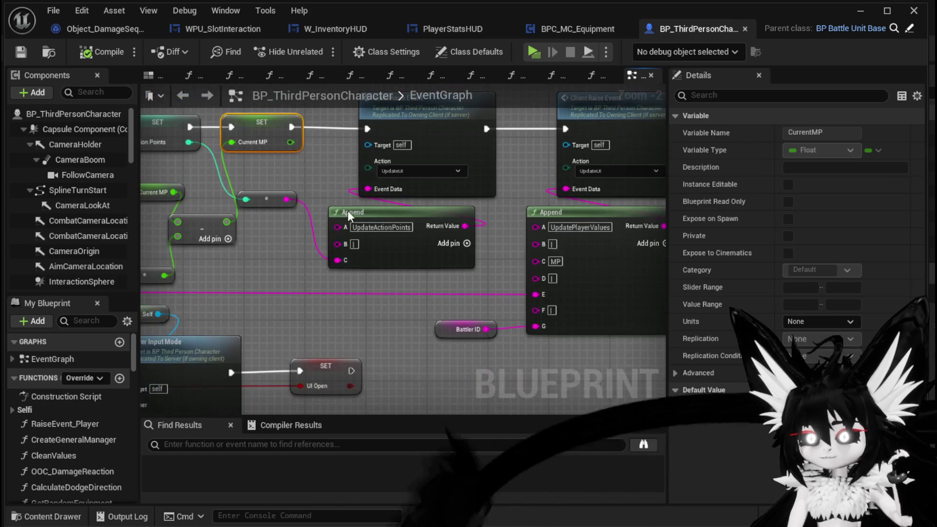
{"action": "left_click", "coordinate": [329, 263]}
{"action": "mouse_move", "coordinate": [307, 266]}
{"action": "left_mouse_down"}
{"action": "mouse_move", "coordinate": [519, 266]}
{"action": "mouse_move", "coordinate": [663, 288]}
{"action": "mouse_move", "coordinate": [287, 277]}
{"action": "left_mouse_up"}
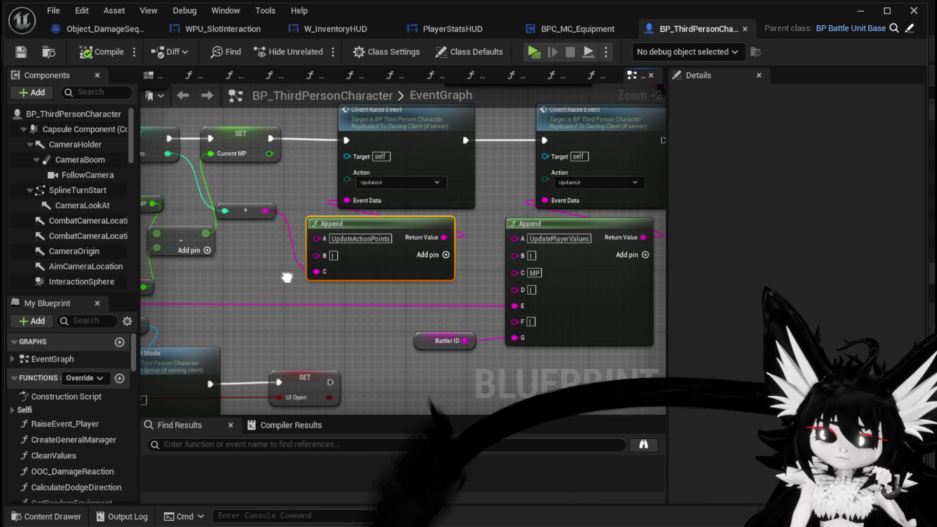
{"action": "mouse_move", "coordinate": [287, 278]}
{"action": "left_mouse_down"}
{"action": "mouse_move", "coordinate": [562, 290]}
{"action": "mouse_move", "coordinate": [209, 262]}
{"action": "mouse_move", "coordinate": [189, 287]}
{"action": "left_mouse_up"}
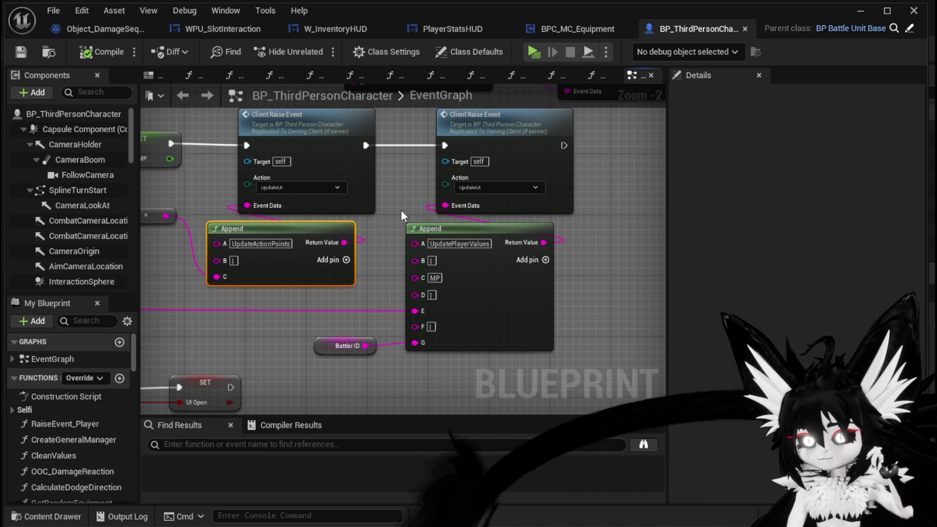
{"action": "mouse_move", "coordinate": [400, 210]}
{"action": "left_mouse_down"}
{"action": "mouse_move", "coordinate": [414, 235]}
{"action": "mouse_move", "coordinate": [586, 230]}
{"action": "mouse_move", "coordinate": [359, 307]}
{"action": "mouse_move", "coordinate": [493, 312]}
{"action": "mouse_move", "coordinate": [283, 320]}
{"action": "mouse_move", "coordinate": [201, 302]}
{"action": "left_mouse_up"}
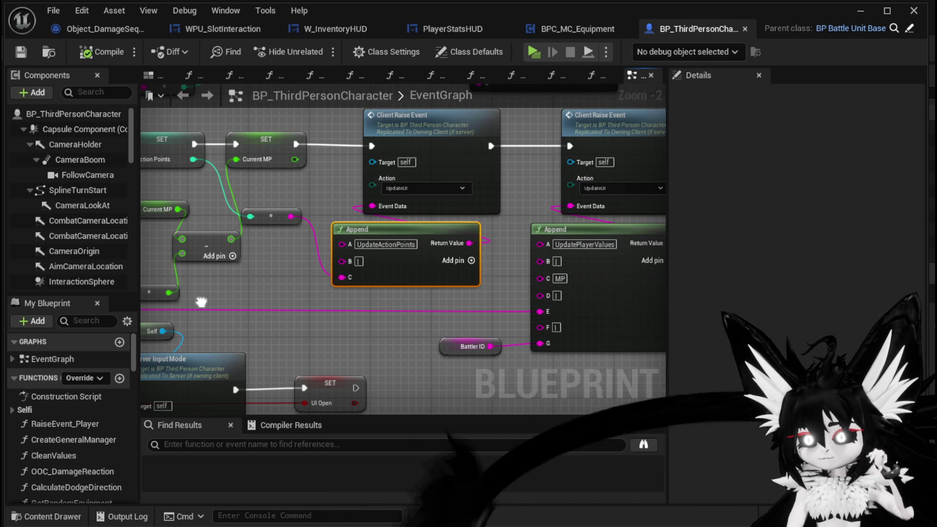
{"action": "left_click_drag", "start_coordinate": [201, 302], "coordinate": [355, 314]}
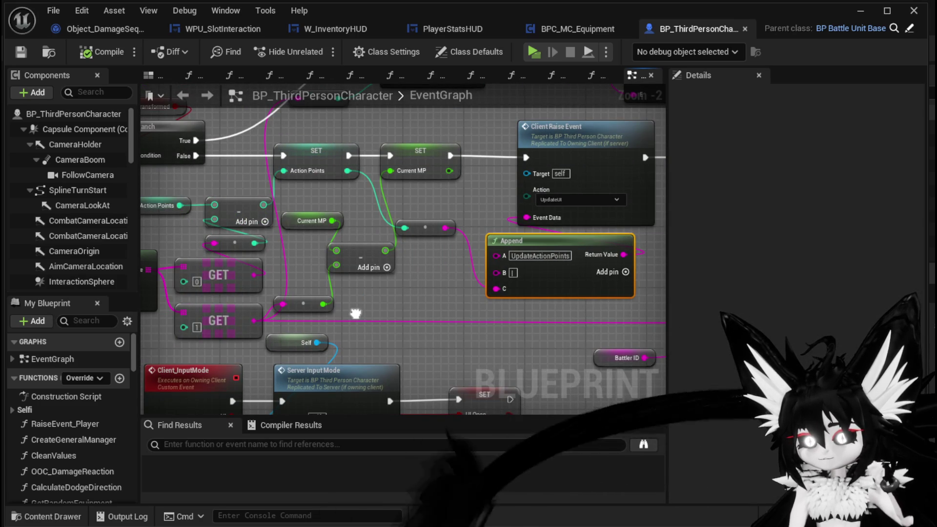
{"action": "mouse_move", "coordinate": [356, 314]}
{"action": "left_mouse_down"}
{"action": "mouse_move", "coordinate": [188, 301]}
{"action": "mouse_move", "coordinate": [241, 303]}
{"action": "left_mouse_up"}
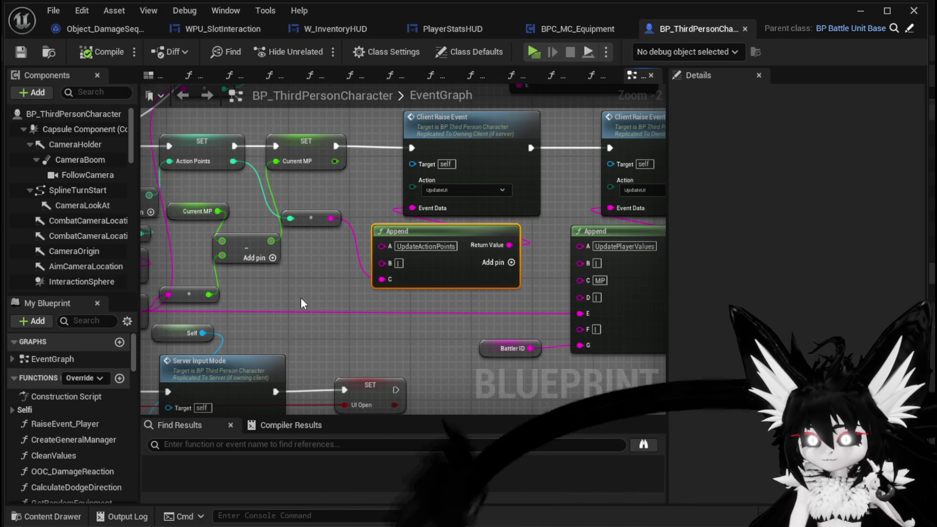
{"action": "left_click_drag", "start_coordinate": [300, 297], "coordinate": [177, 296]}
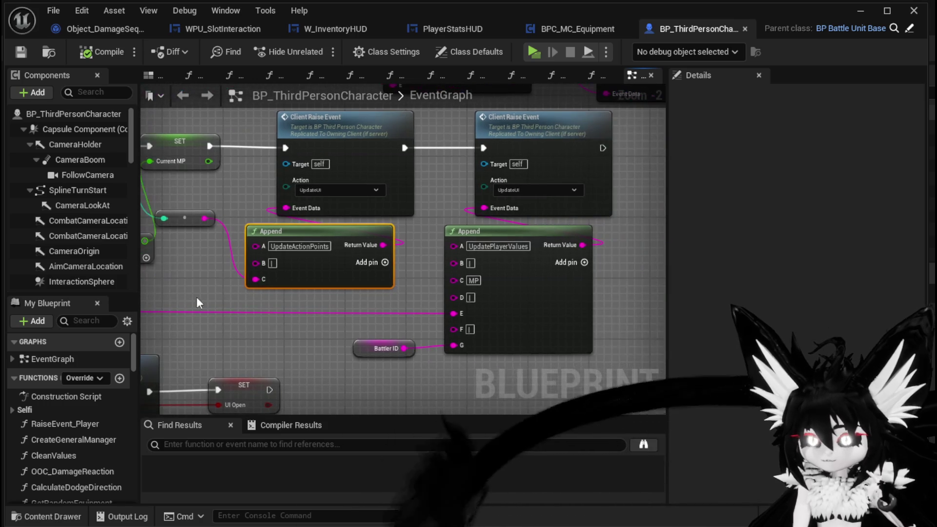
{"action": "mouse_move", "coordinate": [387, 298]}
{"action": "left_mouse_down"}
{"action": "mouse_move", "coordinate": [336, 280]}
{"action": "mouse_move", "coordinate": [517, 208]}
{"action": "mouse_move", "coordinate": [517, 146]}
{"action": "mouse_move", "coordinate": [520, 244]}
{"action": "mouse_move", "coordinate": [476, 307]}
{"action": "left_mouse_up"}
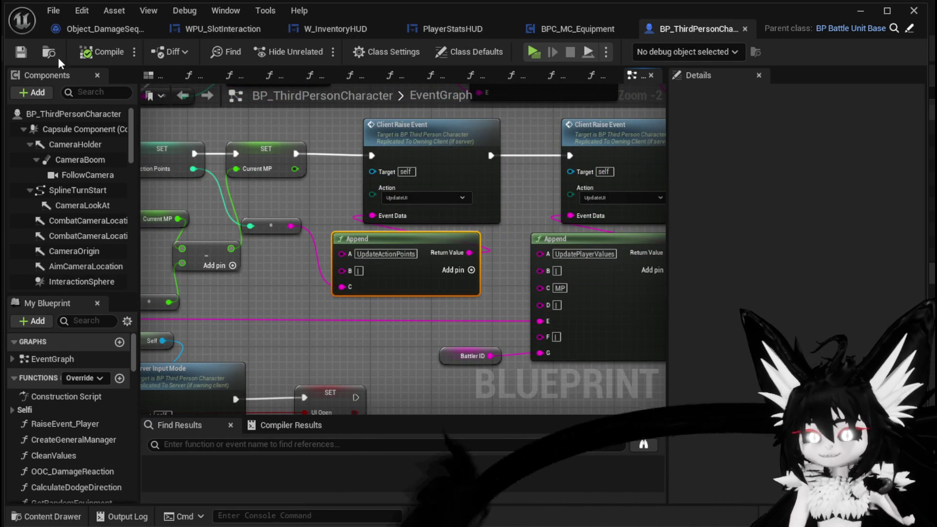
{"action": "left_click", "coordinate": [19, 54]}
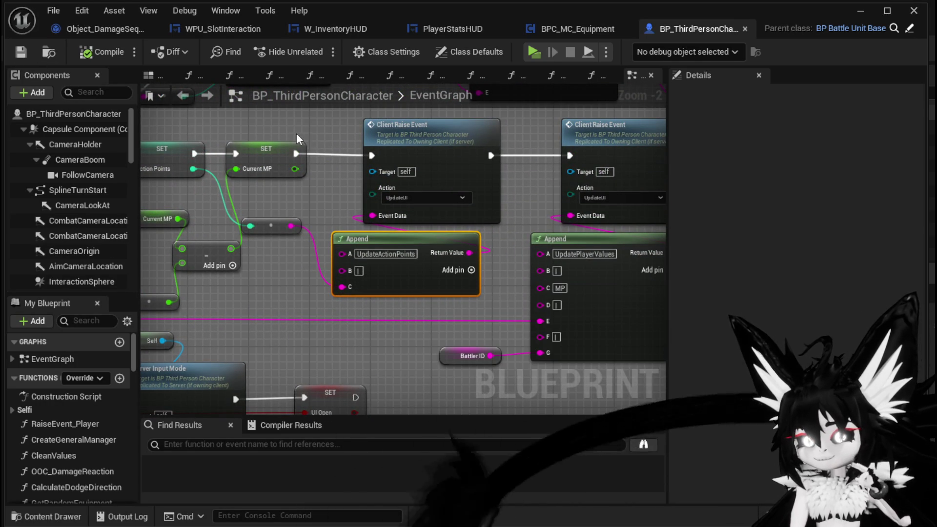
- Select SET Current MP, Append, Client Raise Event and the string-to-number node for copying
{"action": "left_click_drag", "start_coordinate": [301, 135], "coordinate": [341, 133]}
{"action": "left_click", "coordinate": [326, 152]}
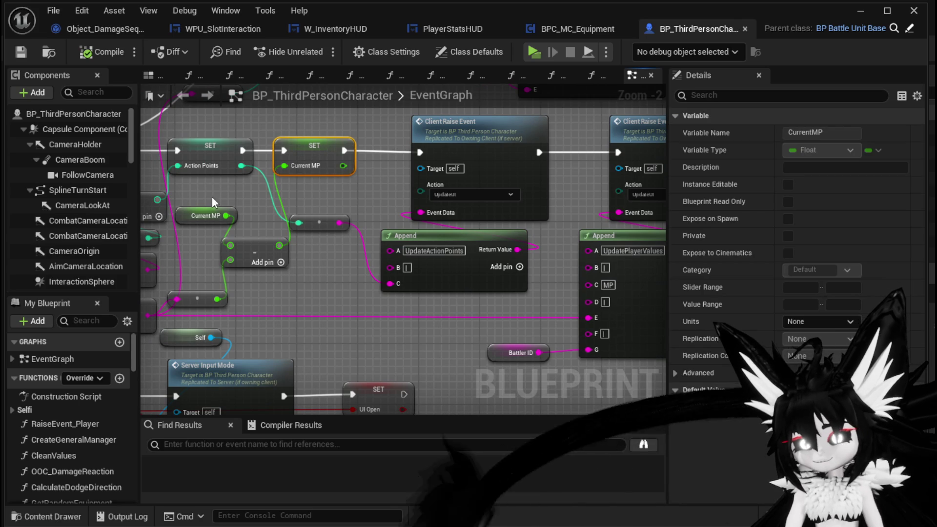
{"action": "left_click_drag", "start_coordinate": [260, 251], "coordinate": [267, 253]}
{"action": "left_click_drag", "start_coordinate": [461, 251], "coordinate": [553, 159]}
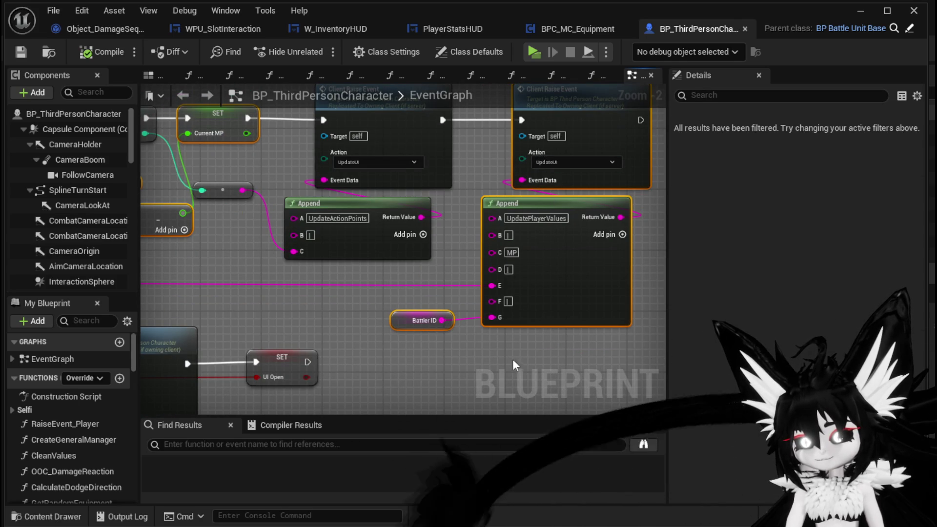
{"action": "mouse_move", "coordinate": [358, 309]}
{"action": "left_mouse_down"}
{"action": "mouse_move", "coordinate": [470, 313]}
{"action": "mouse_move", "coordinate": [427, 332]}
{"action": "left_mouse_up"}
{"action": "mouse_move", "coordinate": [273, 295]}
{"action": "left_mouse_down"}
{"action": "mouse_move", "coordinate": [511, 284]}
{"action": "mouse_move", "coordinate": [382, 291]}
{"action": "left_mouse_up"}
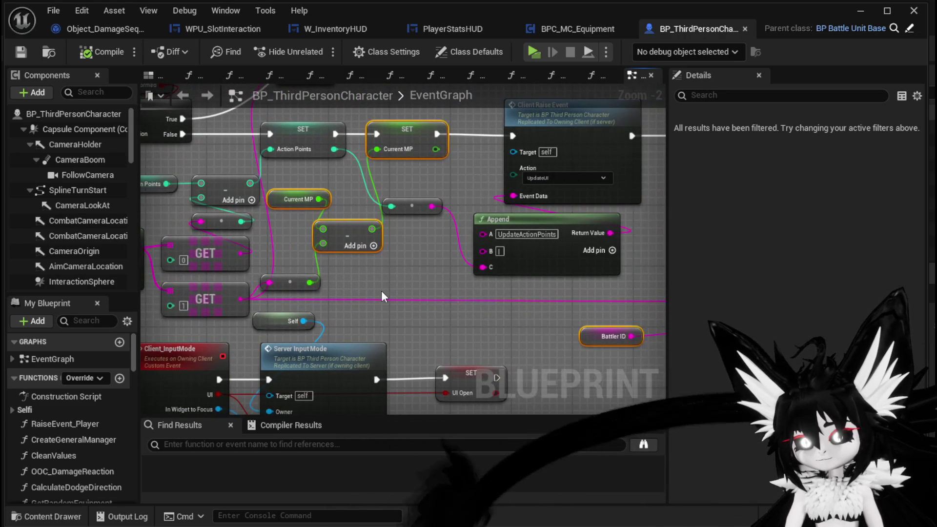
{"action": "left_click", "coordinate": [289, 283]}
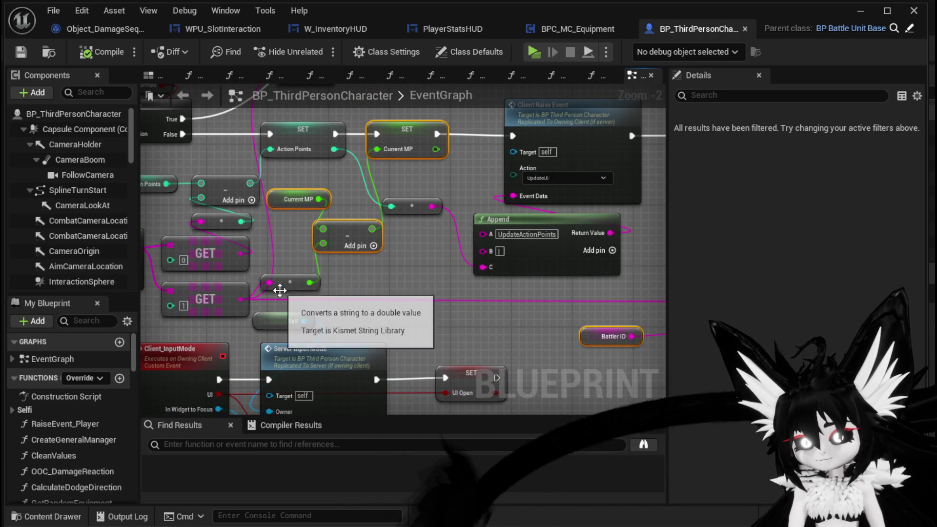
{"action": "left_click_drag", "start_coordinate": [450, 279], "coordinate": [339, 280]}
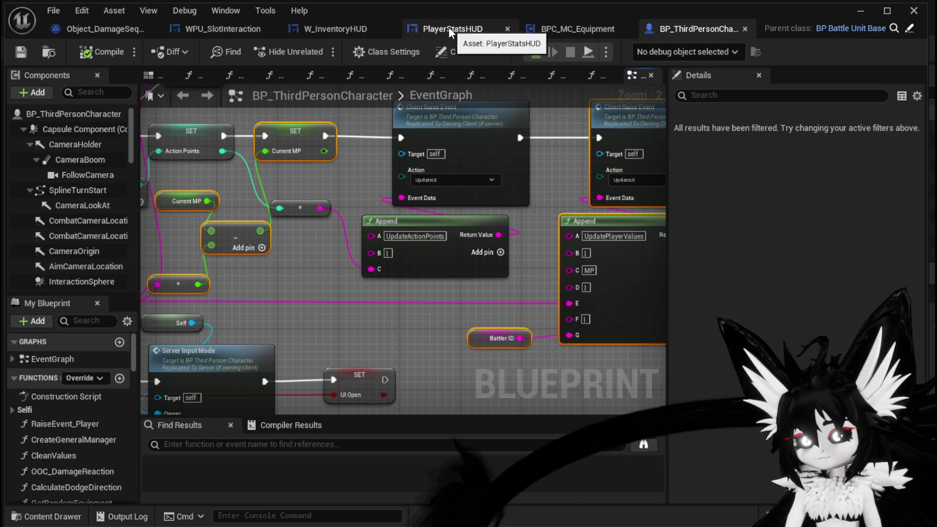
- Paste the copied MP nodes into W_InventoryHUD's InteractWithSelected graph without fixing references
{"action": "left_click", "coordinate": [321, 30]}
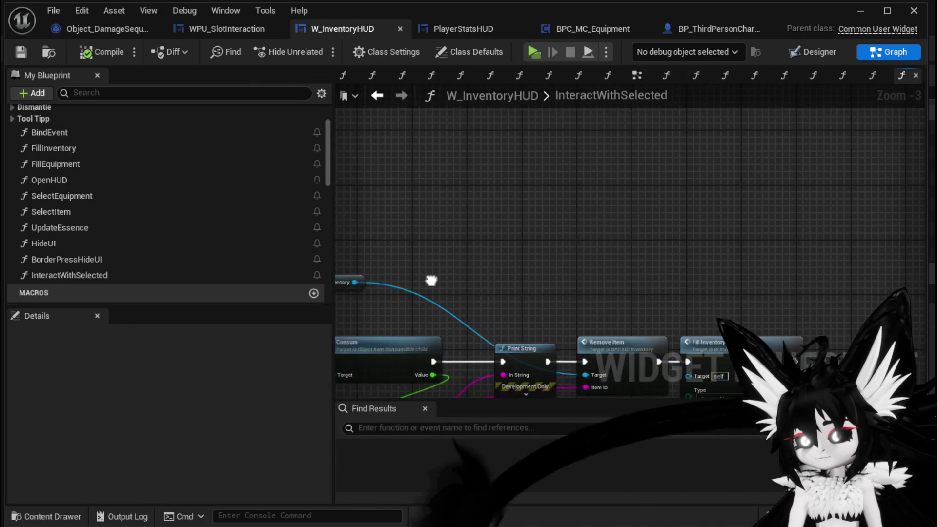
{"action": "key", "text": "ctrl+v"}
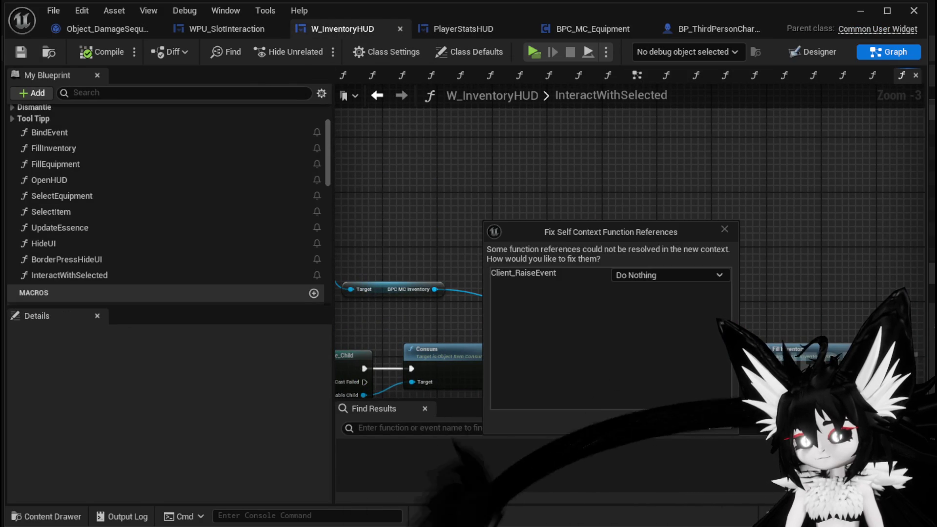
{"action": "left_click", "coordinate": [708, 422]}
{"action": "left_click_drag", "start_coordinate": [628, 304], "coordinate": [667, 364]}
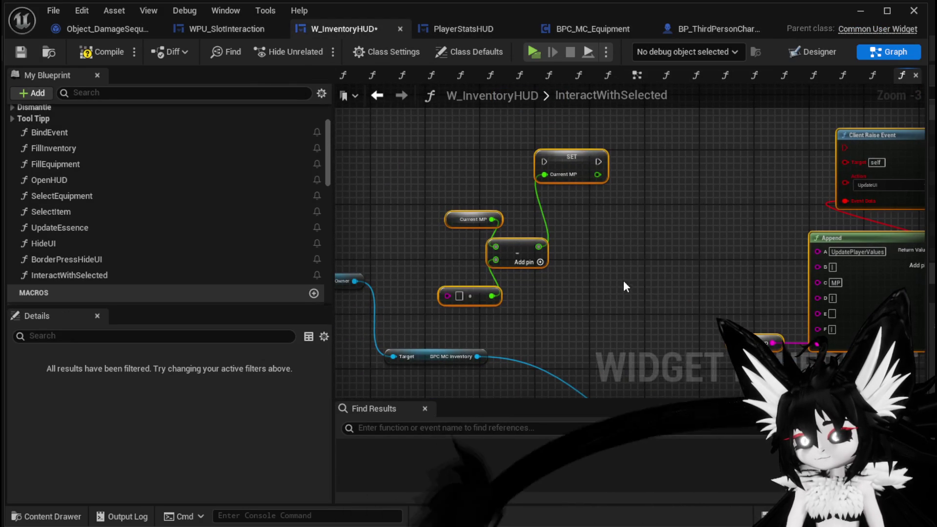
{"action": "left_click_drag", "start_coordinate": [435, 320], "coordinate": [459, 328]}
- Add a Client Raise Event call and a Get Current MP node from Owner
{"action": "left_click_drag", "start_coordinate": [378, 282], "coordinate": [735, 185]}
{"action": "type", "text": "client Rais"}
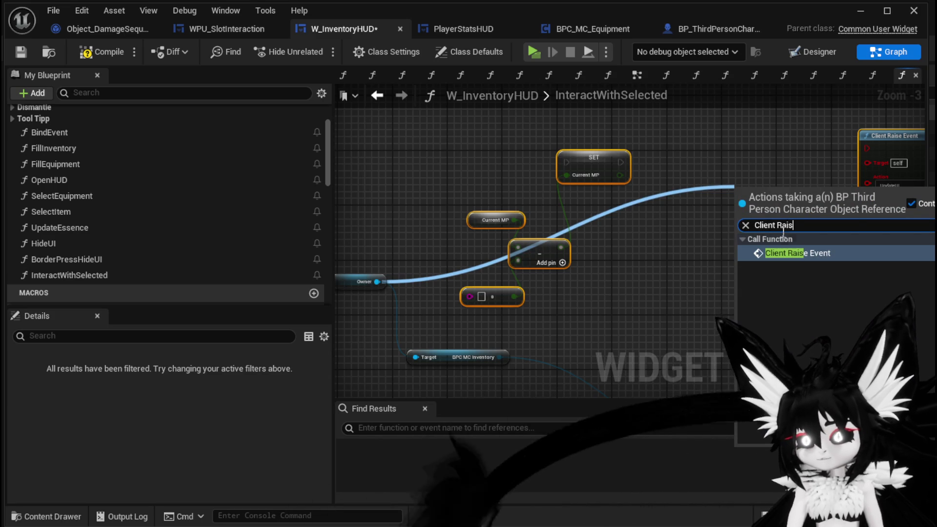
{"action": "left_click", "coordinate": [791, 252]}
{"action": "left_click_drag", "start_coordinate": [376, 281], "coordinate": [443, 179]}
{"action": "type", "text": "current MP"}
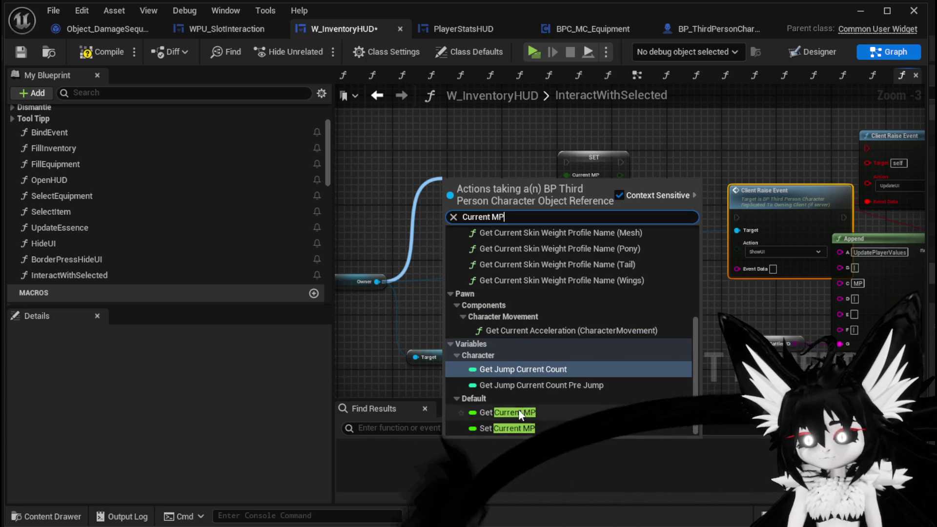
{"action": "left_click", "coordinate": [512, 413]}
- Add a SET Current MP node targeting Owner, placed beside Client Raise Event
{"action": "left_click", "coordinate": [373, 277]}
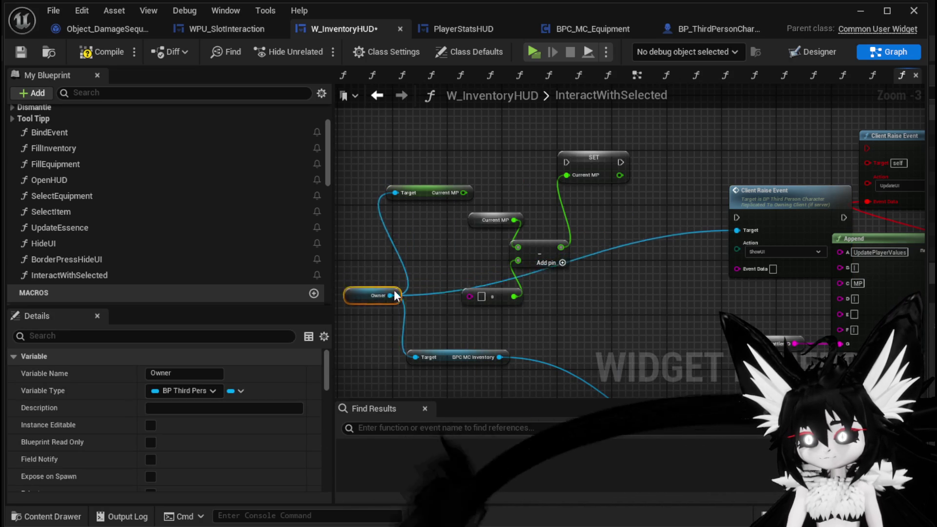
{"action": "left_click_drag", "start_coordinate": [364, 282], "coordinate": [411, 292]}
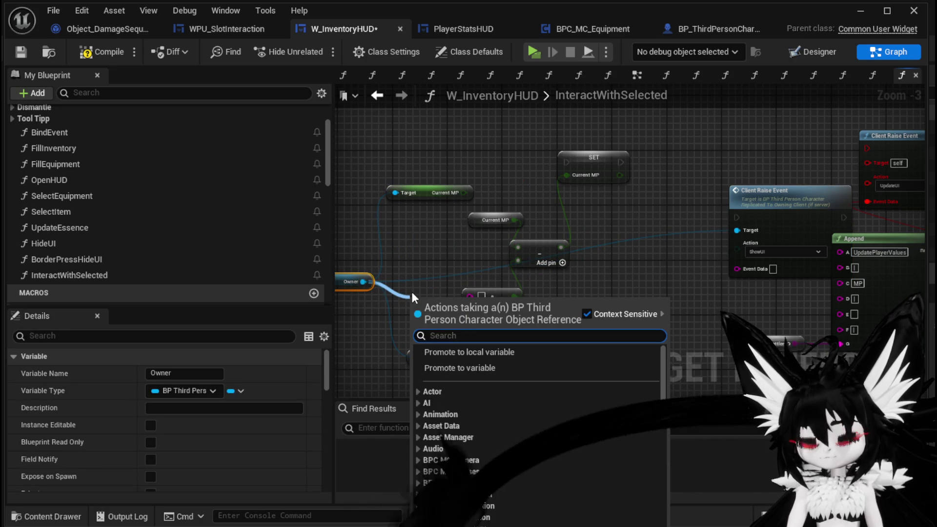
{"action": "type", "text": "CurrentMP"}
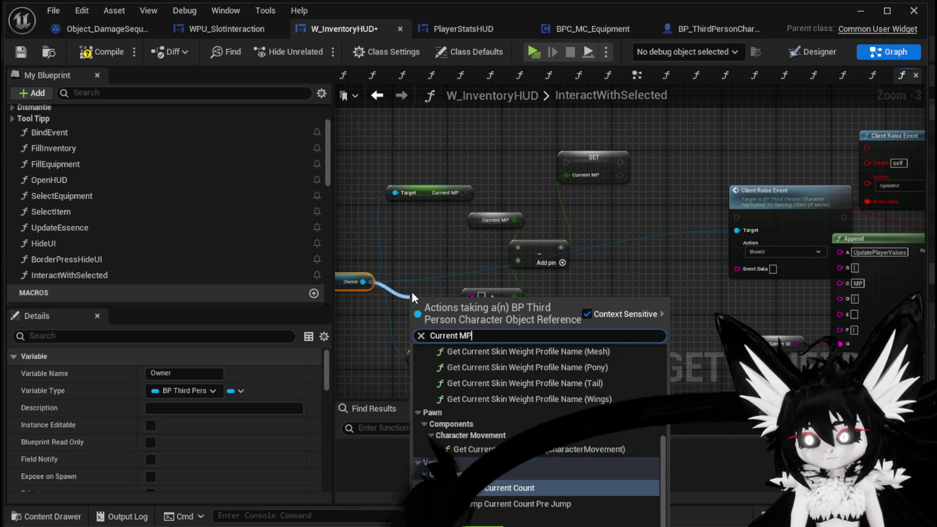
{"action": "left_click", "coordinate": [493, 522]}
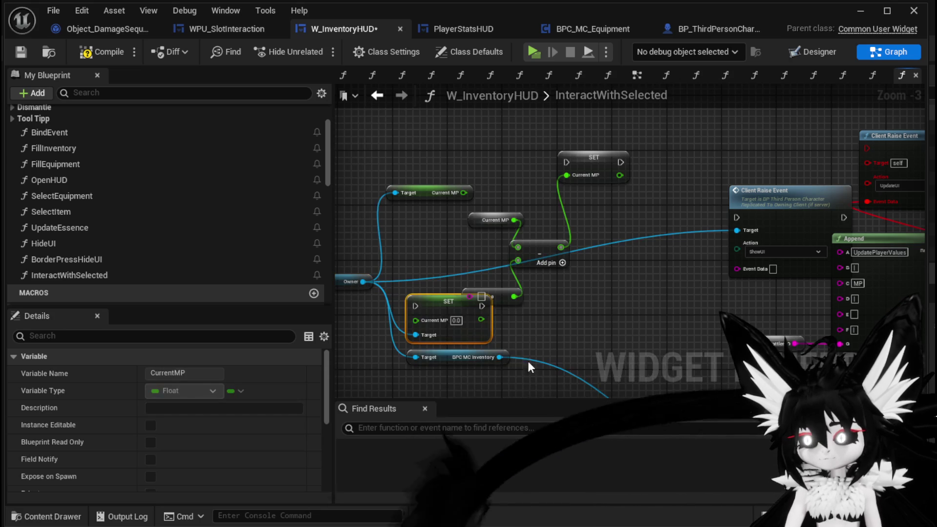
{"action": "mouse_move", "coordinate": [415, 321]}
{"action": "left_mouse_down"}
{"action": "mouse_move", "coordinate": [676, 221]}
{"action": "mouse_move", "coordinate": [593, 276]}
{"action": "left_mouse_up"}
{"action": "key", "text": "Escape"}
{"action": "left_click_drag", "start_coordinate": [447, 299], "coordinate": [630, 198]}
- Add a Get Battler ID from Owner, wire it onward and delete the redundant copy
{"action": "left_click_drag", "start_coordinate": [358, 282], "coordinate": [432, 313]}
{"action": "type", "text": "get"}
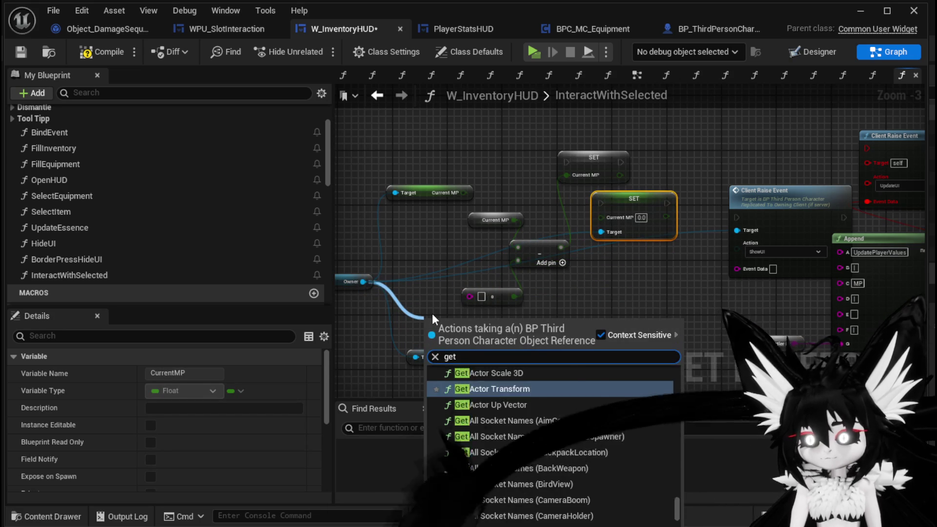
{"action": "type", "text": " Battler"}
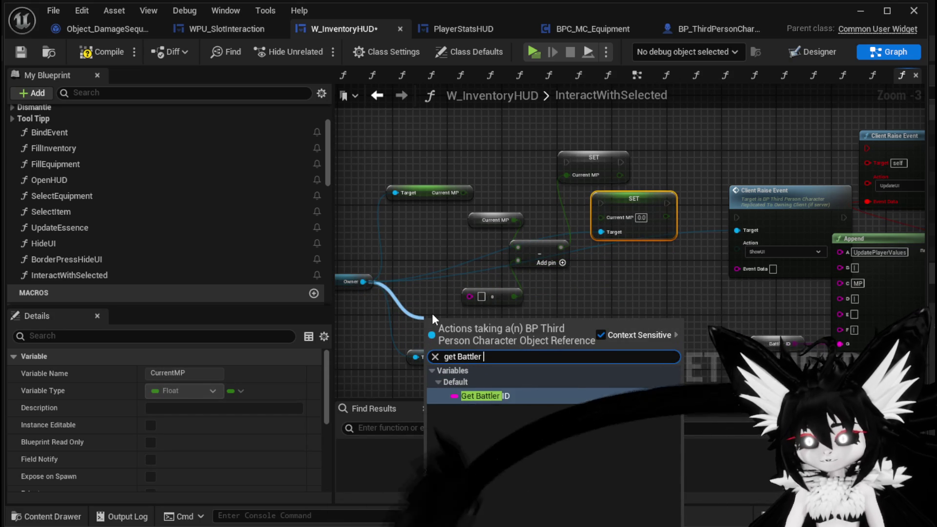
{"action": "left_click", "coordinate": [517, 395]}
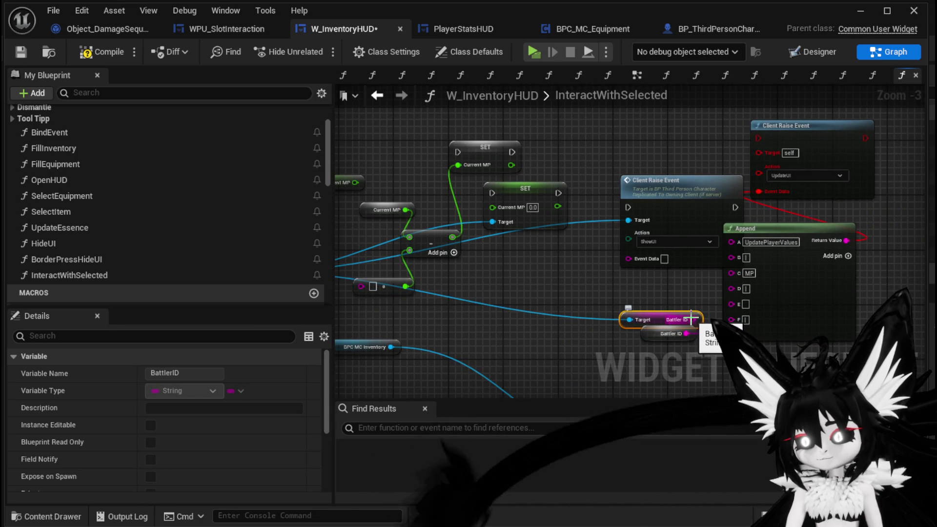
{"action": "left_click_drag", "start_coordinate": [691, 319], "coordinate": [756, 354]}
{"action": "key", "text": "Delete"}
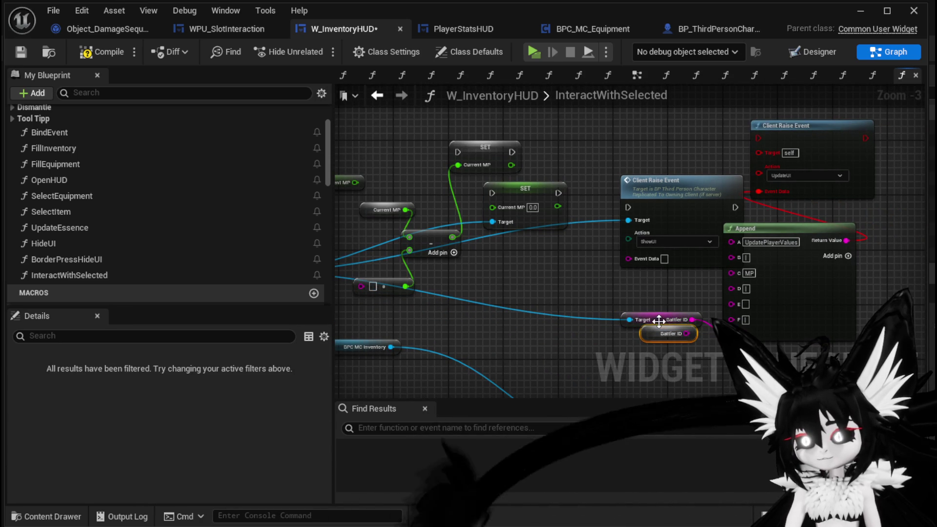
{"action": "left_click_drag", "start_coordinate": [661, 316], "coordinate": [661, 335]}
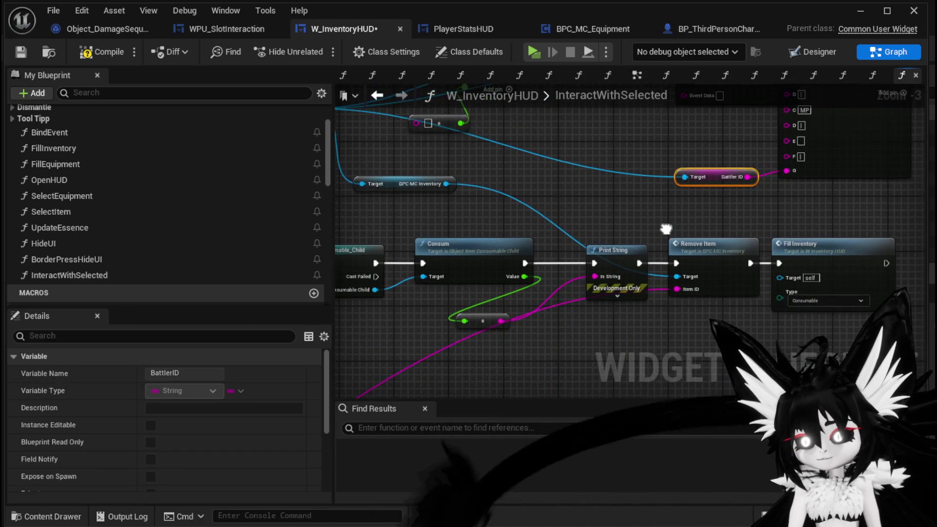
- Wire the conversion node's output into Append's E input
{"action": "left_click", "coordinate": [499, 318]}
{"action": "mouse_move", "coordinate": [507, 316]}
{"action": "left_mouse_down"}
{"action": "mouse_move", "coordinate": [439, 98]}
{"action": "mouse_move", "coordinate": [429, 179]}
{"action": "left_mouse_up"}
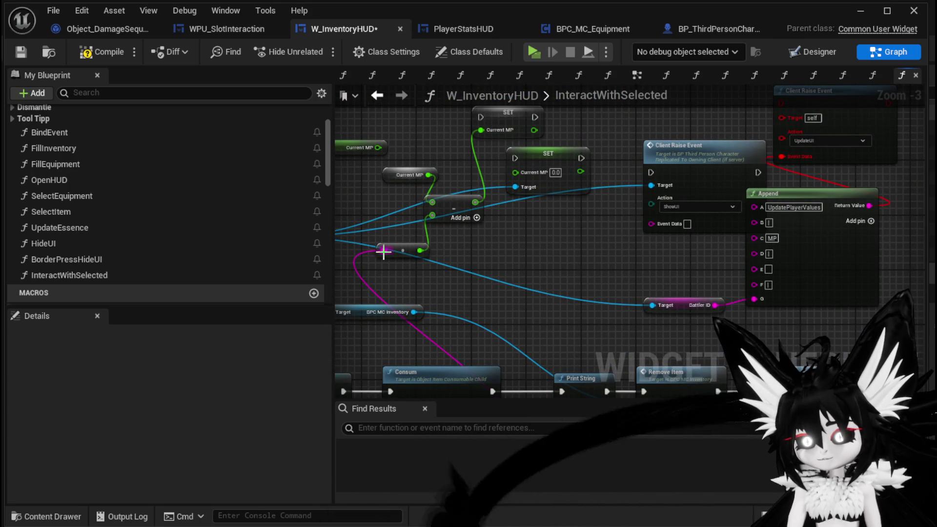
{"action": "left_click_drag", "start_coordinate": [384, 250], "coordinate": [624, 269]}
{"action": "left_click_drag", "start_coordinate": [736, 272], "coordinate": [754, 268]}
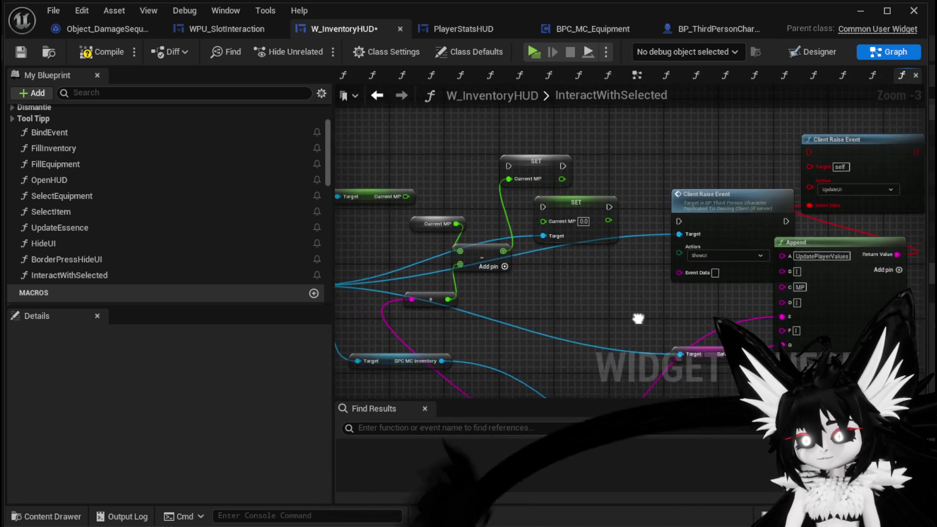
{"action": "left_click_drag", "start_coordinate": [721, 195], "coordinate": [712, 141]}
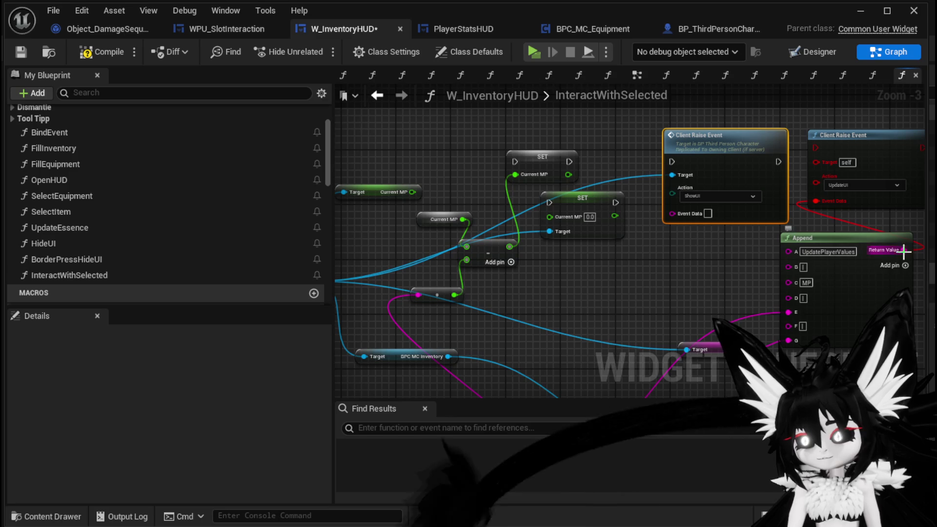
- Set the Client Raise Event action to UpdateUI
{"action": "left_click_drag", "start_coordinate": [900, 253], "coordinate": [650, 211]}
{"action": "left_click", "coordinate": [709, 195]}
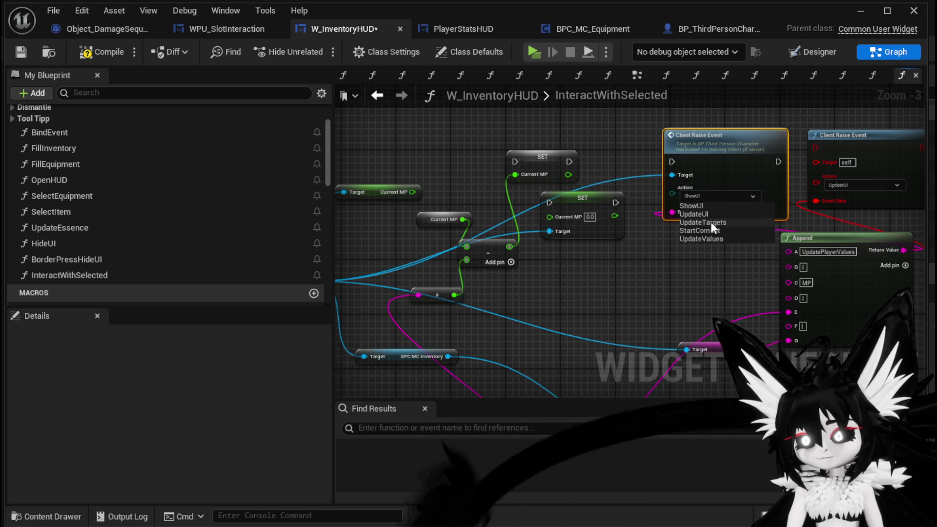
{"action": "left_click", "coordinate": [708, 211]}
{"action": "mouse_move", "coordinate": [795, 164]}
{"action": "left_mouse_down"}
{"action": "mouse_move", "coordinate": [747, 190]}
{"action": "mouse_move", "coordinate": [780, 195]}
{"action": "left_mouse_up"}
{"action": "left_click_drag", "start_coordinate": [661, 193], "coordinate": [775, 189]}
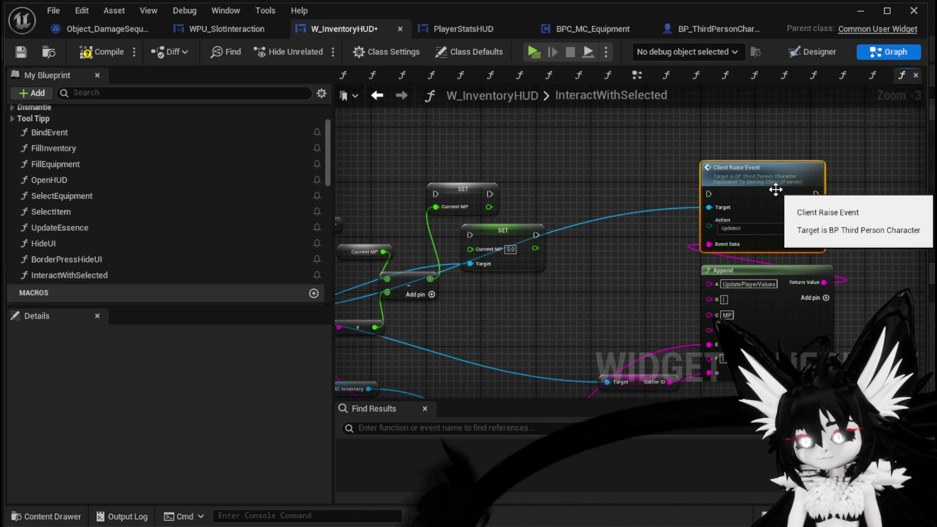
- Run Client Raise Event after SET Current MP, fed by the math result using Current MP
{"action": "left_click_drag", "start_coordinate": [543, 204], "coordinate": [673, 195]}
{"action": "mouse_move", "coordinate": [661, 227]}
{"action": "left_mouse_down"}
{"action": "mouse_move", "coordinate": [790, 179]}
{"action": "mouse_move", "coordinate": [835, 188]}
{"action": "mouse_move", "coordinate": [736, 178]}
{"action": "mouse_move", "coordinate": [743, 164]}
{"action": "left_mouse_up"}
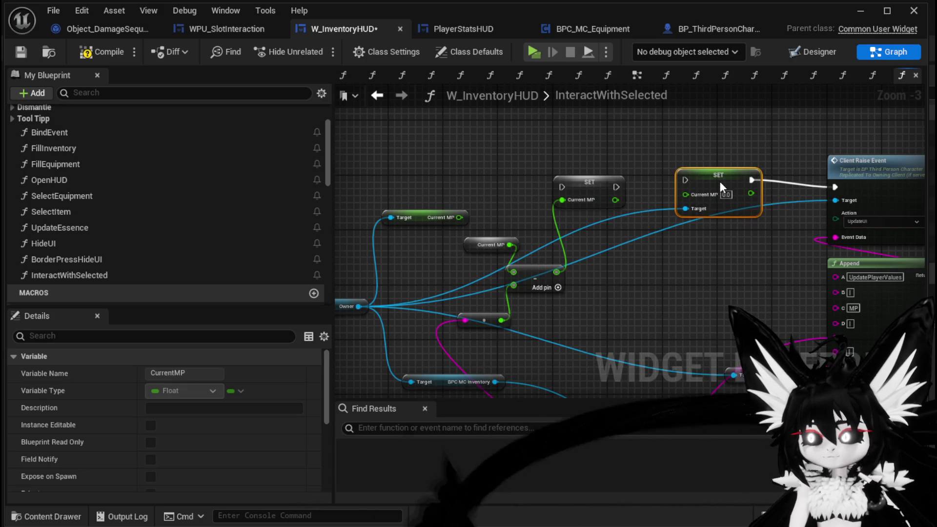
{"action": "left_click_drag", "start_coordinate": [682, 215], "coordinate": [697, 195]}
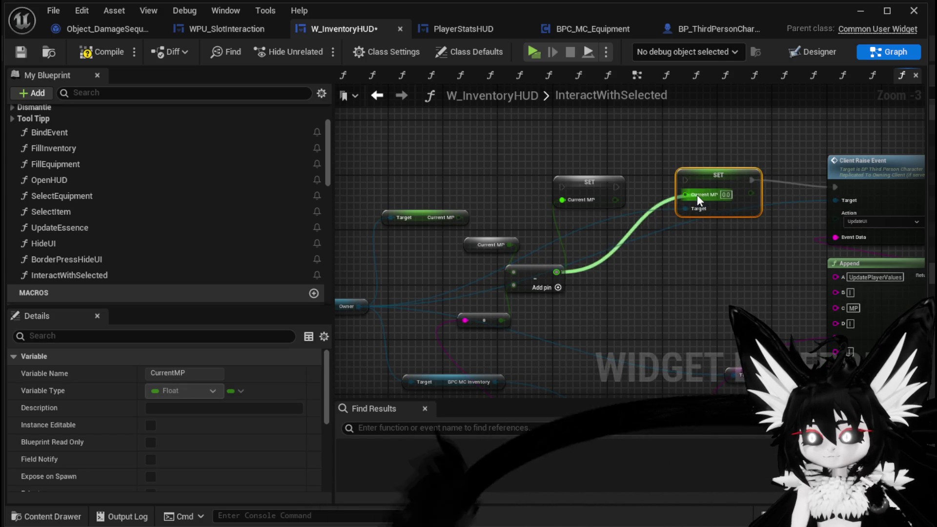
{"action": "left_click_drag", "start_coordinate": [459, 217], "coordinate": [513, 272]}
{"action": "left_click", "coordinate": [503, 244]}
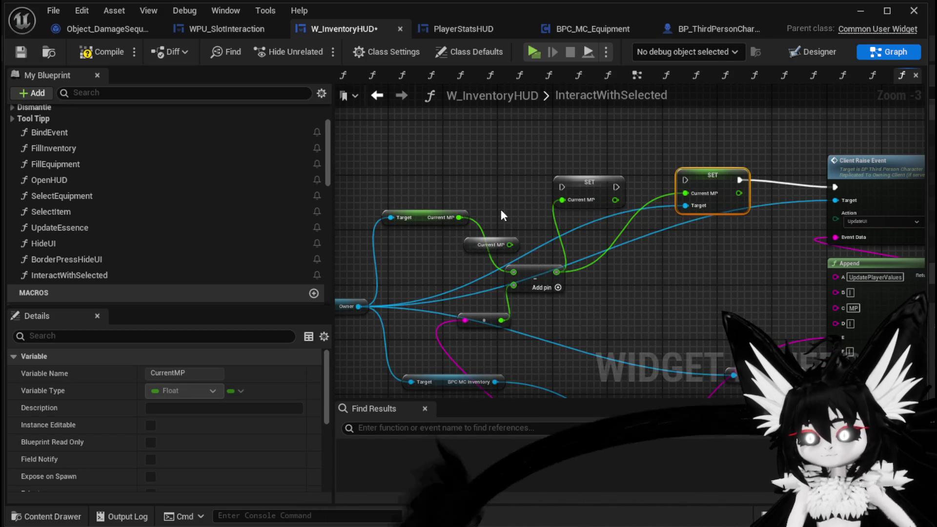
{"action": "mouse_move", "coordinate": [596, 204]}
{"action": "left_mouse_down"}
{"action": "mouse_move", "coordinate": [586, 169]}
{"action": "mouse_move", "coordinate": [580, 272]}
{"action": "mouse_move", "coordinate": [709, 349]}
{"action": "mouse_move", "coordinate": [525, 237]}
{"action": "mouse_move", "coordinate": [646, 131]}
{"action": "mouse_move", "coordinate": [536, 200]}
{"action": "mouse_move", "coordinate": [454, 288]}
{"action": "left_mouse_up"}
{"action": "left_click", "coordinate": [512, 243]}
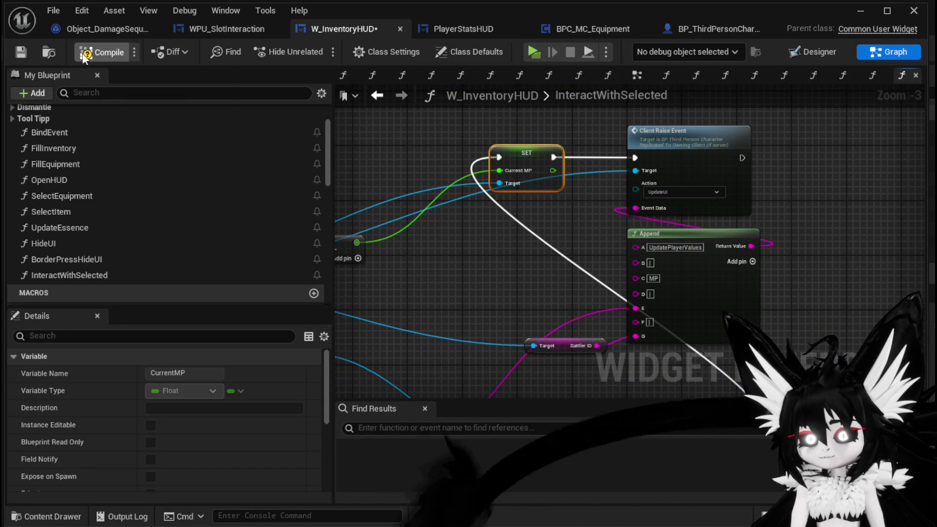
- Compile, start a play test and open the inventory's Food items
{"action": "left_click", "coordinate": [866, 14]}
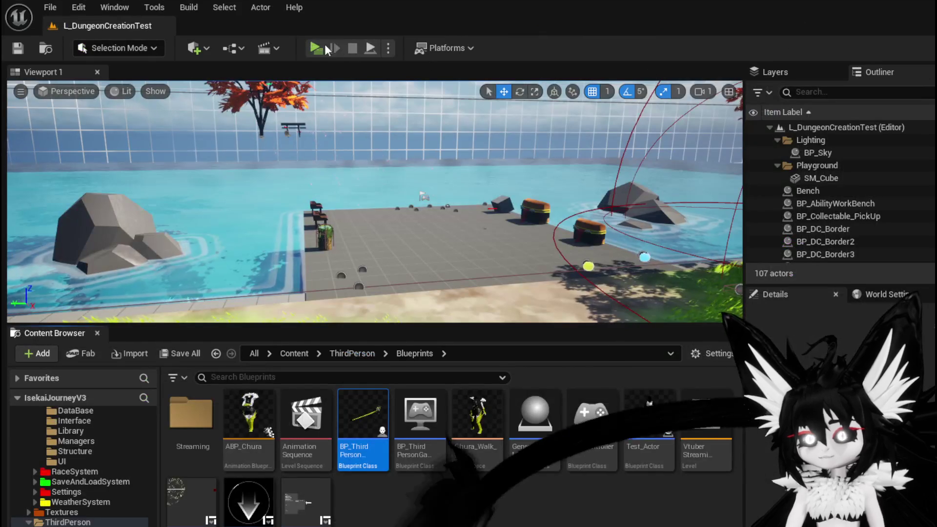
{"action": "left_click", "coordinate": [335, 44]}
{"action": "key", "text": "i"}
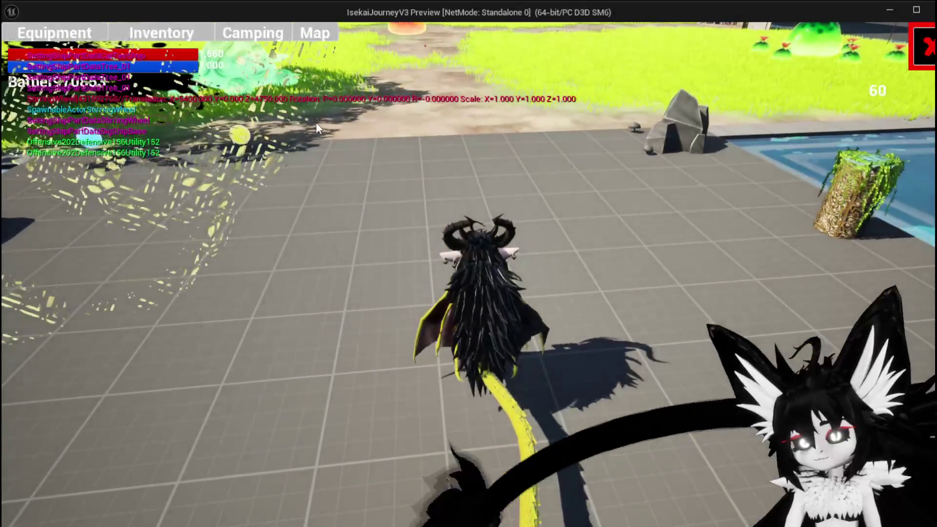
{"action": "left_click", "coordinate": [181, 34]}
{"action": "left_click", "coordinate": [449, 141]}
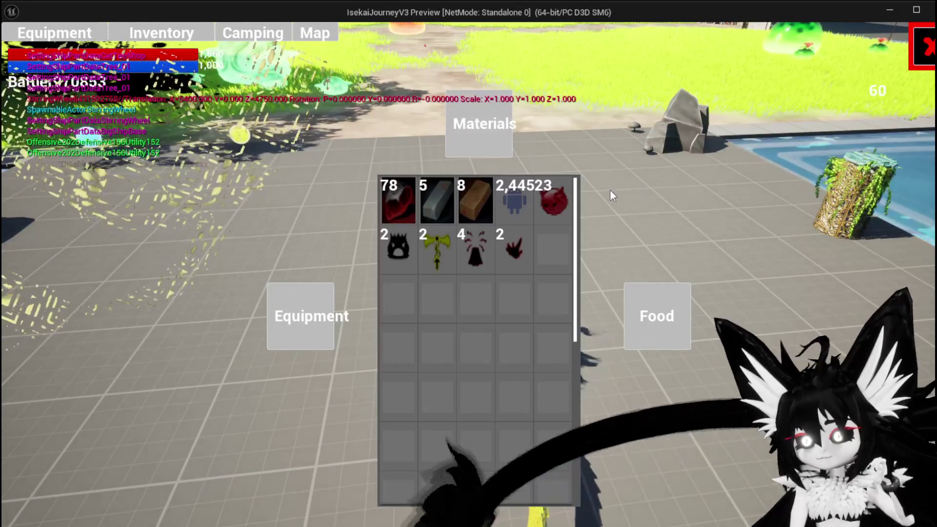
{"action": "left_click", "coordinate": [652, 310]}
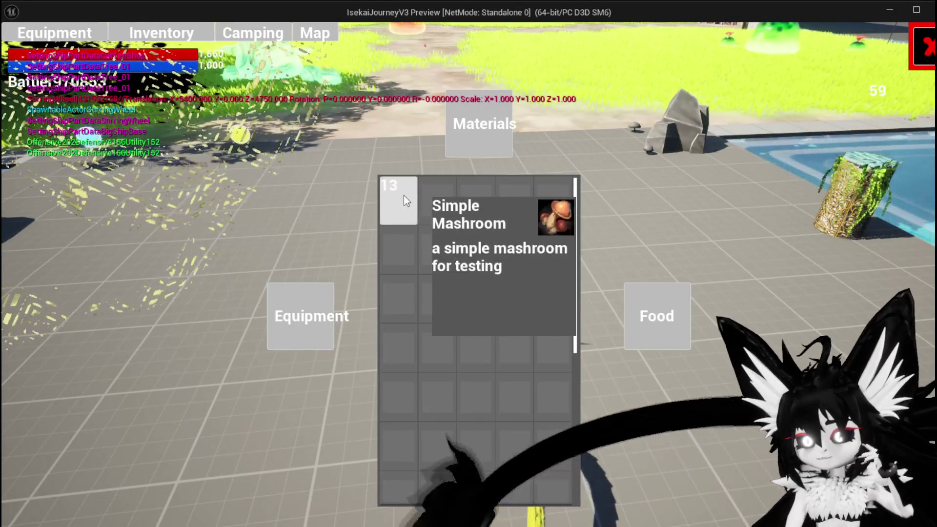
- Use every Simple Mashroom until the stack is gone, then stop the preview
{"action": "left_click", "coordinate": [409, 195]}
{"action": "left_click", "coordinate": [616, 227]}
{"action": "left_click", "coordinate": [616, 227]}
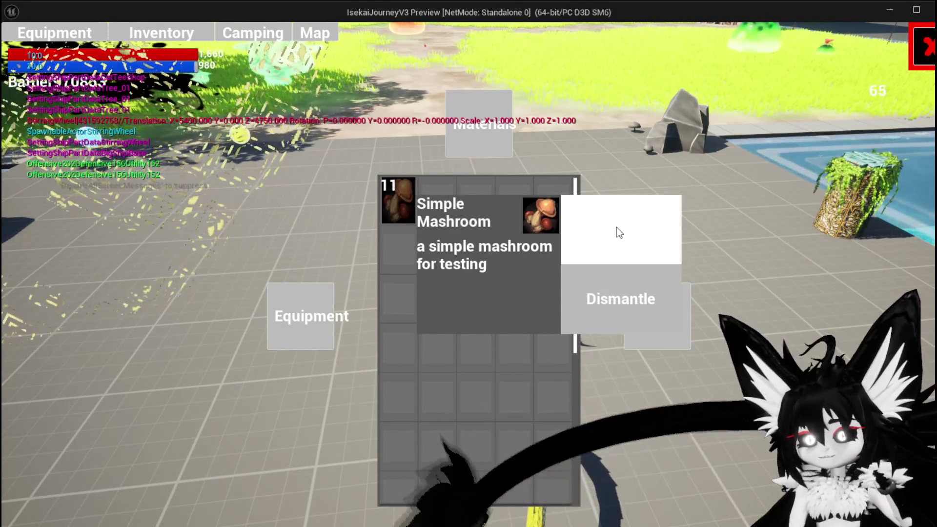
{"action": "left_click", "coordinate": [617, 227]}
{"action": "left_click", "coordinate": [616, 227]}
{"action": "left_click", "coordinate": [616, 227]}
{"action": "left_click", "coordinate": [616, 227]}
{"action": "left_click", "coordinate": [616, 227]}
{"action": "left_click", "coordinate": [616, 227]}
{"action": "left_click", "coordinate": [616, 227]}
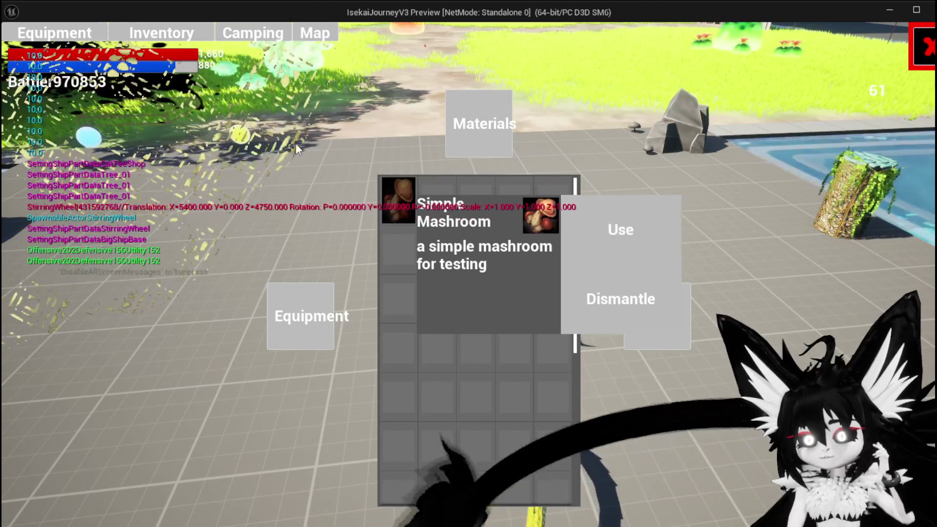
{"action": "left_click", "coordinate": [618, 233]}
{"action": "left_click", "coordinate": [617, 233]}
{"action": "left_click", "coordinate": [618, 233]}
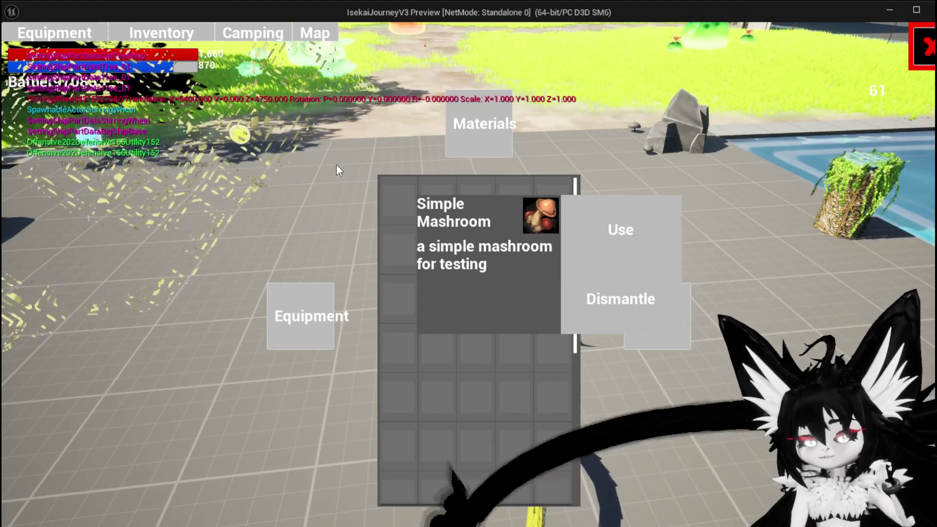
{"action": "key", "text": "Escape"}
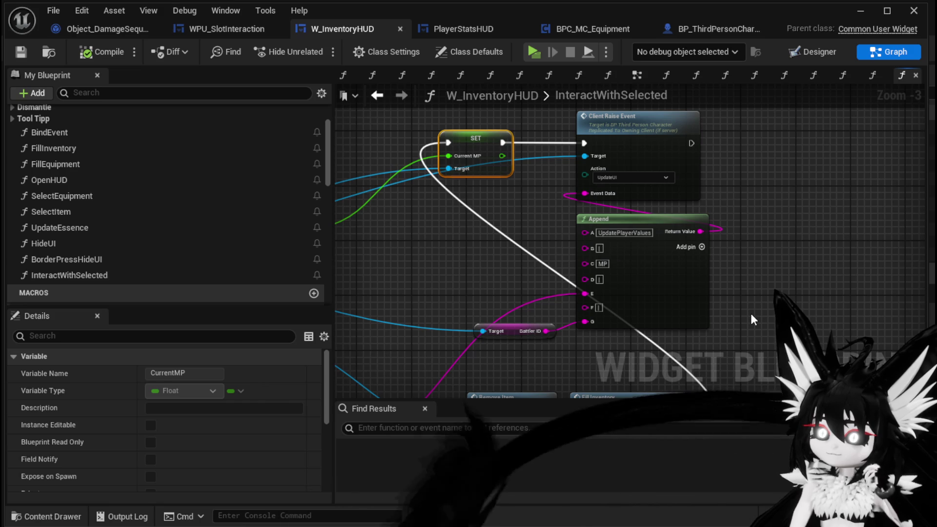
- Route the value wire through a reroute node in InteractWithSelected and save W_InventoryHUD
{"action": "mouse_move", "coordinate": [752, 313]}
{"action": "left_mouse_down"}
{"action": "mouse_move", "coordinate": [850, 199]}
{"action": "mouse_move", "coordinate": [879, 212]}
{"action": "left_mouse_up"}
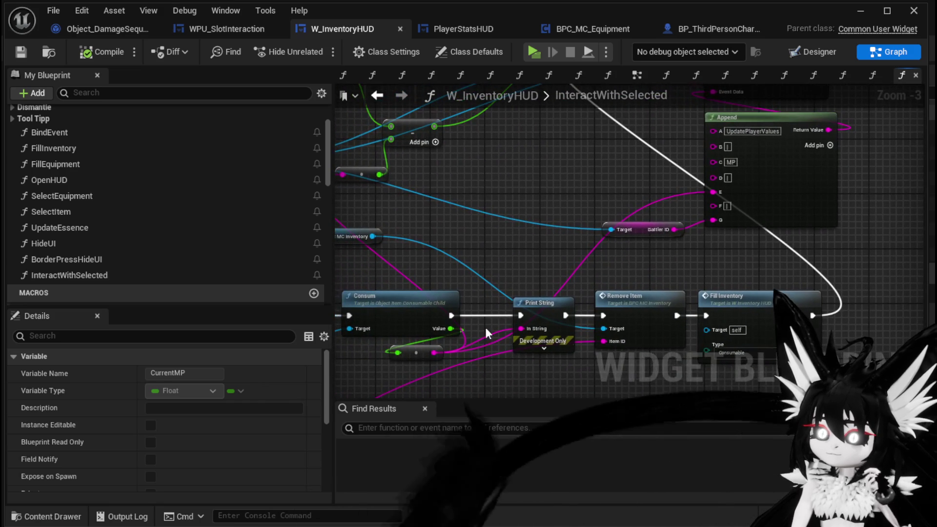
{"action": "left_click", "coordinate": [496, 283]}
{"action": "mouse_move", "coordinate": [526, 248]}
{"action": "left_mouse_down"}
{"action": "mouse_move", "coordinate": [472, 244]}
{"action": "mouse_move", "coordinate": [467, 291]}
{"action": "left_mouse_up"}
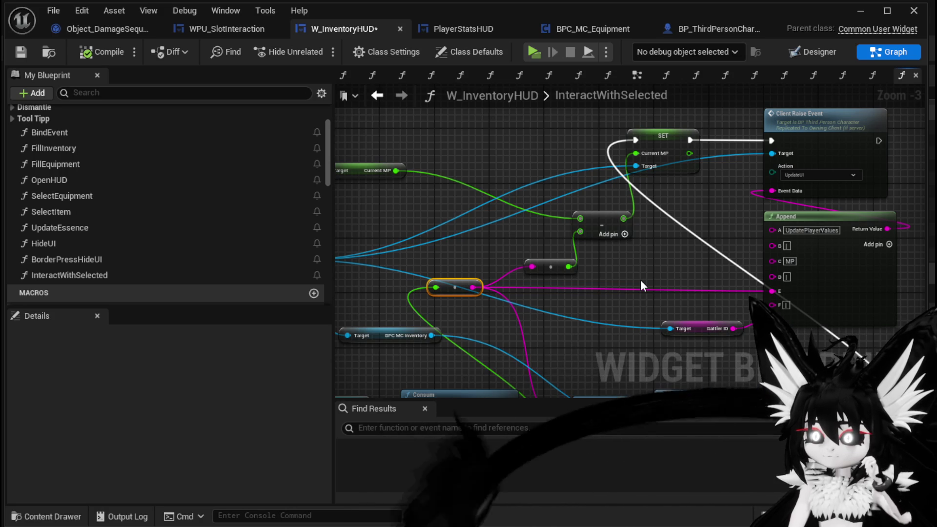
{"action": "left_click", "coordinate": [640, 282]}
{"action": "key", "text": "ctrl+s"}
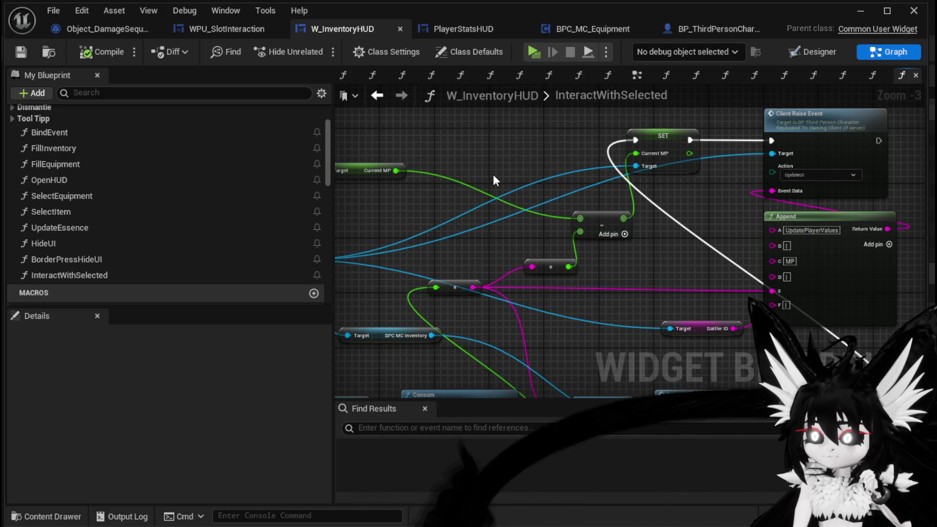
{"action": "left_click_drag", "start_coordinate": [726, 123], "coordinate": [820, 293]}
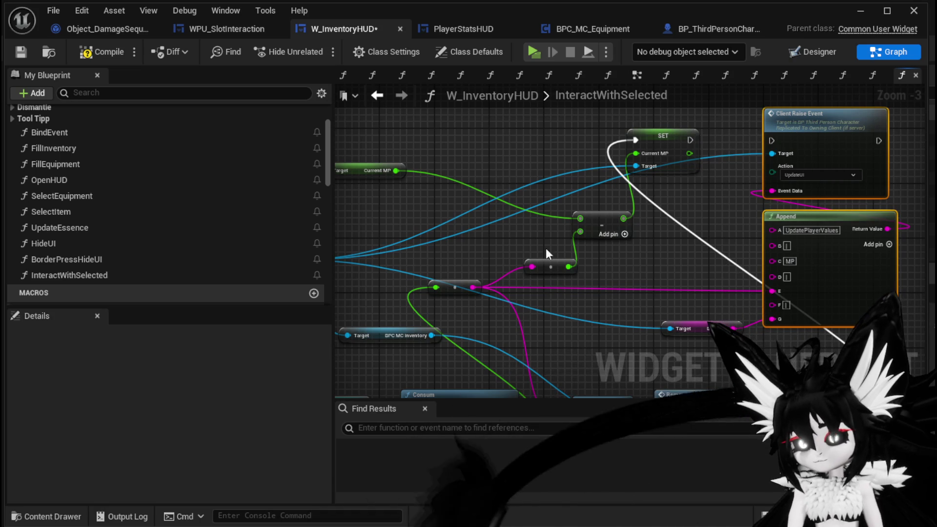
- Add Current MP and the rerouted value with an Add node, compile, save and relaunch
{"action": "left_click_drag", "start_coordinate": [387, 172], "coordinate": [502, 212]}
{"action": "type", "text": "+"}
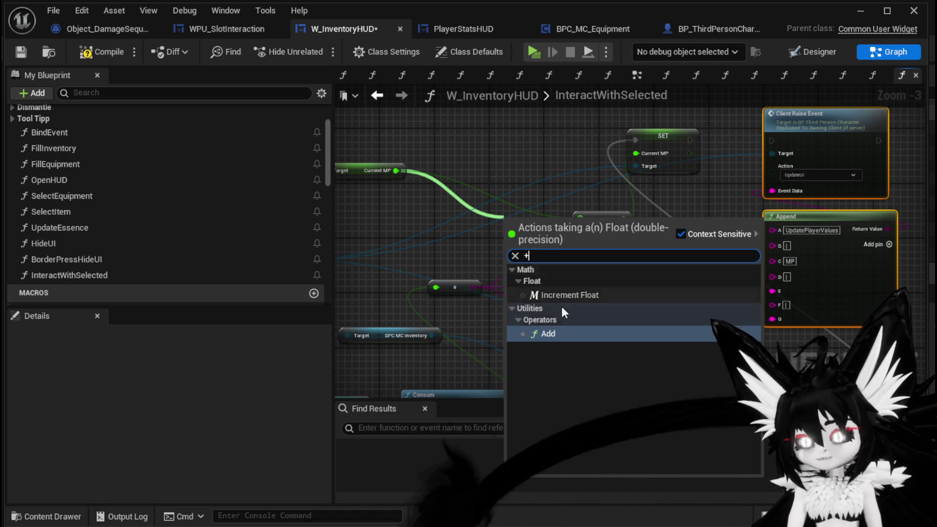
{"action": "left_click", "coordinate": [549, 335]}
{"action": "left_click_drag", "start_coordinate": [435, 288], "coordinate": [635, 153]}
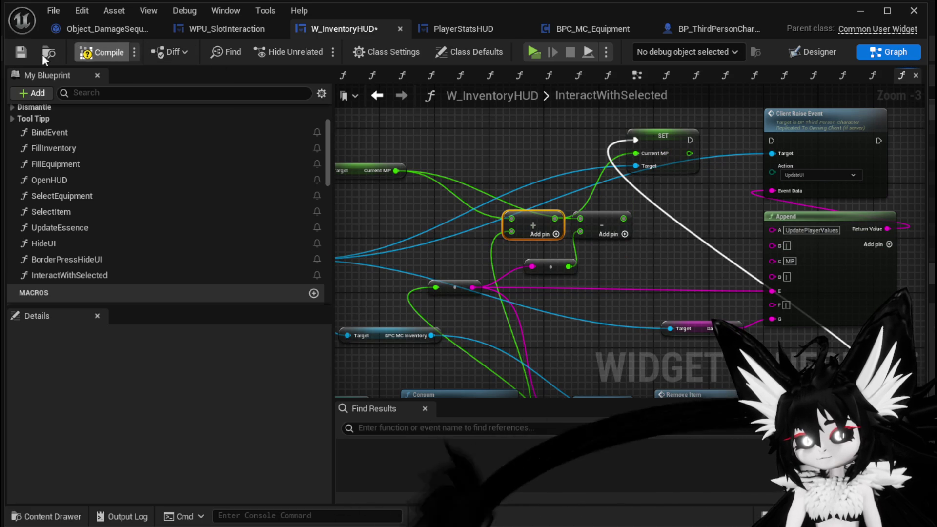
{"action": "left_click", "coordinate": [16, 52]}
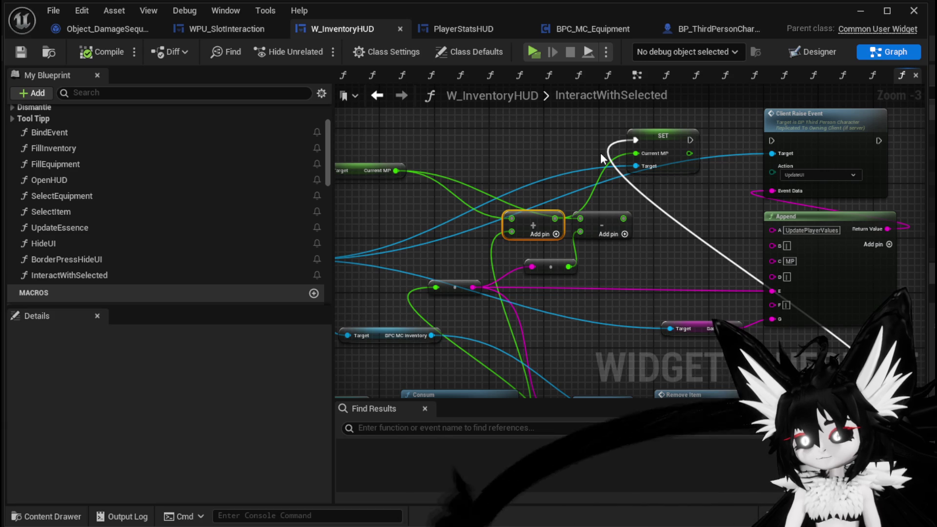
{"action": "left_click", "coordinate": [860, 8]}
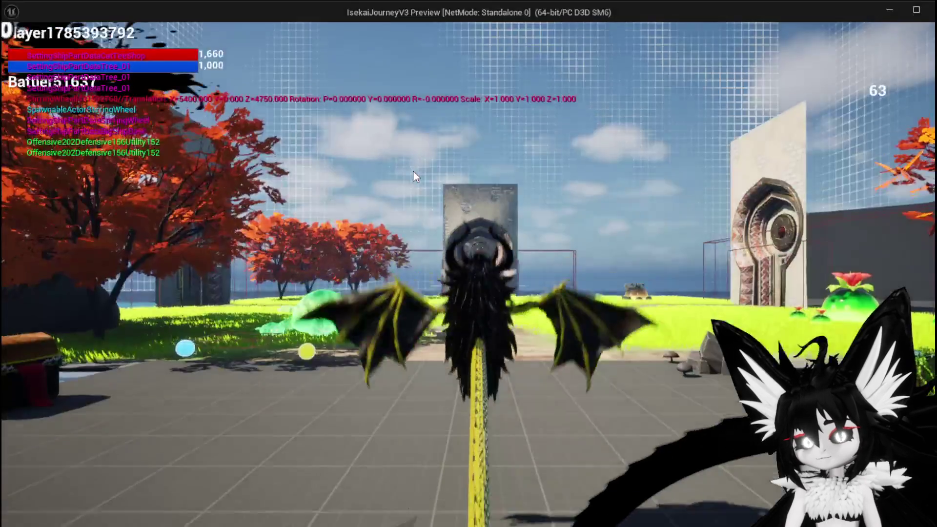
- Run and jump onto the red slime to start a battle, then stop the preview
{"action": "left_click", "coordinate": [413, 171]}
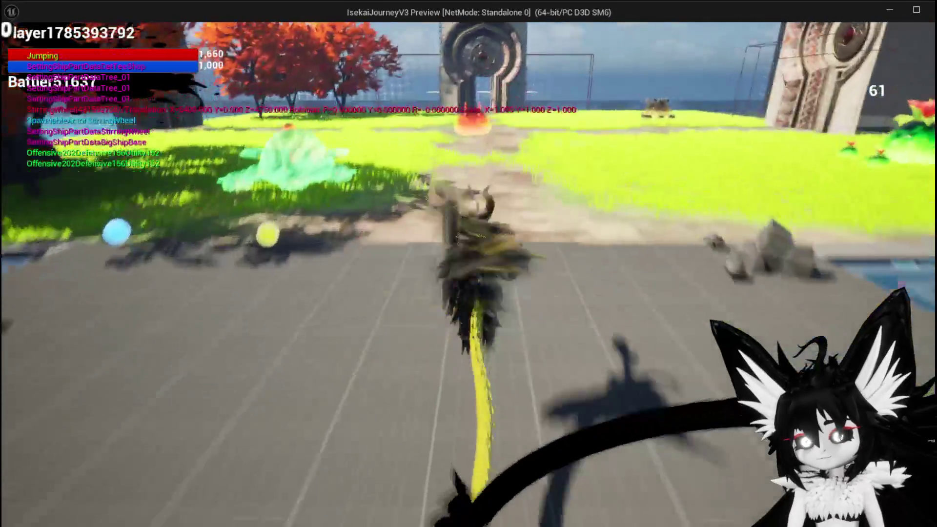
{"action": "key", "text": "space"}
{"action": "key", "text": "w"}
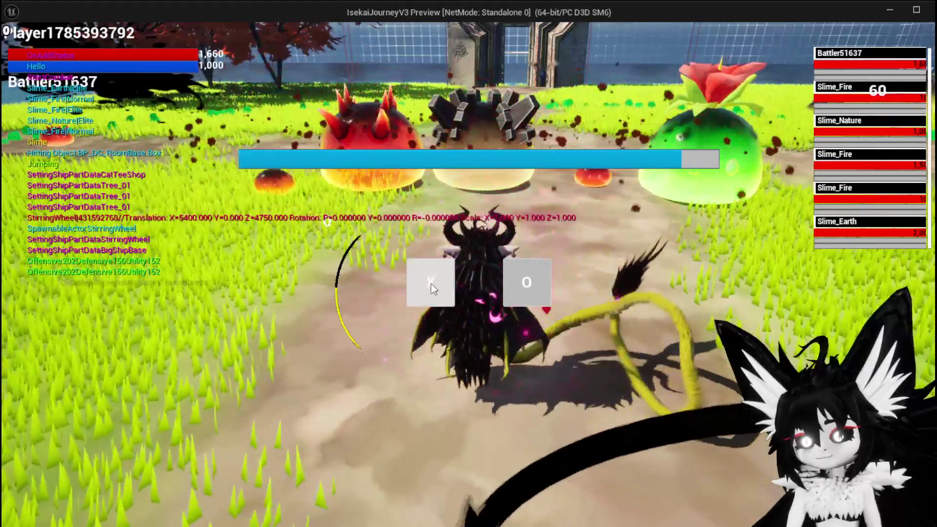
{"action": "left_click", "coordinate": [431, 283]}
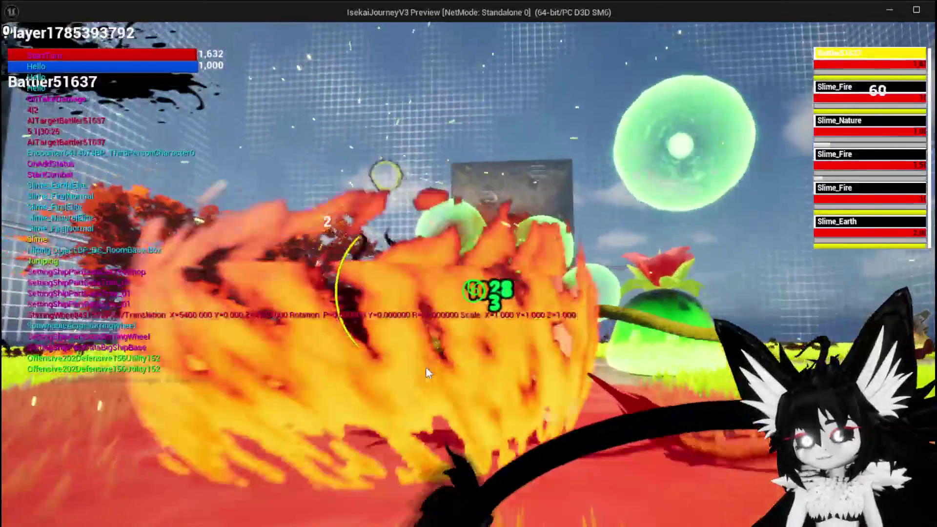
{"action": "key", "text": "Escape"}
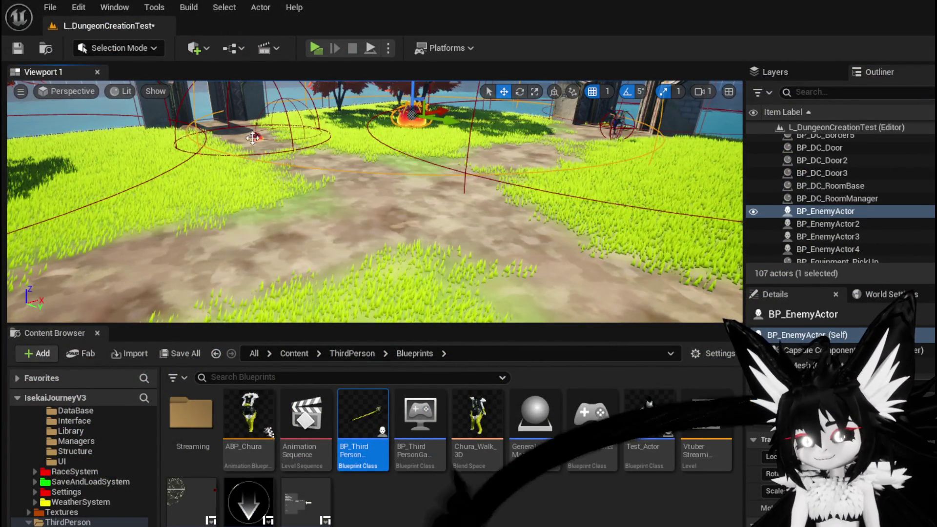
- Save the level, replay, reach the slime and cast the DefenceDown card
{"action": "left_click", "coordinate": [19, 49]}
{"action": "left_click", "coordinate": [316, 48]}
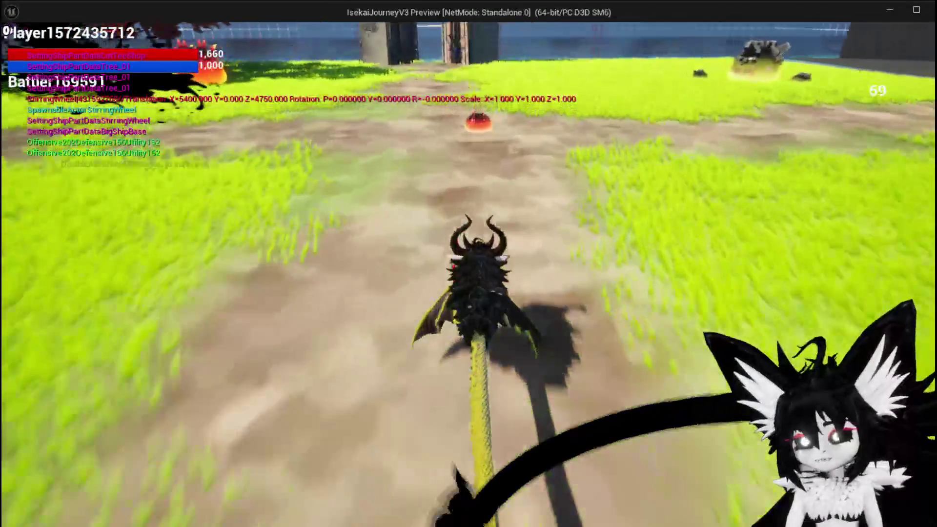
{"action": "key", "text": "space"}
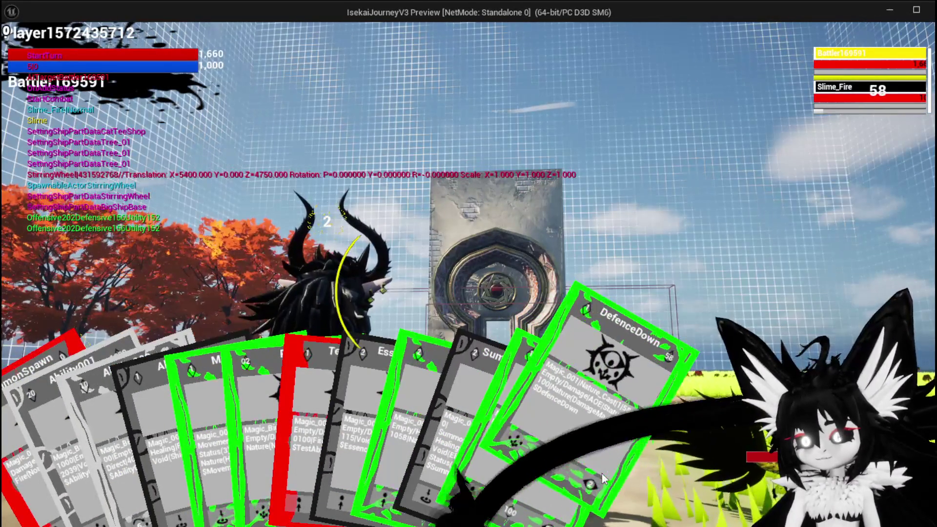
{"action": "left_click", "coordinate": [589, 453]}
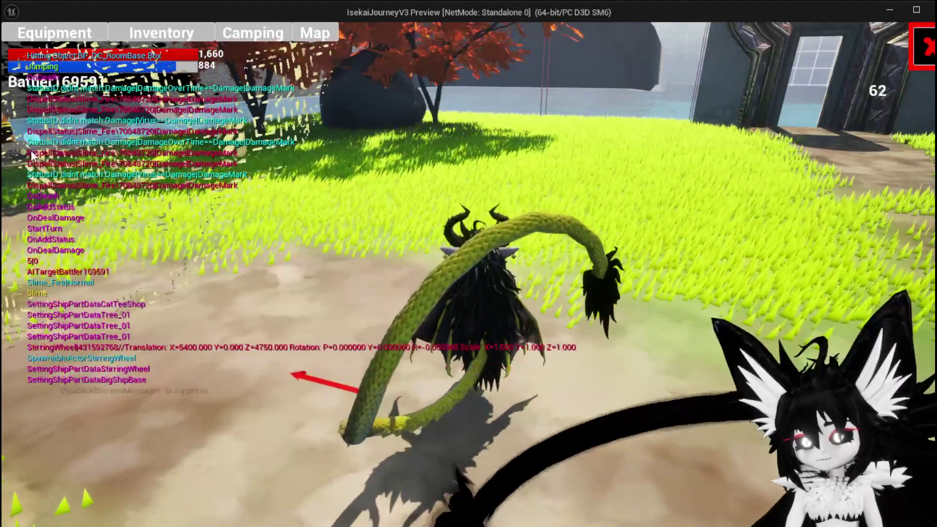
- Use all the Simple Mashrooms from the Food inventory, stop the game and save the level
{"action": "left_click", "coordinate": [629, 289]}
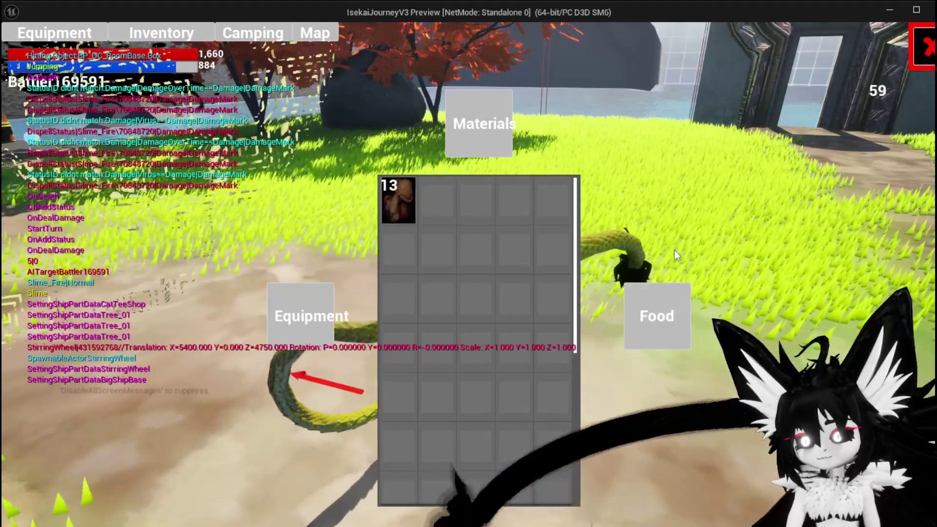
{"action": "left_click", "coordinate": [398, 200]}
{"action": "left_click", "coordinate": [614, 233]}
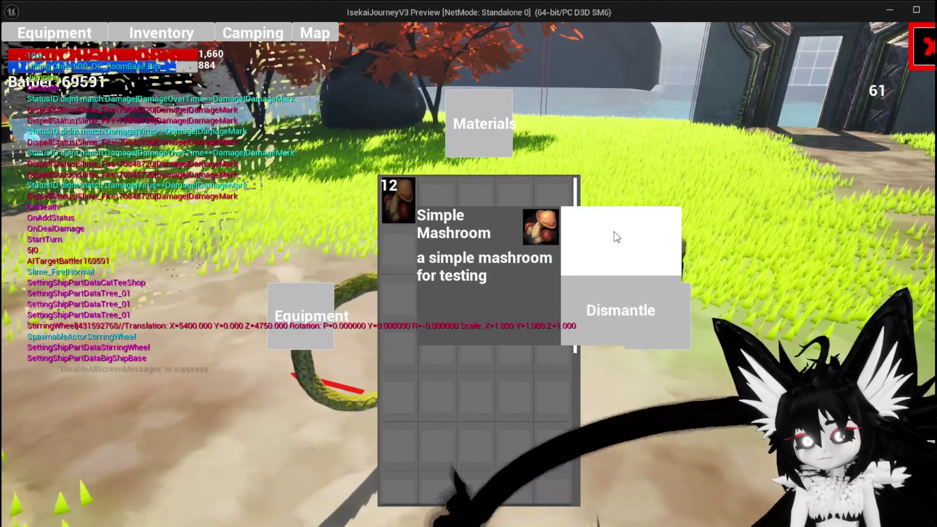
{"action": "double_click", "coordinate": [614, 232]}
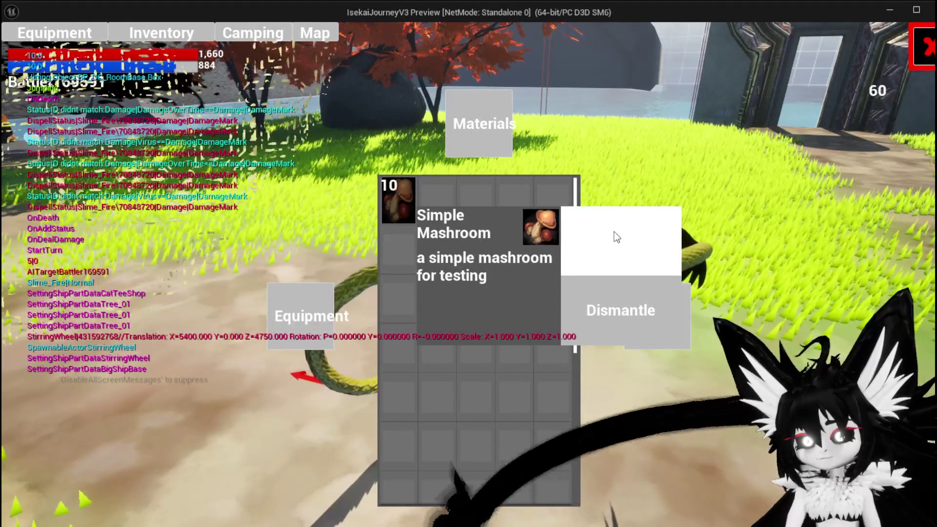
{"action": "double_click", "coordinate": [614, 233]}
{"action": "double_click", "coordinate": [613, 232]}
{"action": "triple_click", "coordinate": [614, 232]}
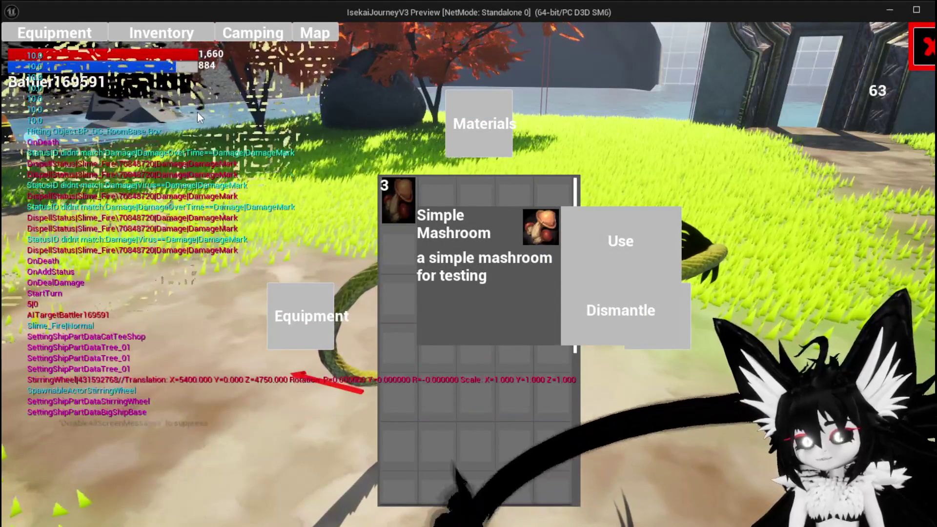
{"action": "key", "text": "Escape"}
{"action": "left_click", "coordinate": [18, 48]}
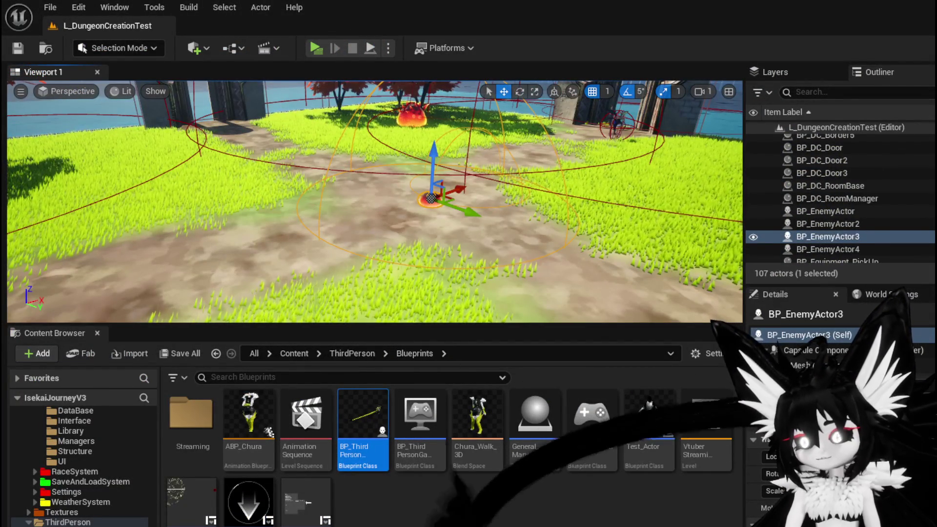
- Wire SET Current MP's exec into Client Raise Event and compile W_InventoryHUD
{"action": "key", "text": "alt+Tab"}
{"action": "left_click_drag", "start_coordinate": [581, 277], "coordinate": [563, 282]}
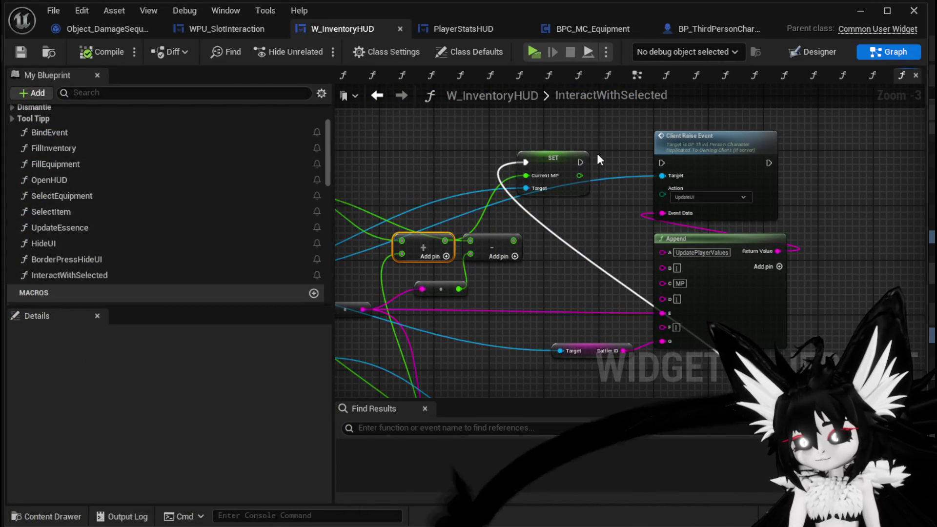
{"action": "mouse_move", "coordinate": [579, 162]}
{"action": "left_mouse_down"}
{"action": "mouse_move", "coordinate": [671, 155]}
{"action": "mouse_move", "coordinate": [661, 163]}
{"action": "left_mouse_up"}
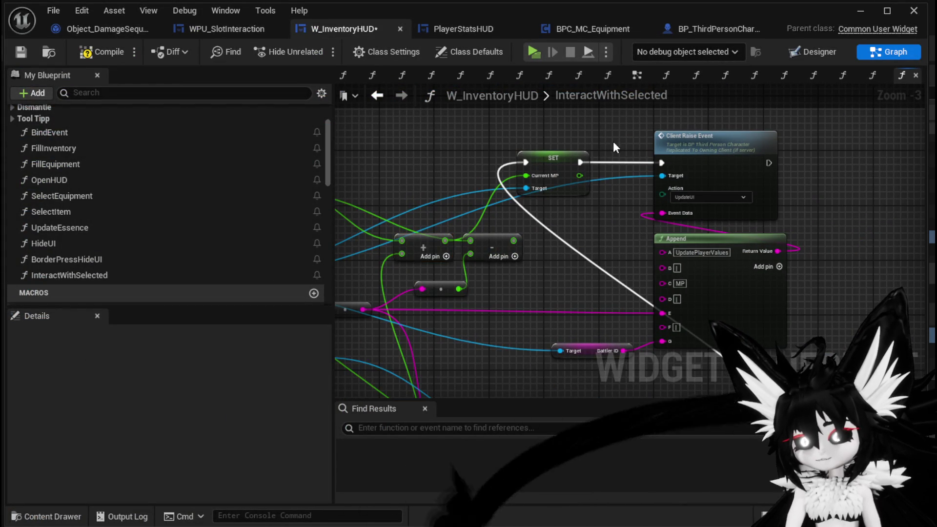
{"action": "left_click", "coordinate": [21, 51]}
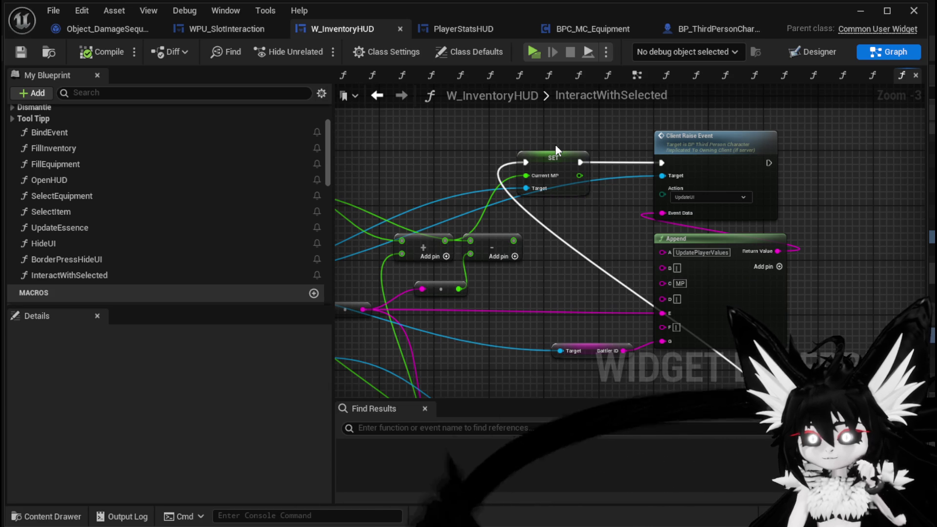
{"action": "left_click", "coordinate": [858, 11]}
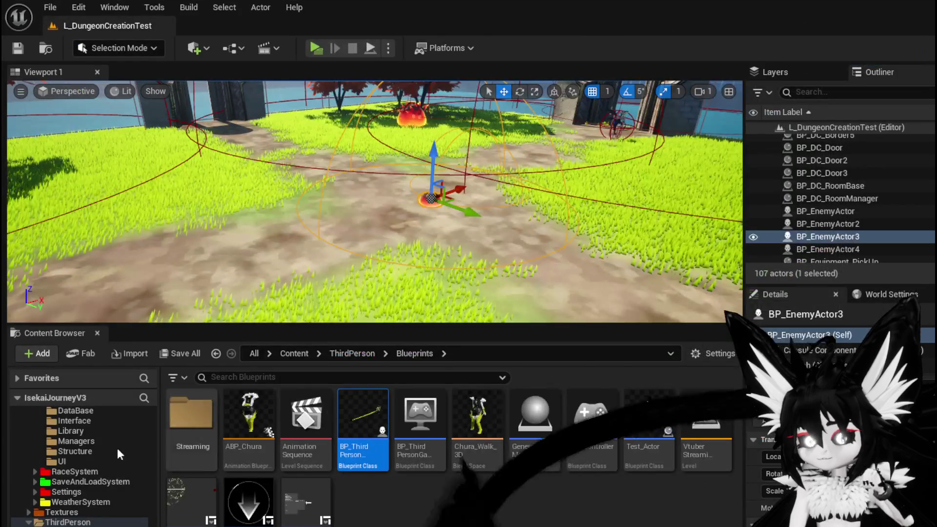
- Browse to Systems > CombatSystem > Managers and open GeneralUI_Manager
{"action": "scroll", "coordinate": [91, 470], "scroll_direction": "up", "scroll_amount": 3}
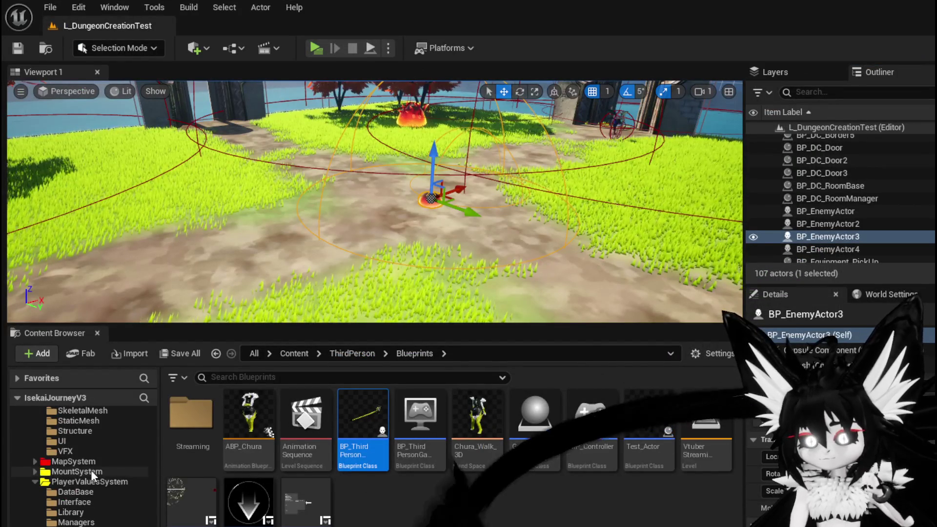
{"action": "scroll", "coordinate": [82, 493], "scroll_direction": "up", "scroll_amount": 3}
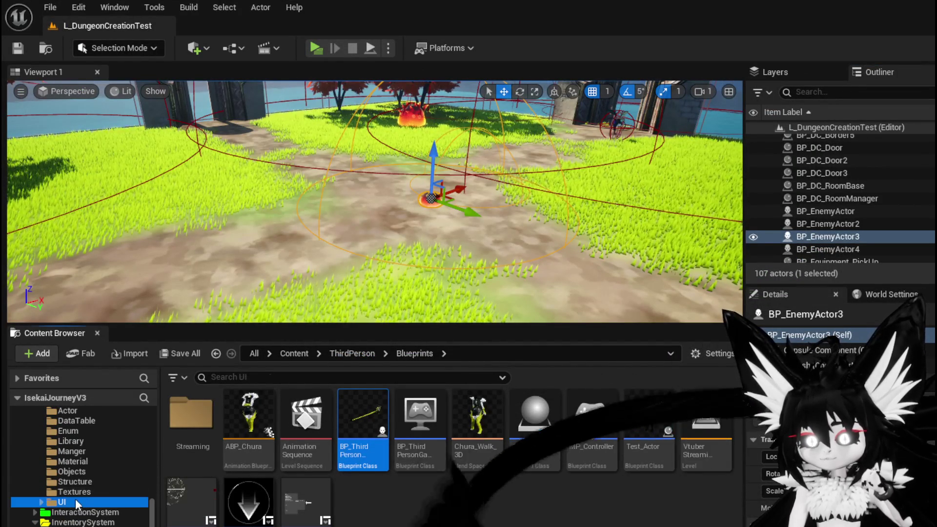
{"action": "left_click", "coordinate": [75, 501]}
{"action": "scroll", "coordinate": [120, 491], "scroll_direction": "up", "scroll_amount": 5}
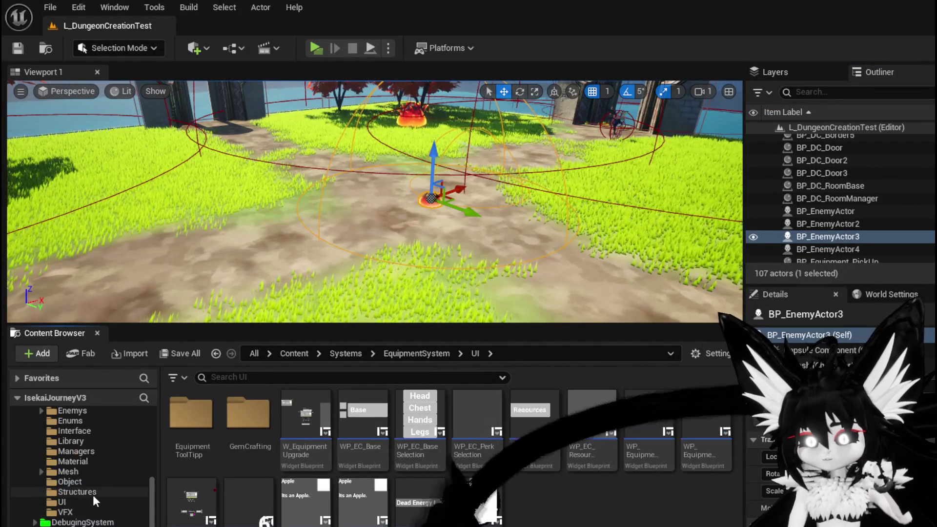
{"action": "left_click", "coordinate": [69, 502]}
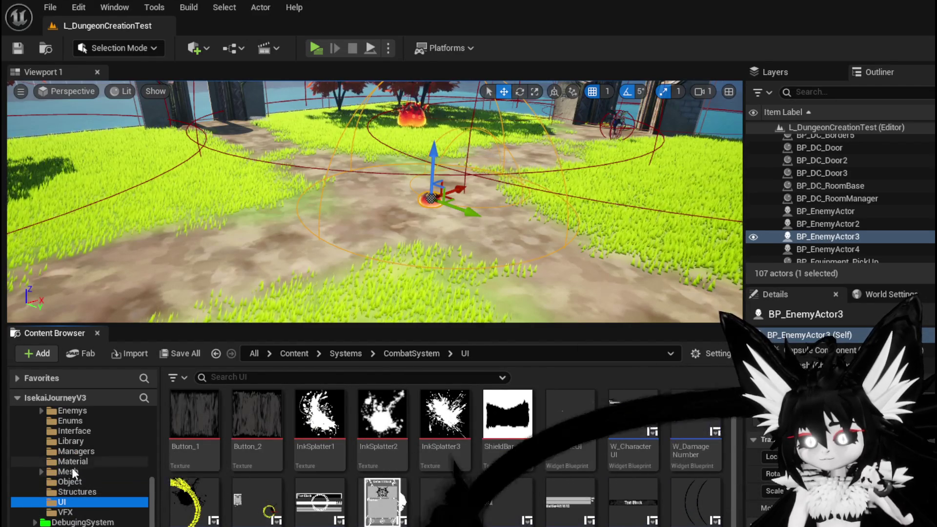
{"action": "left_click", "coordinate": [81, 453]}
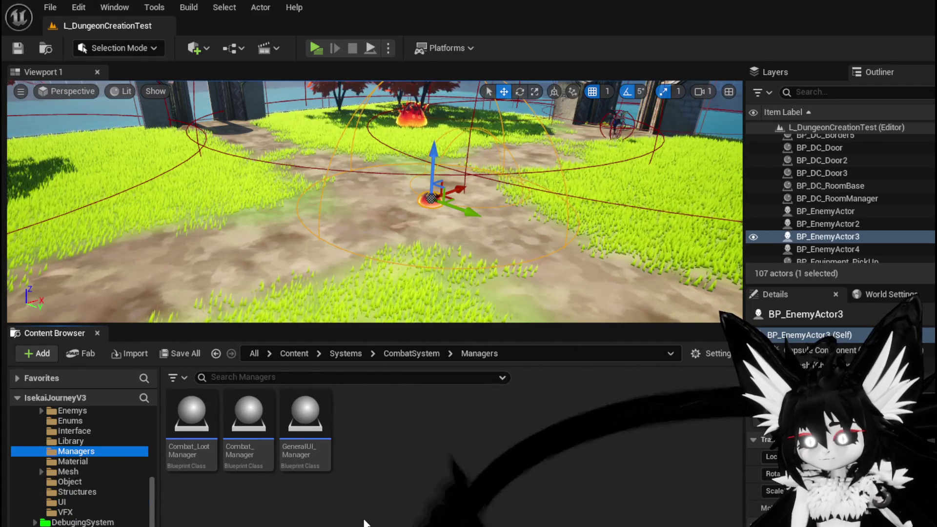
{"action": "double_click", "coordinate": [306, 463]}
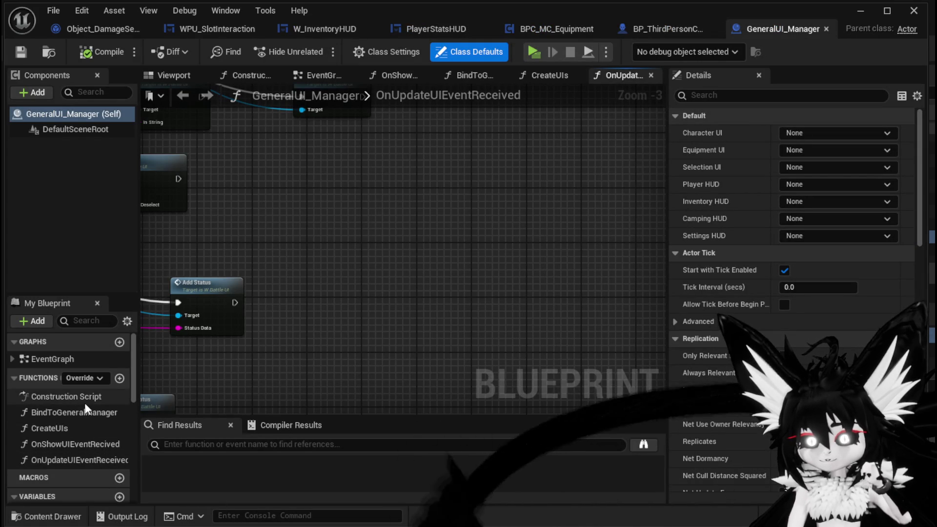
- Open OnUpdateUIEventReceived, find the Switch on String, and jump into the Update Values function
{"action": "double_click", "coordinate": [49, 460]}
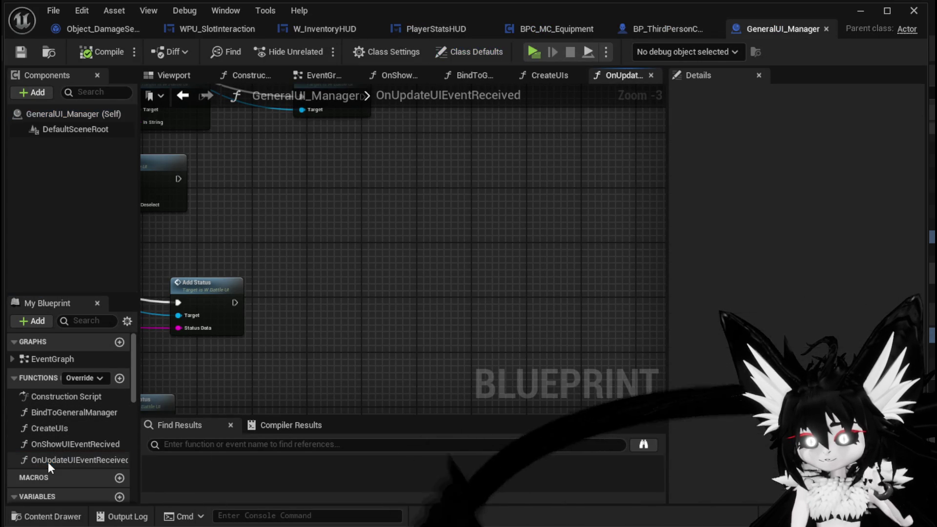
{"action": "scroll", "coordinate": [350, 353], "scroll_direction": "down", "scroll_amount": 2}
{"action": "scroll", "coordinate": [289, 148], "scroll_direction": "up", "scroll_amount": 3}
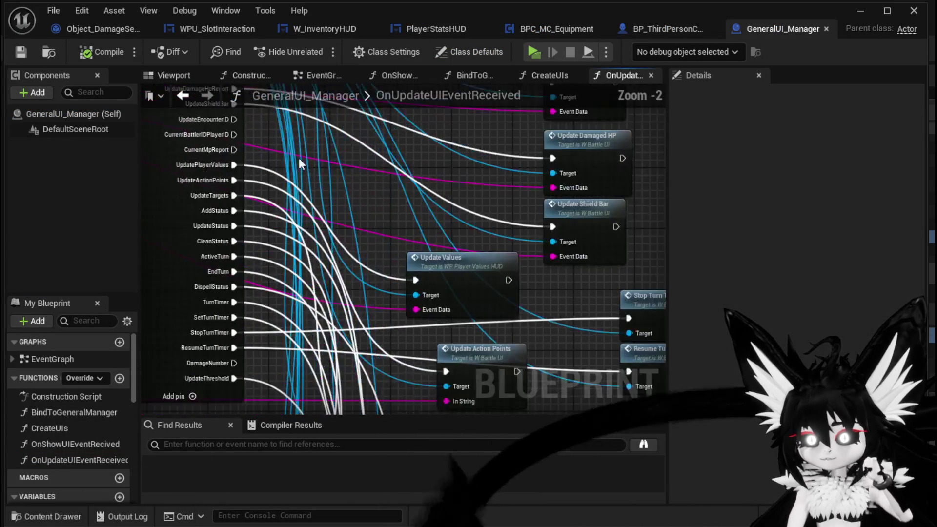
{"action": "left_click_drag", "start_coordinate": [289, 148], "coordinate": [357, 292]}
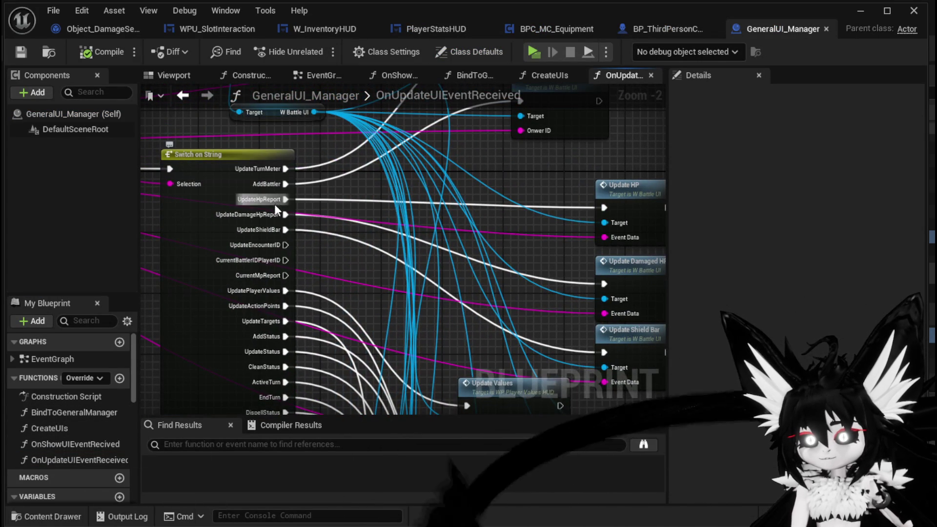
{"action": "left_click_drag", "start_coordinate": [344, 271], "coordinate": [314, 209]}
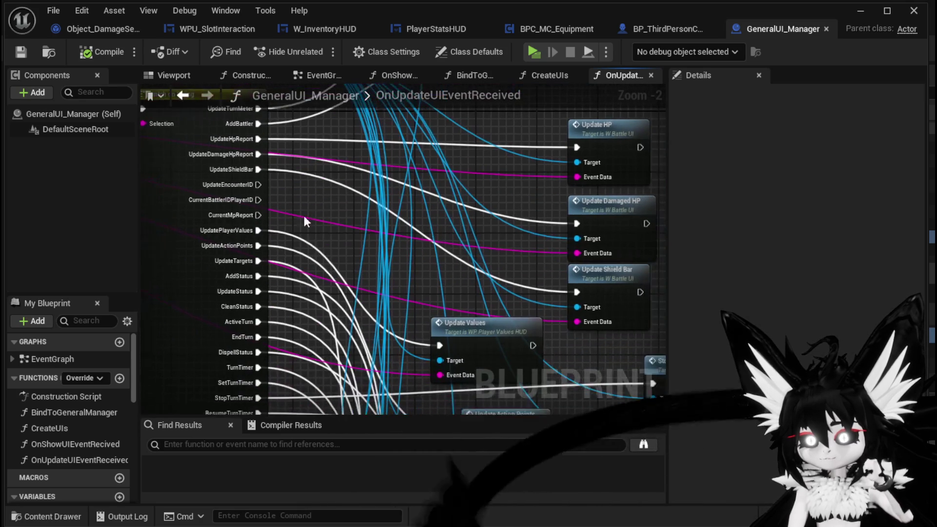
{"action": "left_click_drag", "start_coordinate": [329, 251], "coordinate": [284, 205]}
{"action": "left_click_drag", "start_coordinate": [414, 280], "coordinate": [422, 257]}
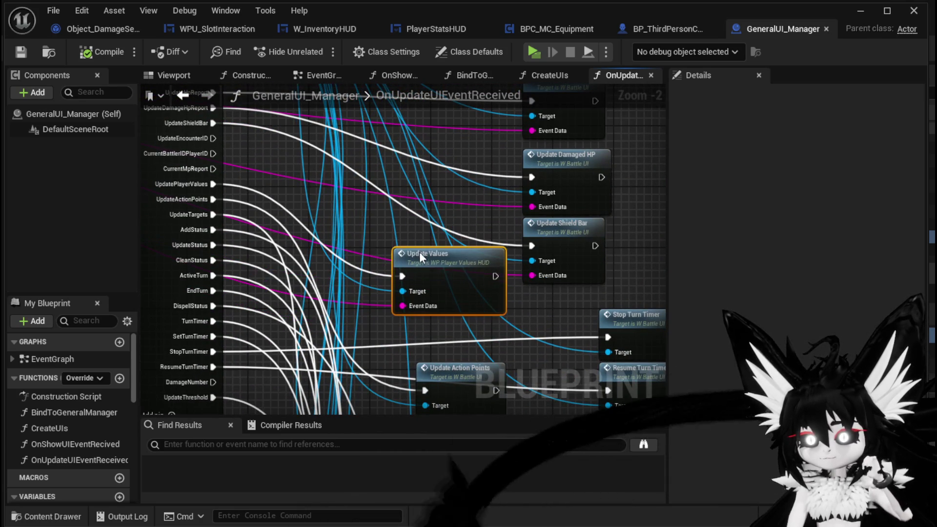
{"action": "double_click", "coordinate": [423, 259]}
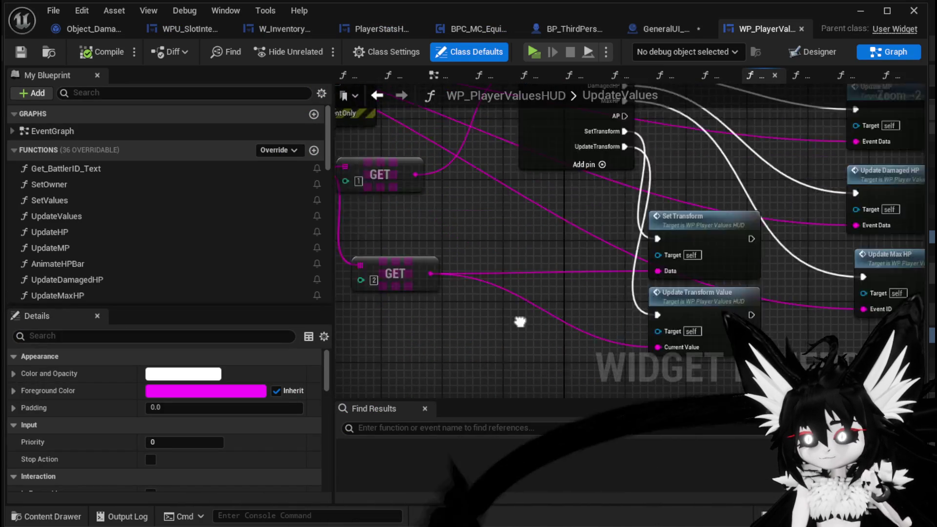
- Open the UpdateMP function graph and pan across its MP calculation nodes
{"action": "scroll", "coordinate": [490, 302], "scroll_direction": "down", "scroll_amount": 4}
{"action": "scroll", "coordinate": [565, 283], "scroll_direction": "up", "scroll_amount": 5}
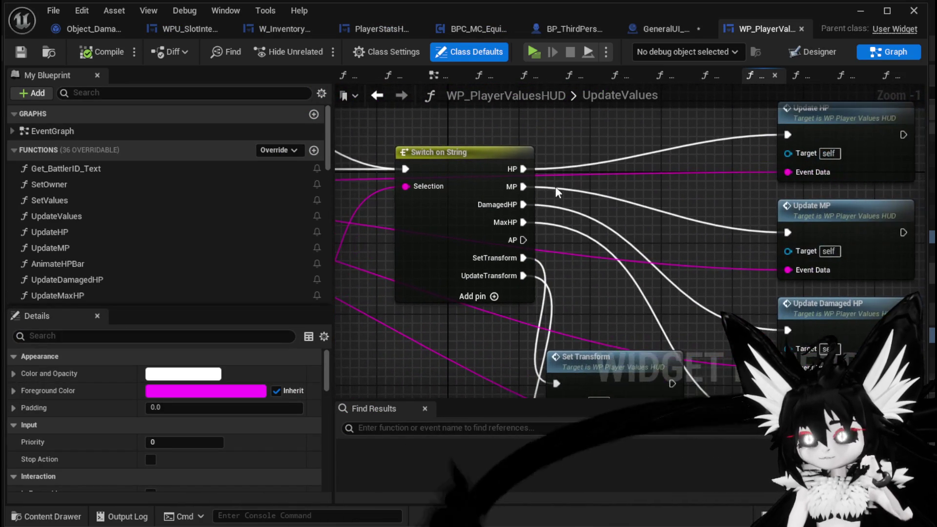
{"action": "double_click", "coordinate": [825, 207]}
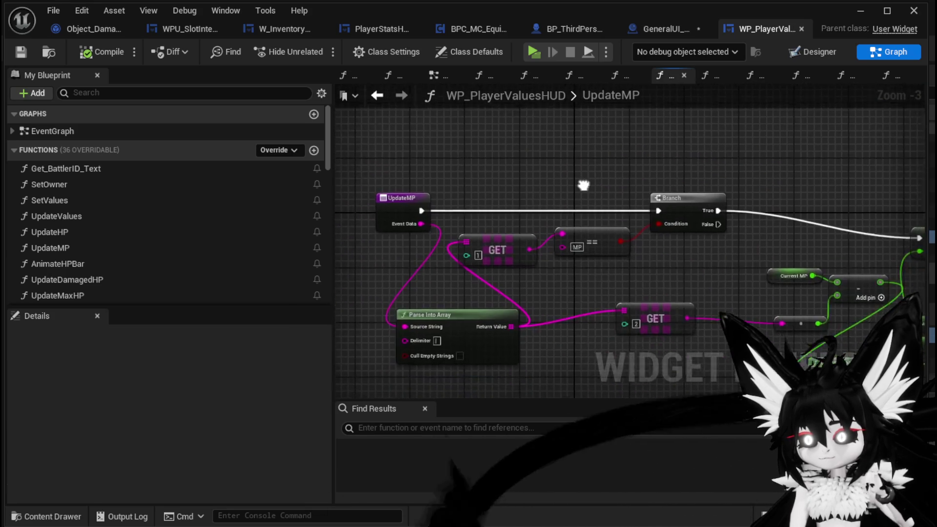
{"action": "left_click_drag", "start_coordinate": [586, 187], "coordinate": [445, 157]}
{"action": "left_click_drag", "start_coordinate": [539, 257], "coordinate": [416, 250]}
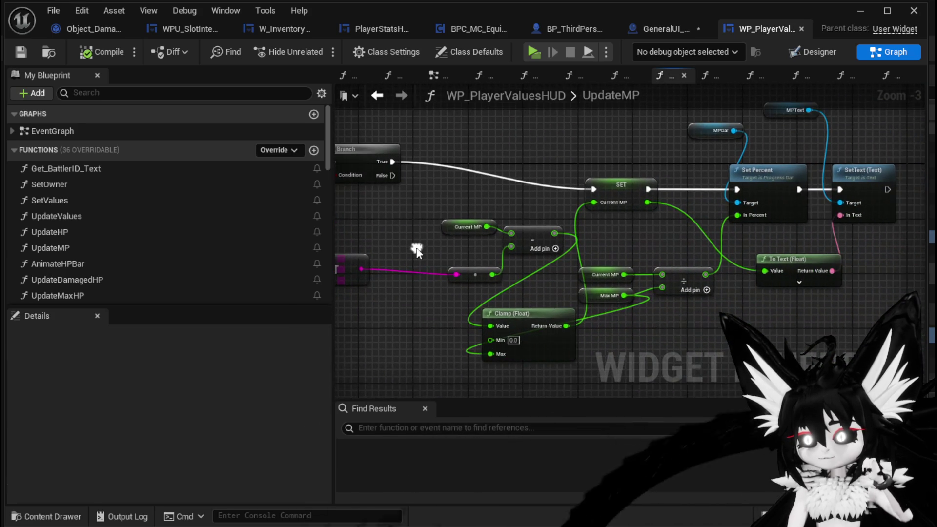
{"action": "left_click", "coordinate": [531, 211]}
{"action": "left_click_drag", "start_coordinate": [517, 210], "coordinate": [430, 200]}
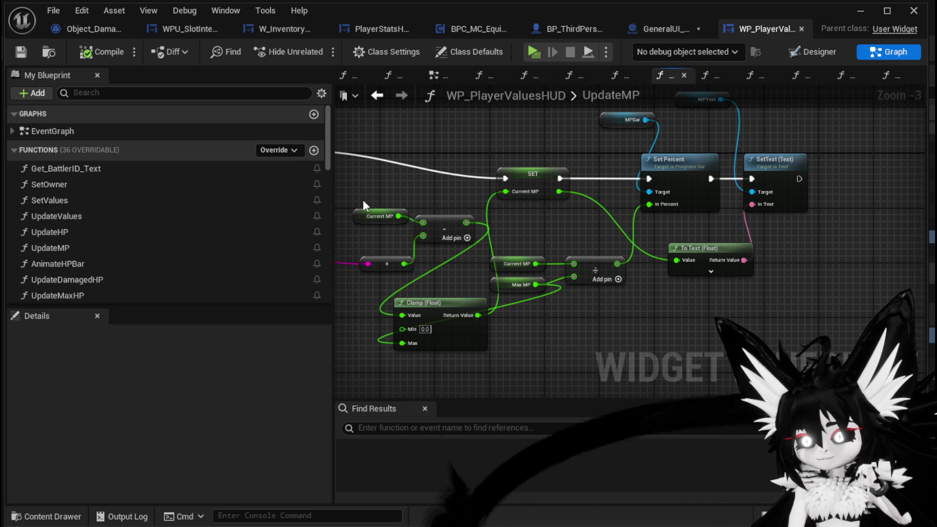
{"action": "mouse_move", "coordinate": [362, 200]}
{"action": "left_mouse_down"}
{"action": "mouse_move", "coordinate": [617, 229]}
{"action": "mouse_move", "coordinate": [546, 218]}
{"action": "mouse_move", "coordinate": [850, 218]}
{"action": "mouse_move", "coordinate": [742, 212]}
{"action": "left_mouse_up"}
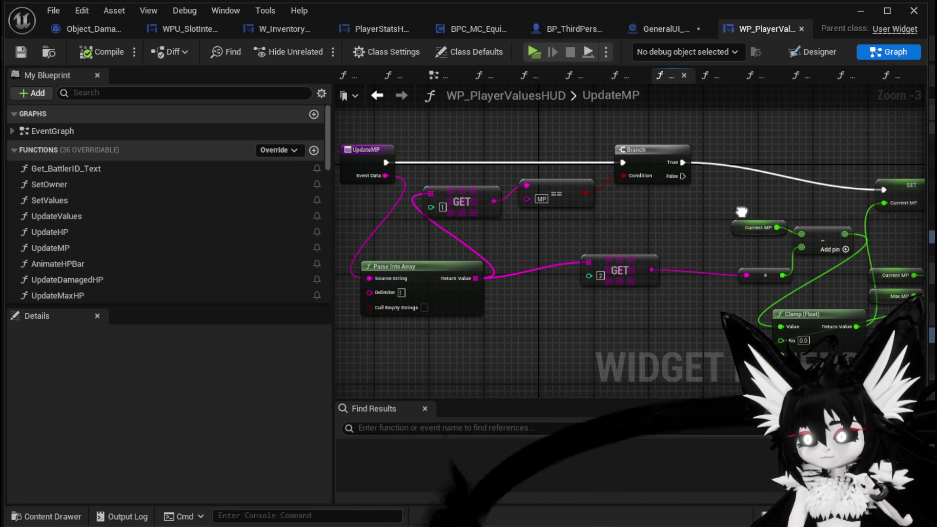
{"action": "mouse_move", "coordinate": [741, 212]}
{"action": "left_mouse_down"}
{"action": "mouse_move", "coordinate": [583, 206]}
{"action": "mouse_move", "coordinate": [424, 256]}
{"action": "mouse_move", "coordinate": [442, 219]}
{"action": "left_mouse_up"}
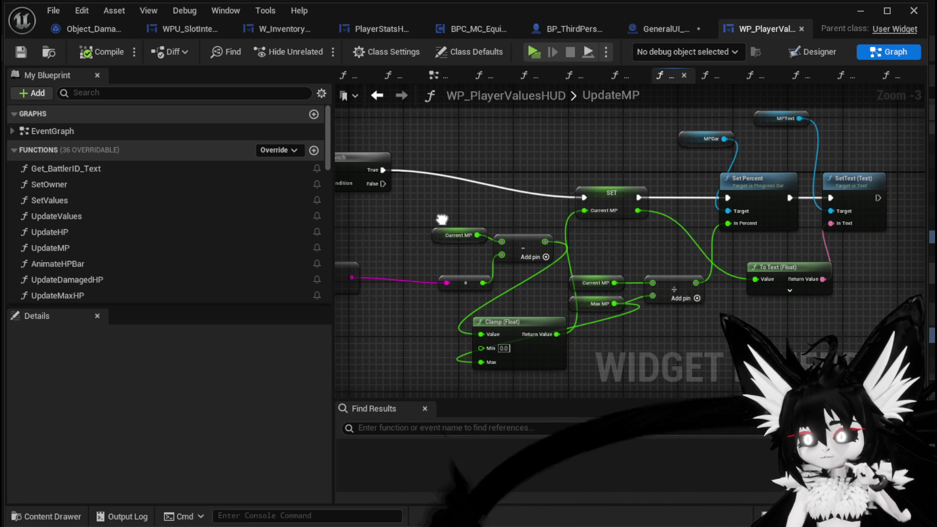
{"action": "mouse_move", "coordinate": [441, 220]}
{"action": "left_mouse_down"}
{"action": "mouse_move", "coordinate": [701, 228]}
{"action": "mouse_move", "coordinate": [761, 239]}
{"action": "mouse_move", "coordinate": [680, 223]}
{"action": "mouse_move", "coordinate": [478, 213]}
{"action": "left_mouse_up"}
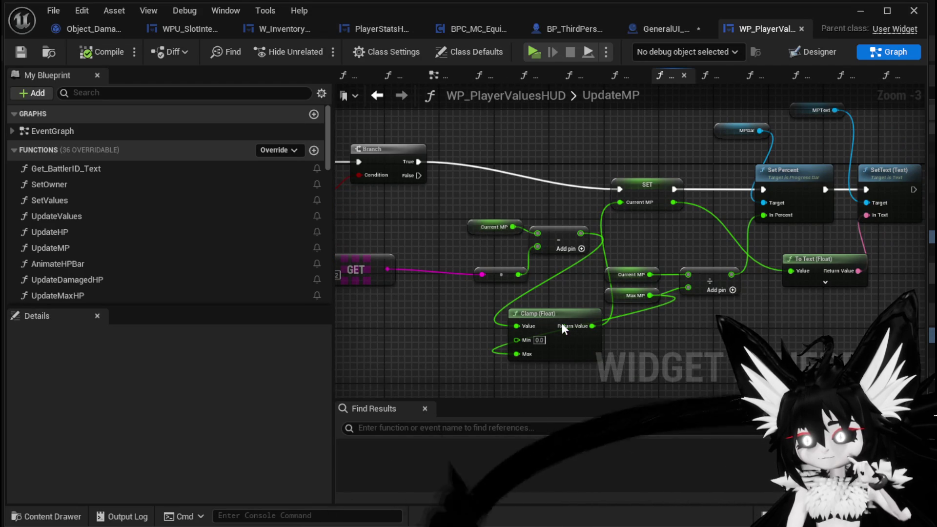
- Reposition the Clamp (Float) node and the Max MP and Current MP getters
{"action": "left_click_drag", "start_coordinate": [566, 327], "coordinate": [655, 334]}
{"action": "left_click_drag", "start_coordinate": [624, 296], "coordinate": [535, 305]}
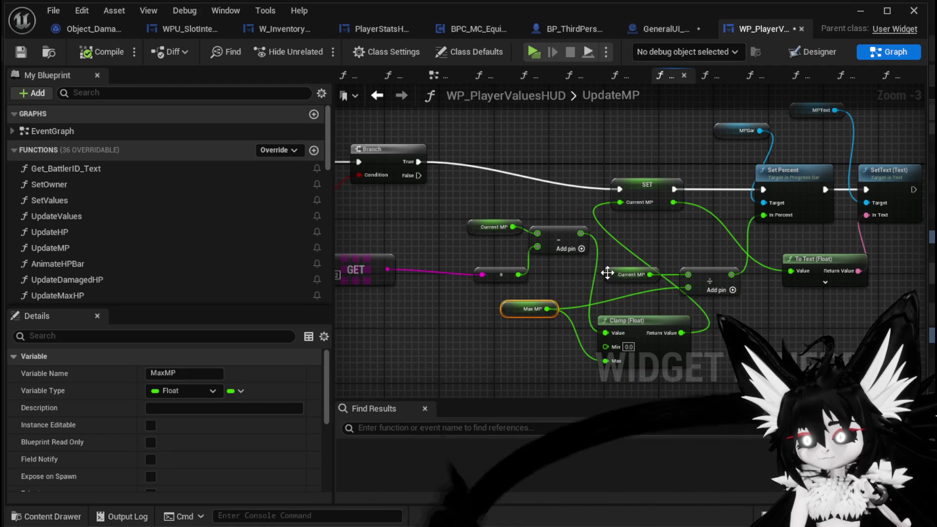
{"action": "left_click_drag", "start_coordinate": [607, 275], "coordinate": [593, 282]}
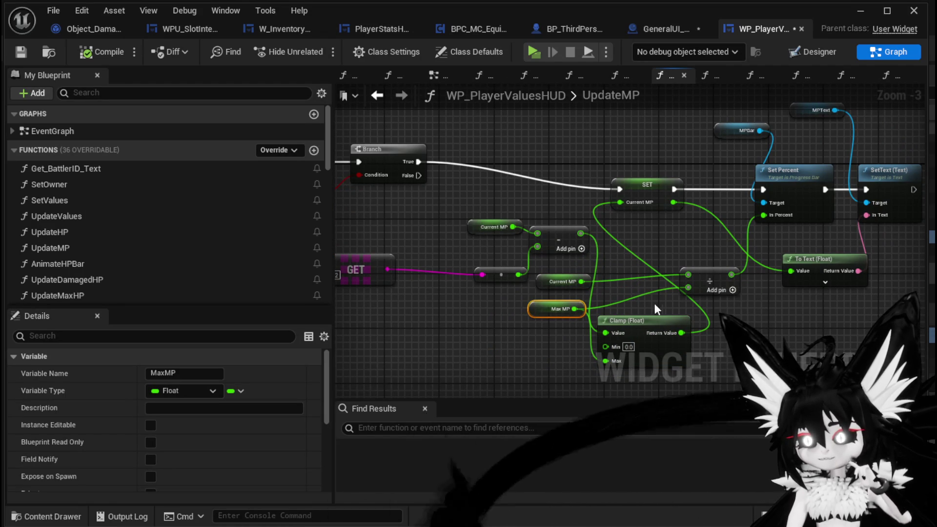
{"action": "left_click", "coordinate": [692, 255]}
{"action": "mouse_move", "coordinate": [692, 255]}
{"action": "left_mouse_down"}
{"action": "mouse_move", "coordinate": [604, 231]}
{"action": "mouse_move", "coordinate": [748, 241]}
{"action": "mouse_move", "coordinate": [583, 271]}
{"action": "mouse_move", "coordinate": [666, 261]}
{"action": "left_mouse_up"}
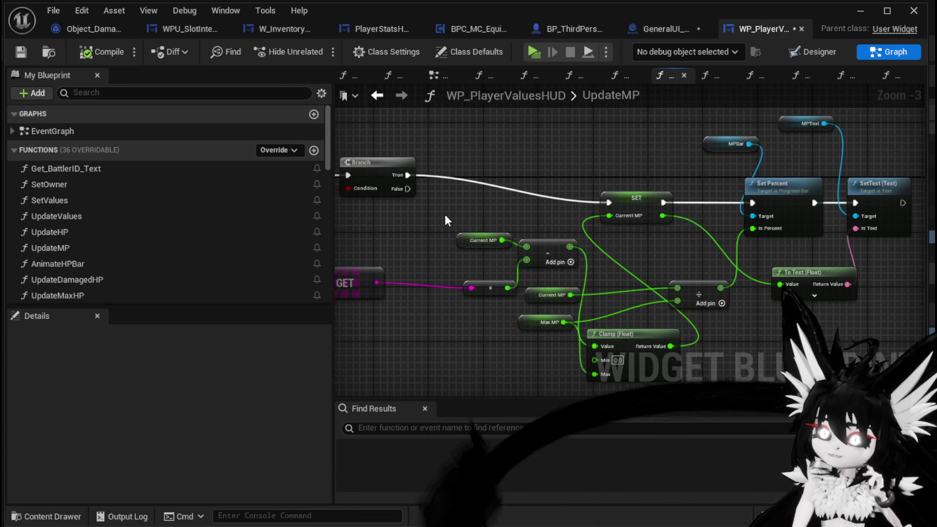
{"action": "left_click", "coordinate": [482, 240]}
{"action": "left_click_drag", "start_coordinate": [443, 253], "coordinate": [594, 257]}
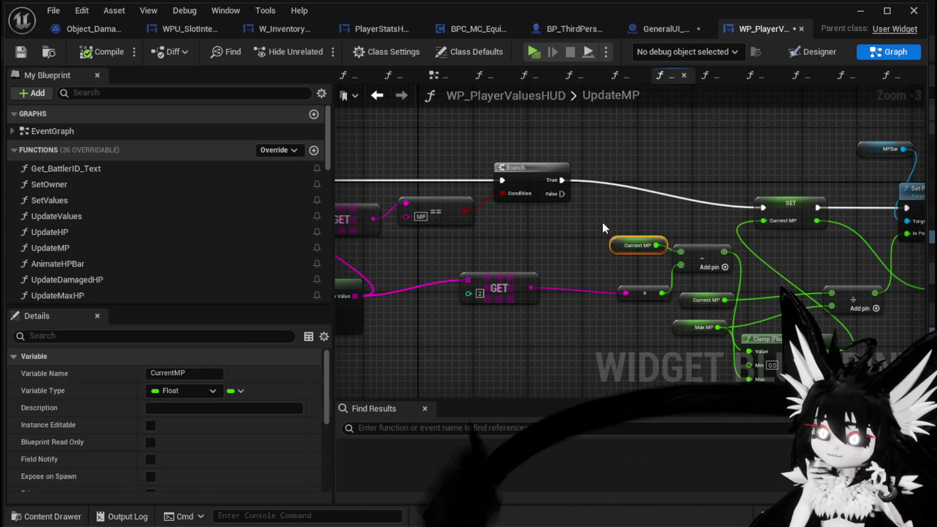
- Save WP_PlayerValuesHUD and place an Owner getter beside the Branch node
{"action": "left_click", "coordinate": [21, 52]}
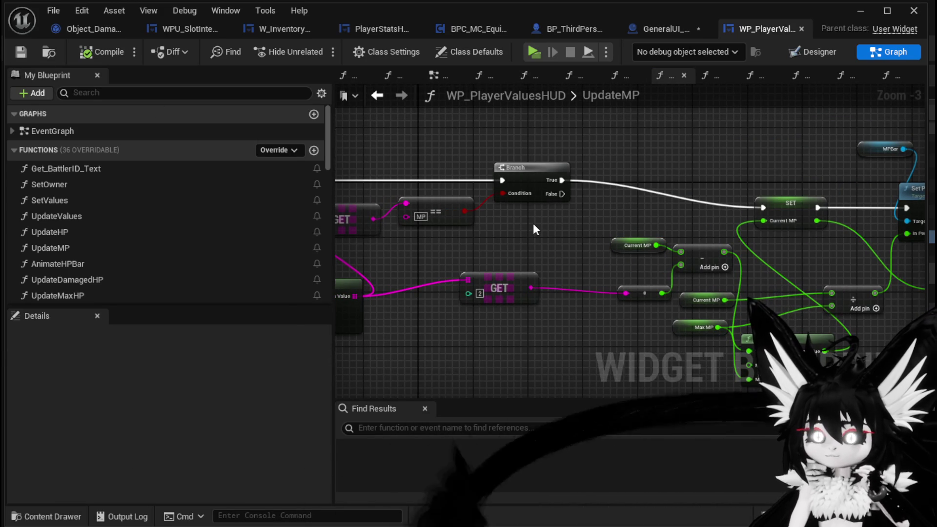
{"action": "scroll", "coordinate": [186, 215], "scroll_direction": "down", "scroll_amount": 10}
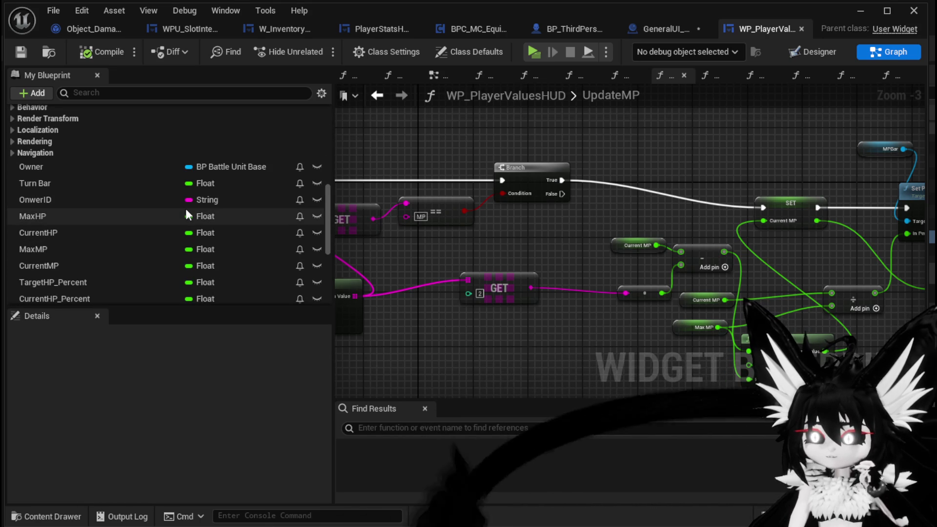
{"action": "left_click_drag", "start_coordinate": [31, 166], "coordinate": [613, 217]}
- Add a Get Current MP node from Owner and wire it into the MP math
{"action": "type", "text": "cu"}
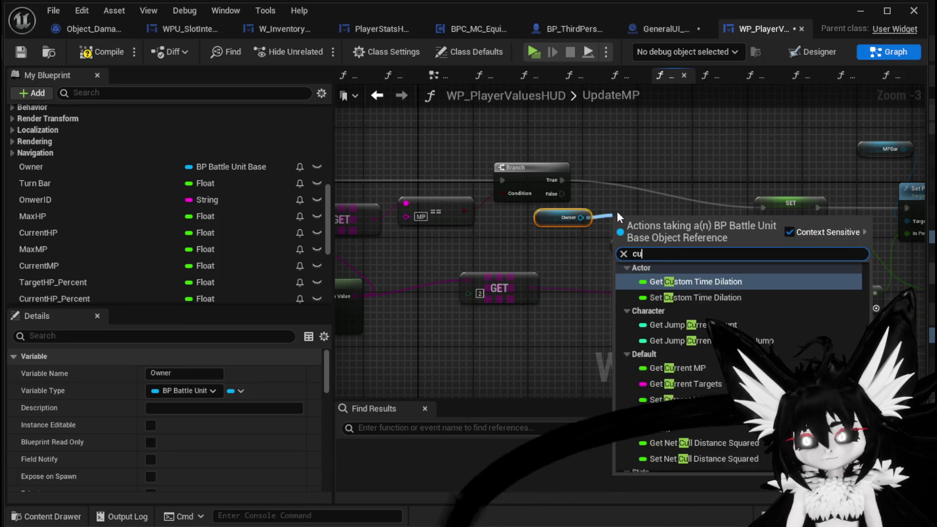
{"action": "type", "text": "rrent MP"}
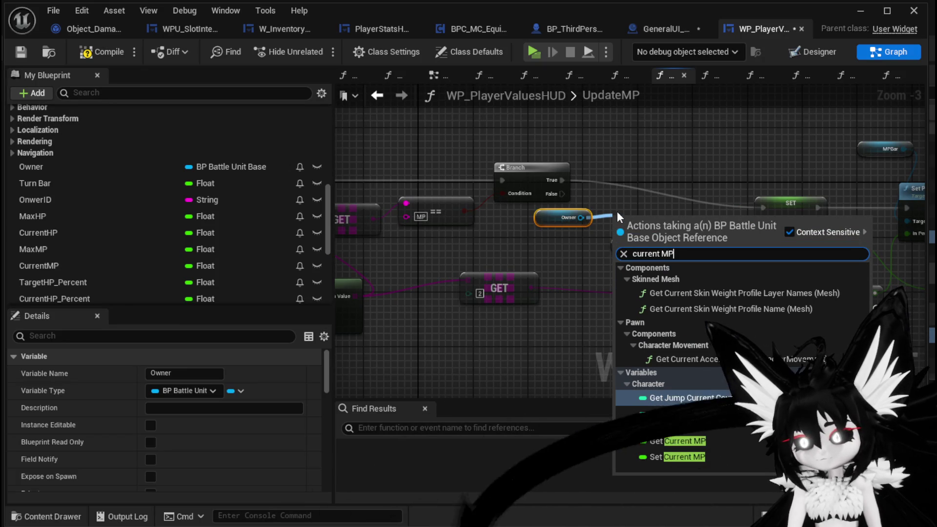
{"action": "left_click", "coordinate": [695, 441]}
{"action": "scroll", "coordinate": [686, 239], "scroll_direction": "up", "scroll_amount": 2}
{"action": "mouse_move", "coordinate": [691, 211]}
{"action": "left_mouse_down"}
{"action": "mouse_move", "coordinate": [675, 262]}
{"action": "mouse_move", "coordinate": [680, 256]}
{"action": "left_mouse_up"}
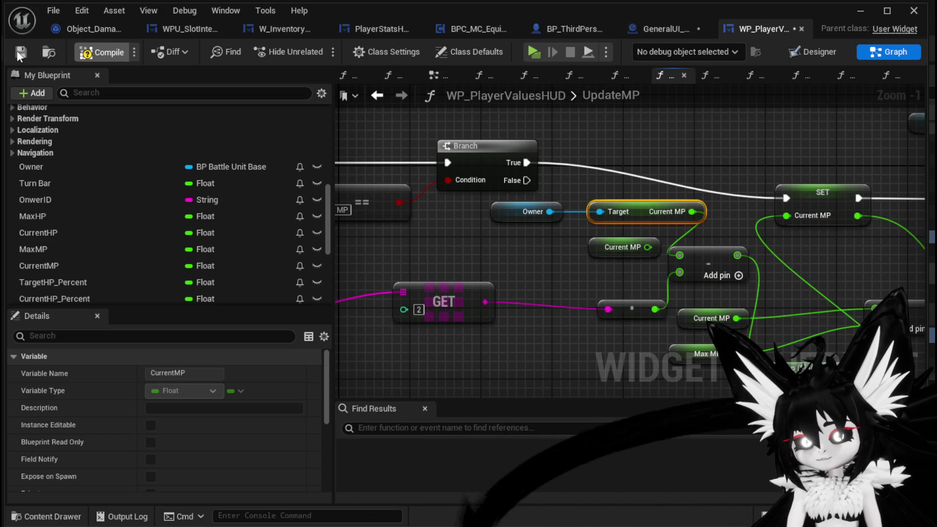
- Compile and save WP_PlayerValuesHUD, then return to the GeneralUI_Manager graph
{"action": "key", "text": "F7"}
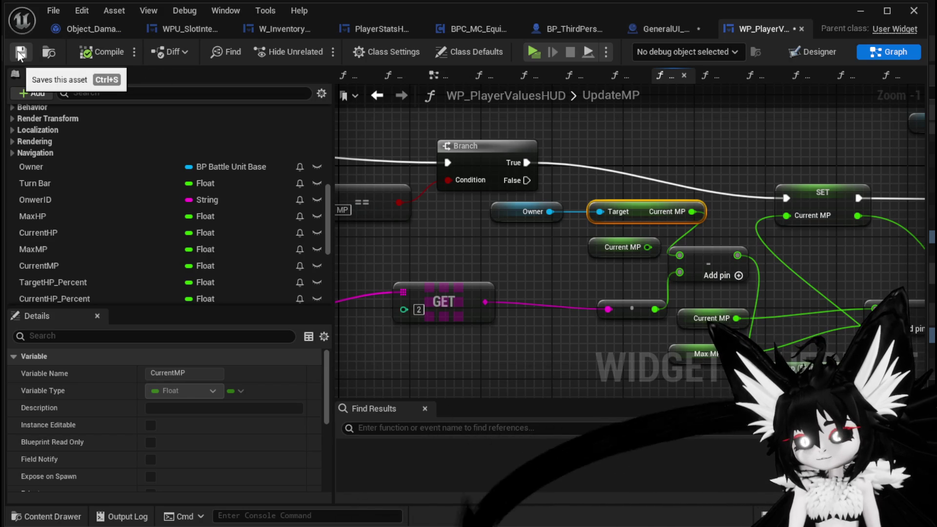
{"action": "left_click", "coordinate": [19, 52]}
{"action": "left_click", "coordinate": [645, 28]}
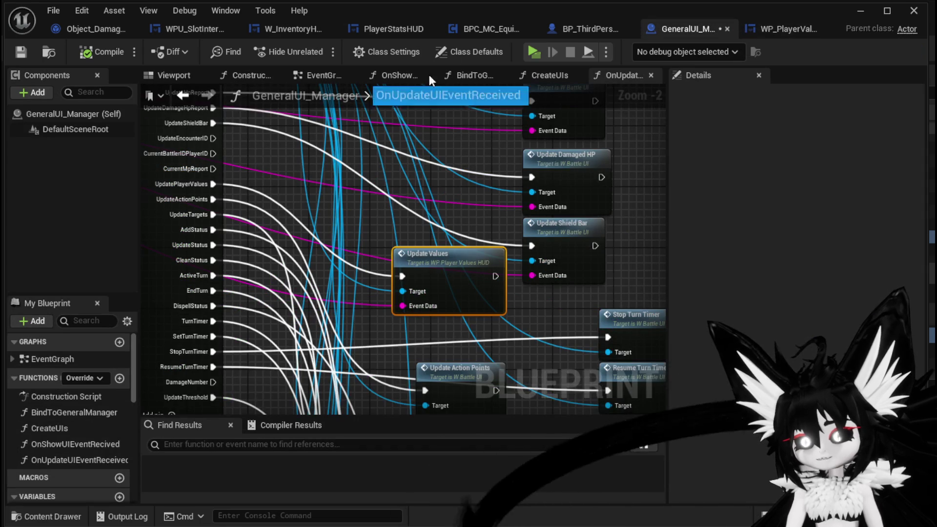
- Save all modified assets and bring up the PlayerStatsHUD blueprint
{"action": "left_click", "coordinate": [20, 53]}
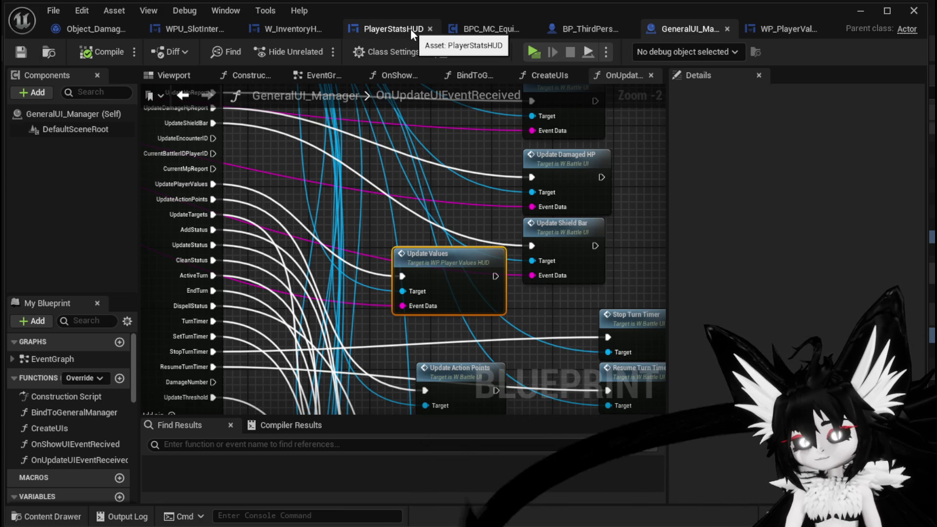
{"action": "left_click", "coordinate": [411, 29]}
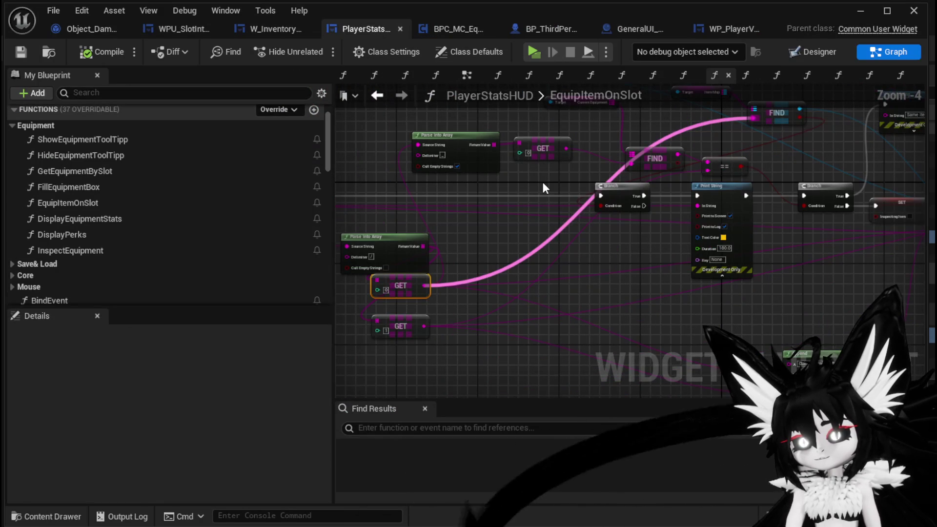
- Pan the EquipItemOnSlot graph, then show W_InventoryHUD's UpdatePlayerValues Append node
{"action": "mouse_move", "coordinate": [545, 188]}
{"action": "left_mouse_down"}
{"action": "mouse_move", "coordinate": [453, 273]}
{"action": "mouse_move", "coordinate": [637, 221]}
{"action": "mouse_move", "coordinate": [488, 267]}
{"action": "mouse_move", "coordinate": [487, 251]}
{"action": "left_mouse_up"}
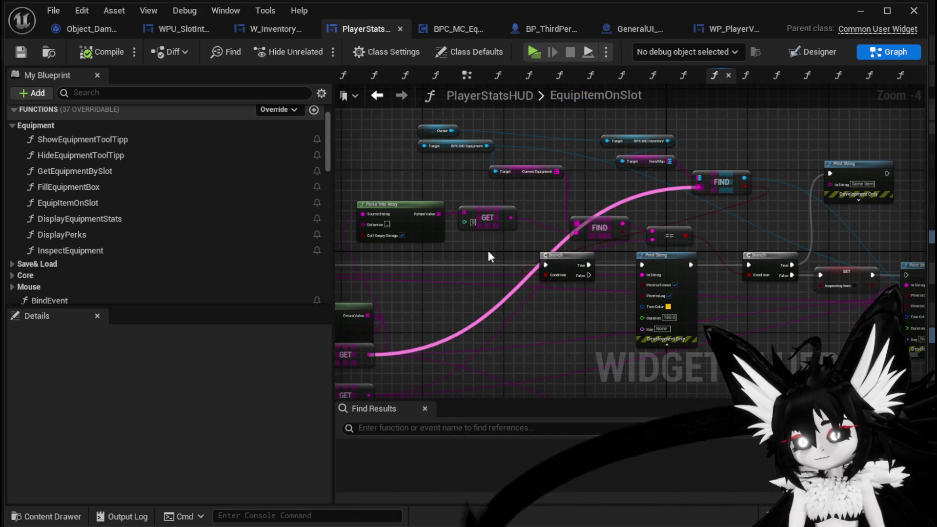
{"action": "scroll", "coordinate": [120, 156], "scroll_direction": "up", "scroll_amount": 2}
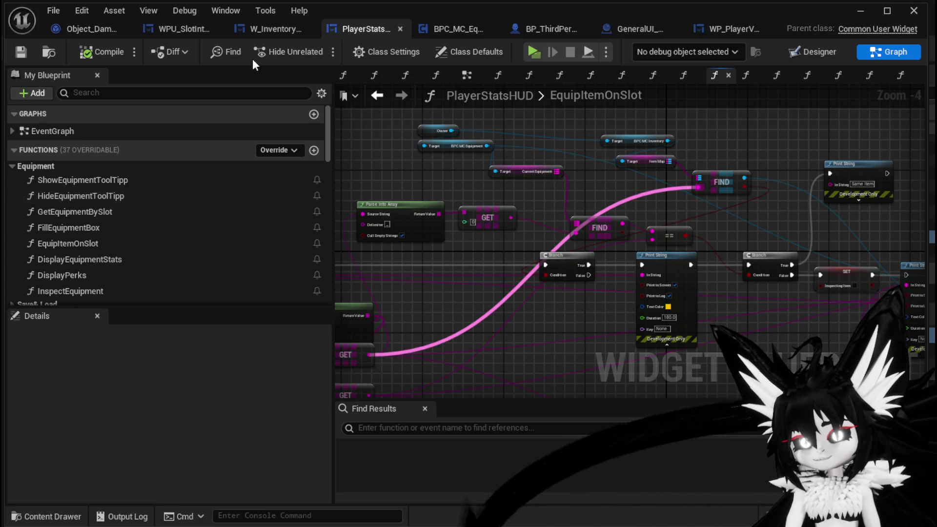
{"action": "left_click", "coordinate": [285, 27]}
{"action": "scroll", "coordinate": [587, 151], "scroll_direction": "up", "scroll_amount": 2}
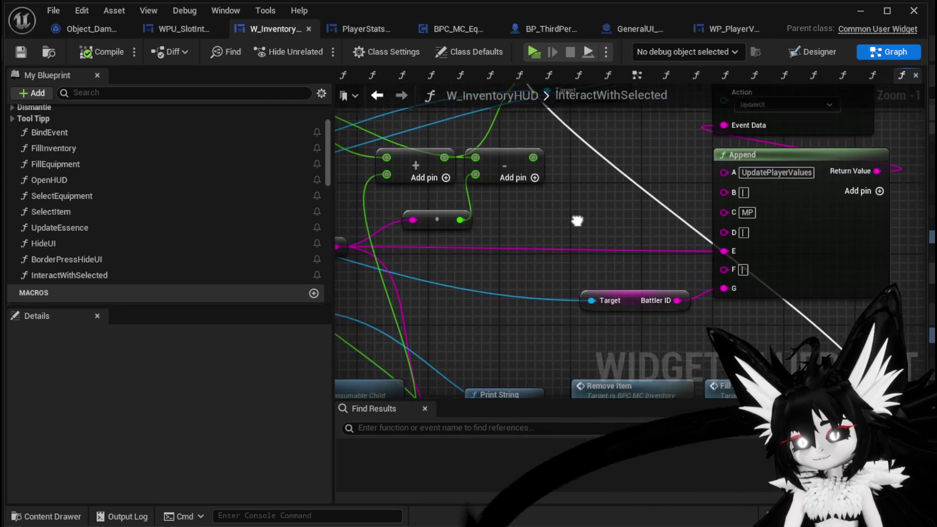
- Disconnect Append pin E, compile and save W_InventoryHUD, and launch a Standalone game preview
{"action": "left_click", "coordinate": [718, 236], "text": "alt"}
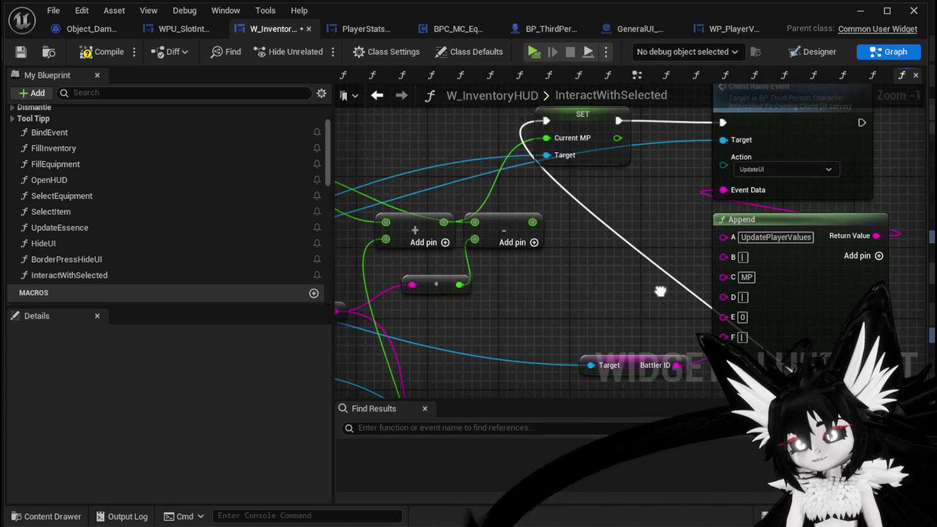
{"action": "scroll", "coordinate": [663, 267], "scroll_direction": "down", "scroll_amount": 1}
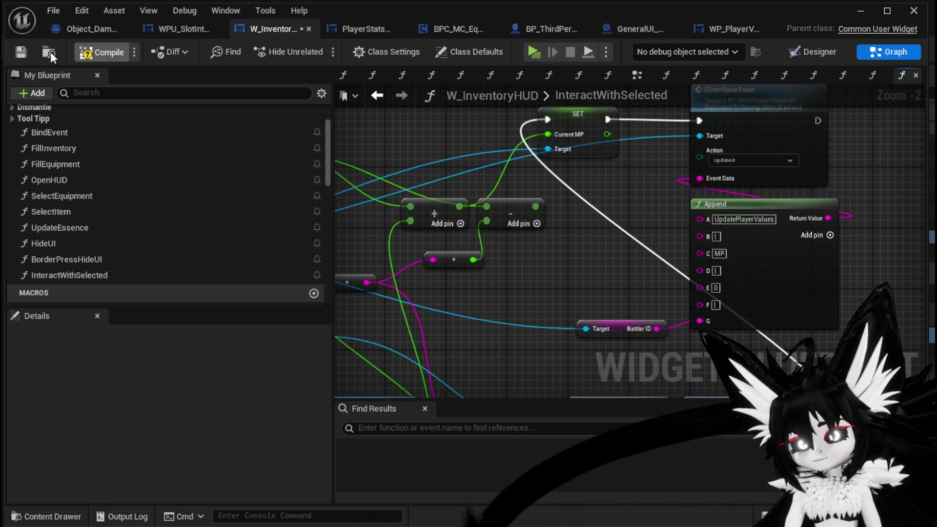
{"action": "left_click", "coordinate": [23, 52]}
{"action": "left_click", "coordinate": [868, 10]}
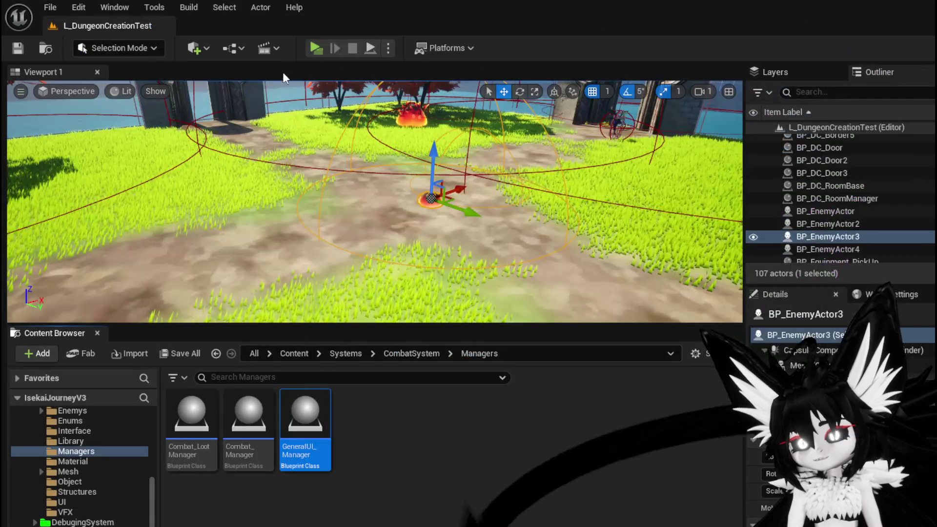
{"action": "left_click", "coordinate": [311, 49]}
- Defeat the slime using the DefenceDown and fire SummonSpawn cards, then close the summary
{"action": "key", "text": "w"}
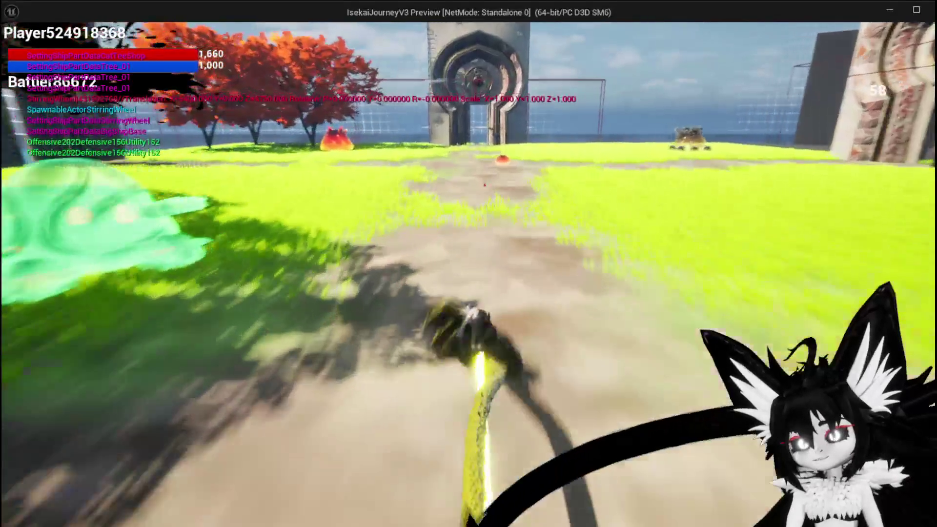
{"action": "key", "text": "w"}
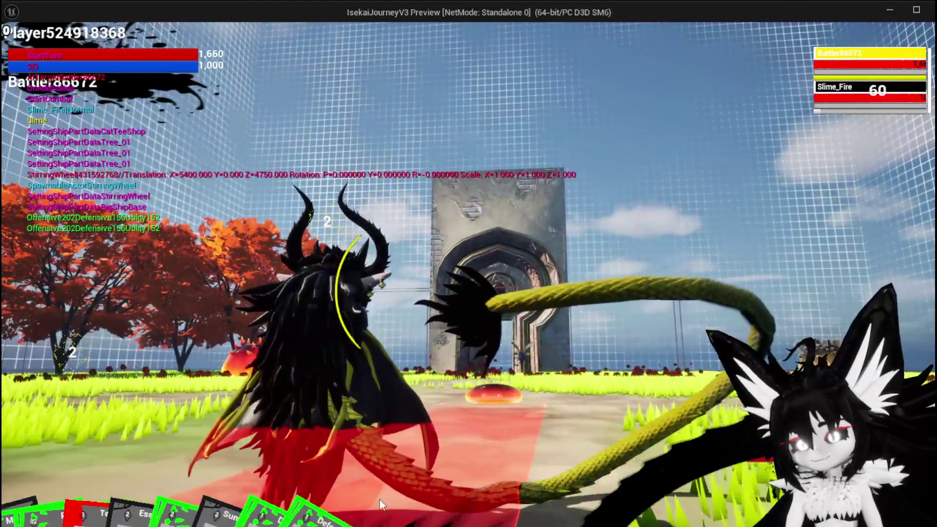
{"action": "mouse_move", "coordinate": [392, 475]}
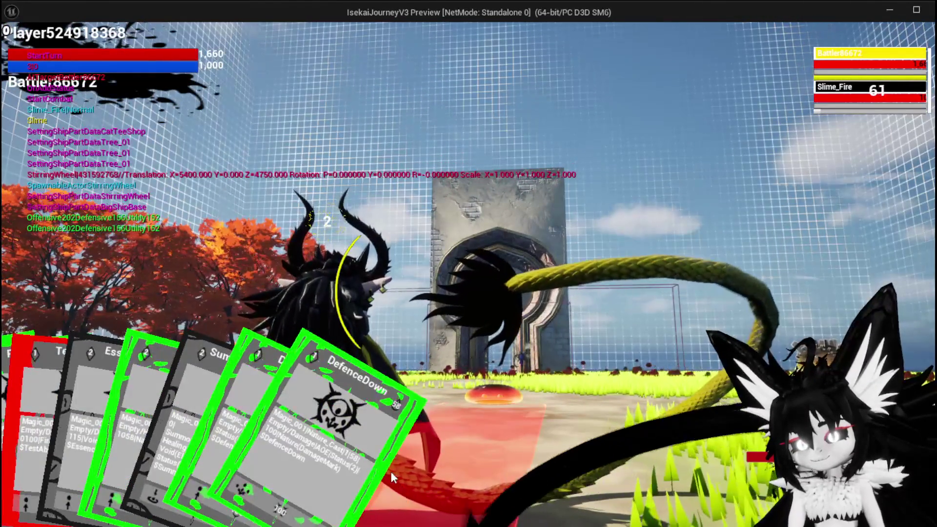
{"action": "left_click", "coordinate": [620, 431]}
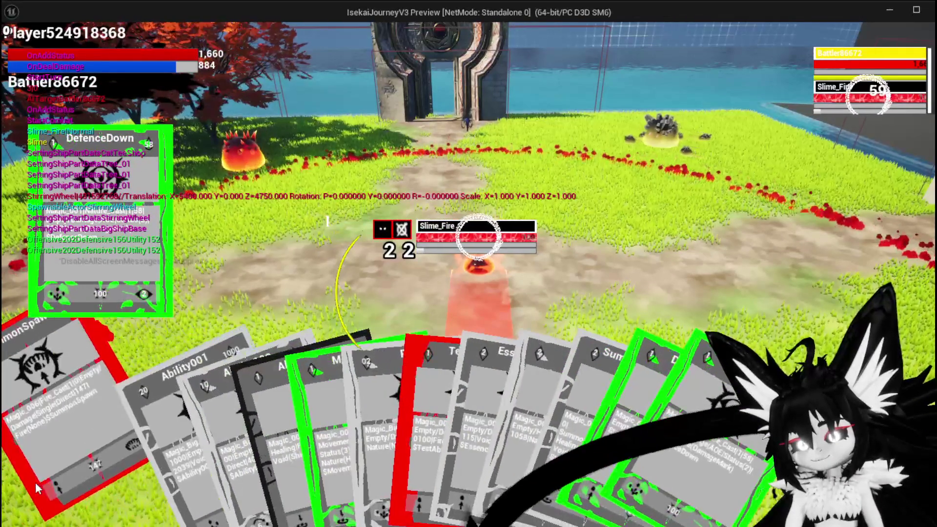
{"action": "left_click", "coordinate": [52, 494]}
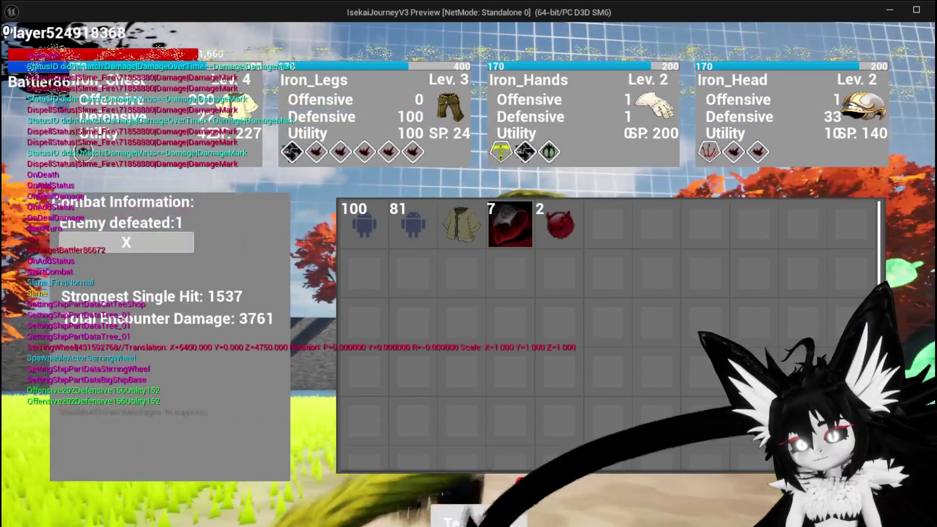
{"action": "left_click", "coordinate": [488, 515]}
- Run toward the grassy field and bring up the in-game menu
{"action": "key", "text": "space"}
{"action": "key", "text": "w"}
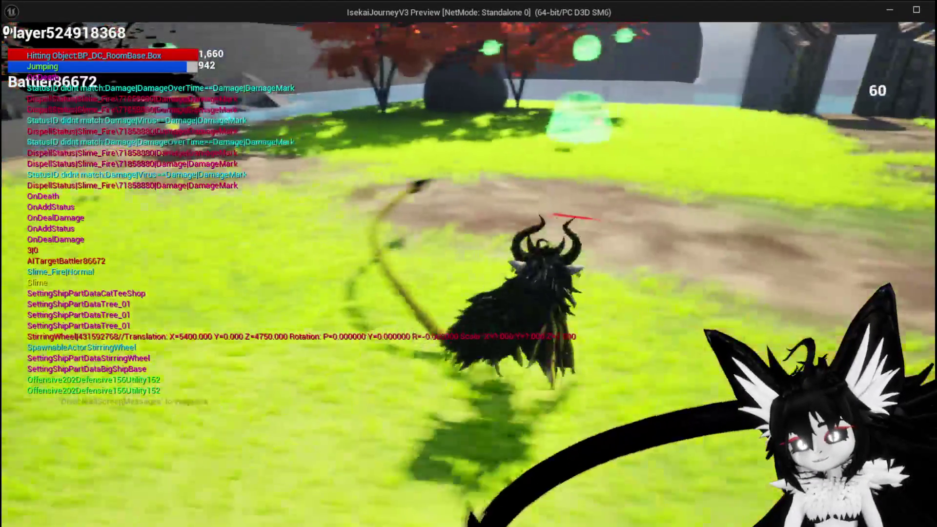
{"action": "key", "text": "Tab"}
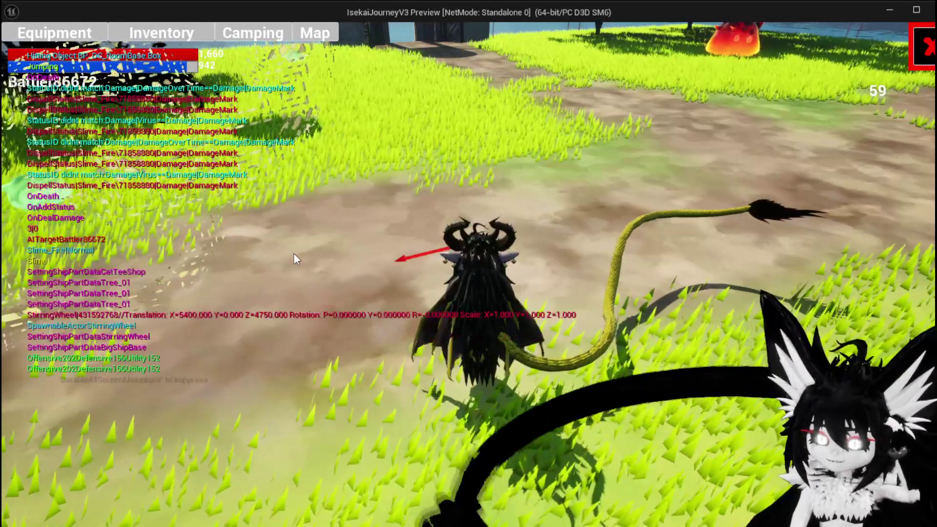
- Eat Simple Mashrooms from the Food inventory to restore mana, leaving 7, then exit the preview
{"action": "left_click", "coordinate": [139, 30]}
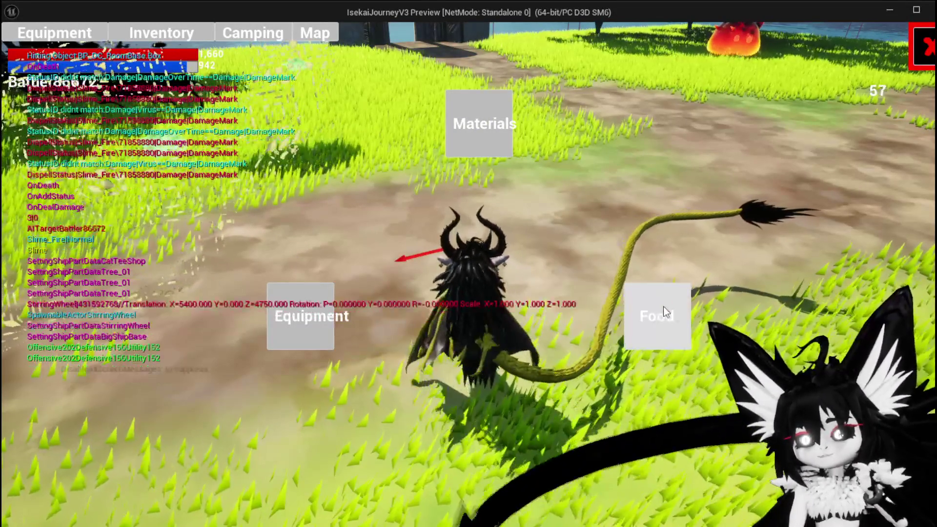
{"action": "left_click", "coordinate": [663, 307]}
{"action": "left_click", "coordinate": [392, 200]}
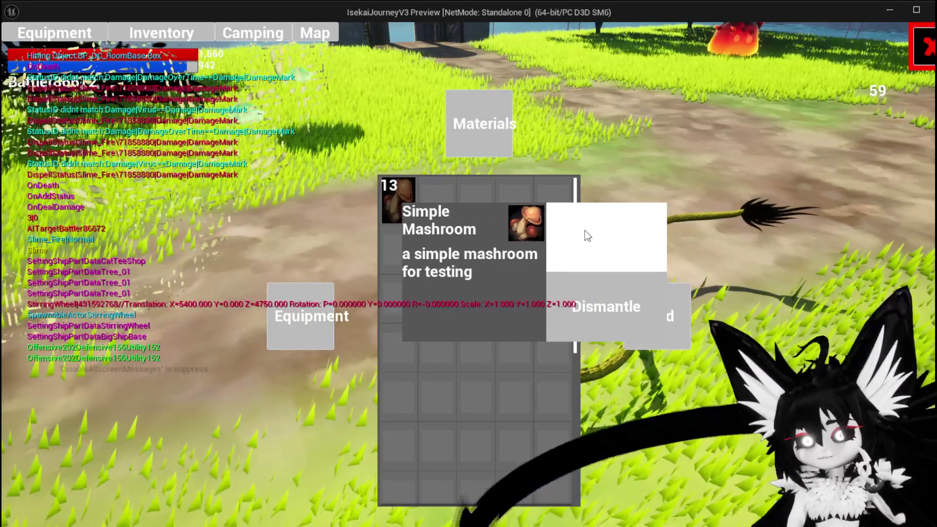
{"action": "left_click", "coordinate": [585, 233]}
{"action": "left_click", "coordinate": [586, 233]}
{"action": "left_click", "coordinate": [586, 233]}
{"action": "left_click", "coordinate": [587, 235]}
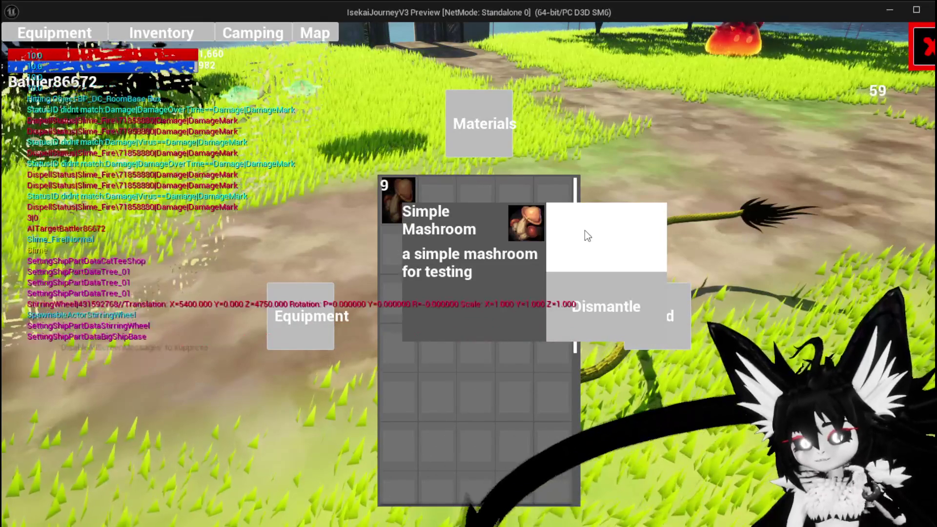
{"action": "left_click", "coordinate": [587, 235]}
{"action": "left_click", "coordinate": [584, 230]}
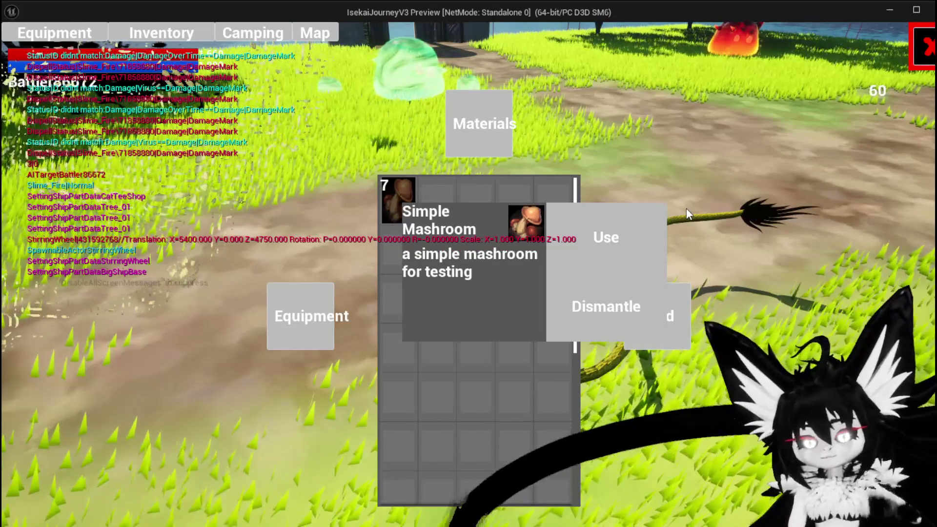
{"action": "left_click", "coordinate": [664, 205]}
{"action": "key", "text": "Escape"}
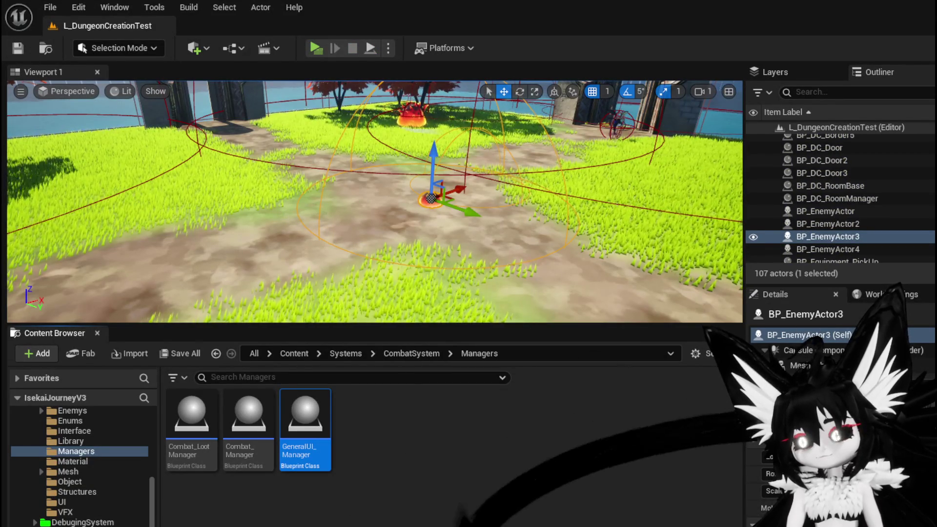
{"action": "key", "text": "alt+Tab"}
{"action": "scroll", "coordinate": [531, 282], "scroll_direction": "down", "scroll_amount": 2}
{"action": "mouse_move", "coordinate": [531, 282]}
{"action": "left_mouse_down"}
{"action": "mouse_move", "coordinate": [644, 268]}
{"action": "mouse_move", "coordinate": [627, 283]}
{"action": "left_mouse_up"}
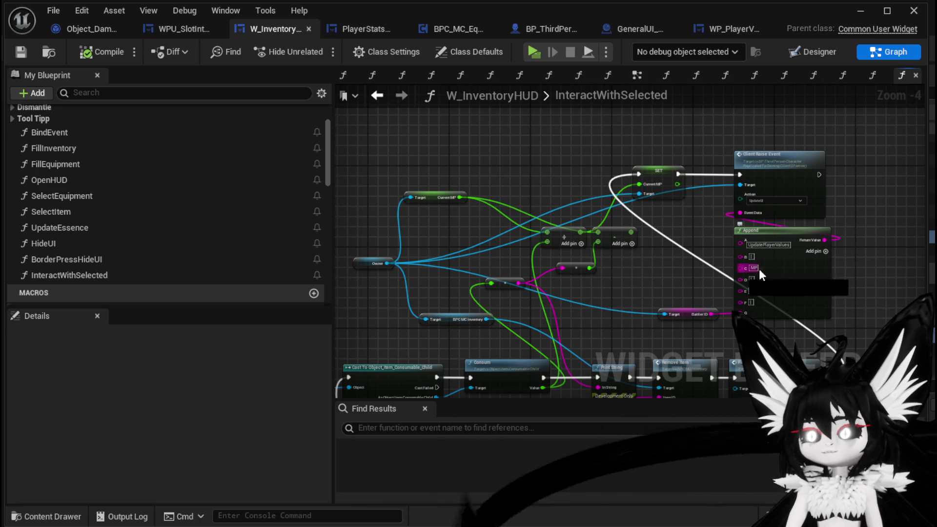
{"action": "scroll", "coordinate": [697, 283], "scroll_direction": "up", "scroll_amount": 4}
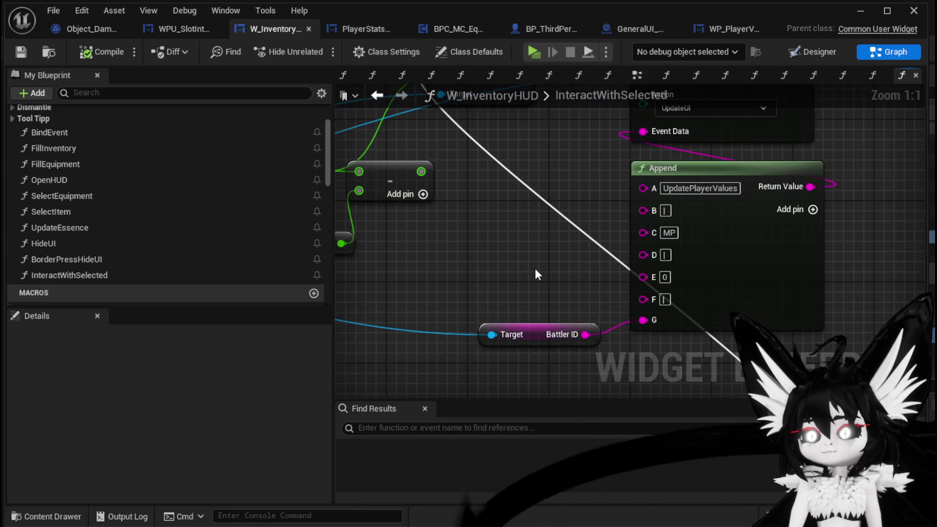
{"action": "scroll", "coordinate": [535, 269], "scroll_direction": "down", "scroll_amount": 2}
{"action": "left_click_drag", "start_coordinate": [535, 270], "coordinate": [596, 273]}
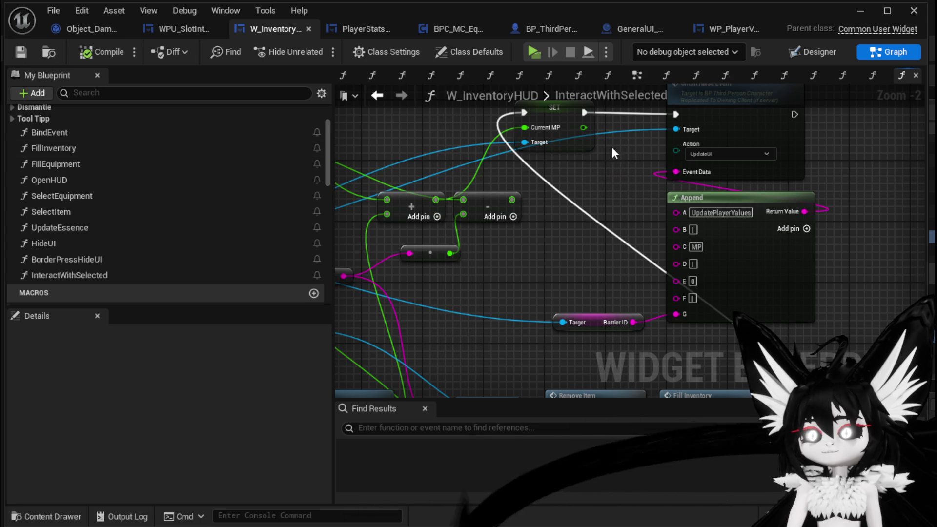
- In WP_PlayerValuesHUD's UpdateMP graph, rewire the Current MP getter at the subtract node
{"action": "left_click", "coordinate": [733, 31]}
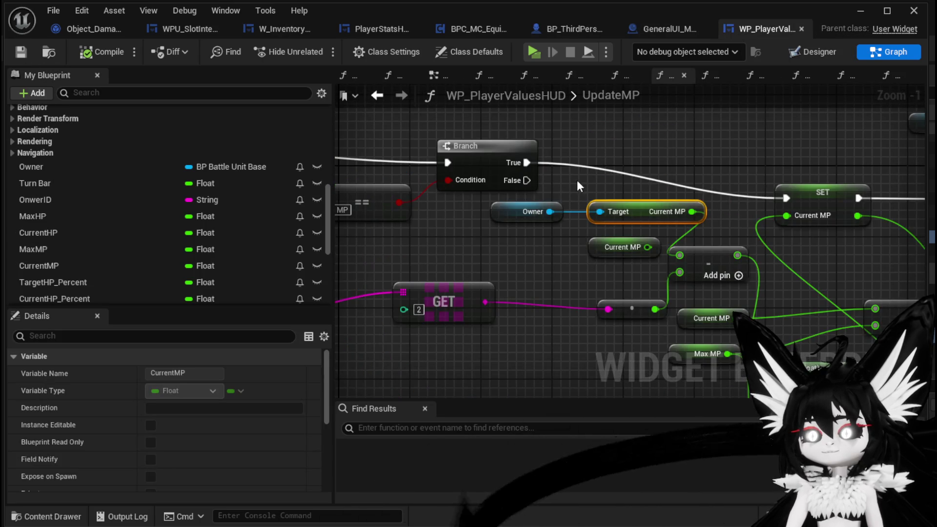
{"action": "scroll", "coordinate": [577, 180], "scroll_direction": "down", "scroll_amount": 4}
{"action": "scroll", "coordinate": [631, 163], "scroll_direction": "up", "scroll_amount": 3}
{"action": "scroll", "coordinate": [654, 156], "scroll_direction": "down", "scroll_amount": 1}
{"action": "left_click_drag", "start_coordinate": [653, 156], "coordinate": [410, 171]}
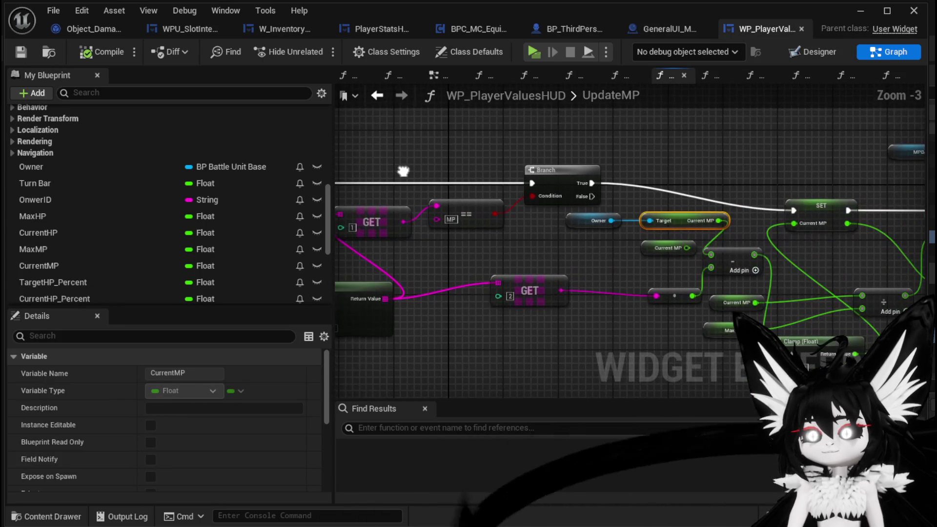
{"action": "left_click_drag", "start_coordinate": [760, 160], "coordinate": [601, 150]}
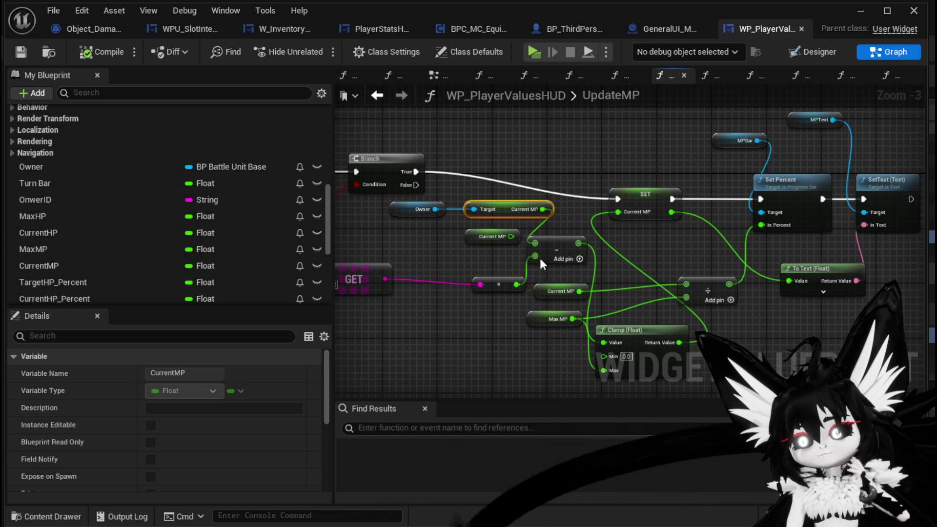
{"action": "left_click_drag", "start_coordinate": [510, 236], "coordinate": [539, 241]}
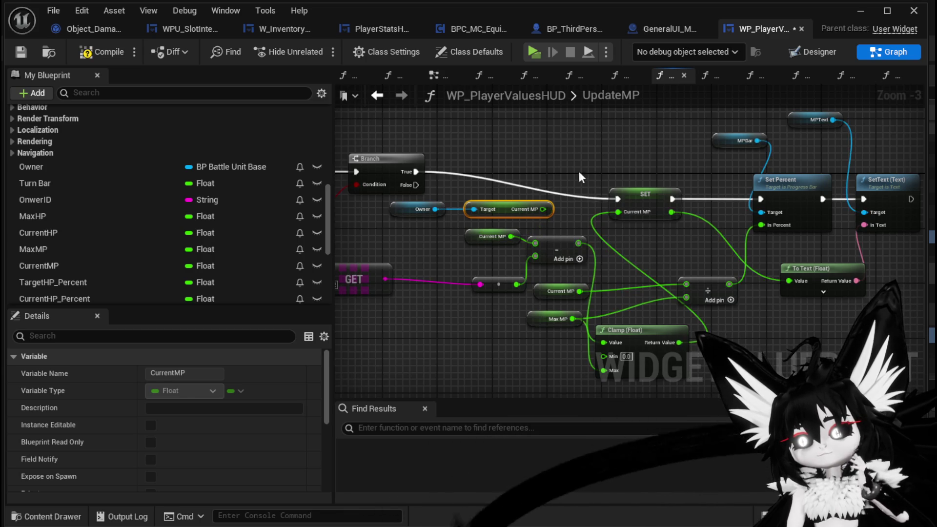
{"action": "left_click_drag", "start_coordinate": [586, 176], "coordinate": [807, 172]}
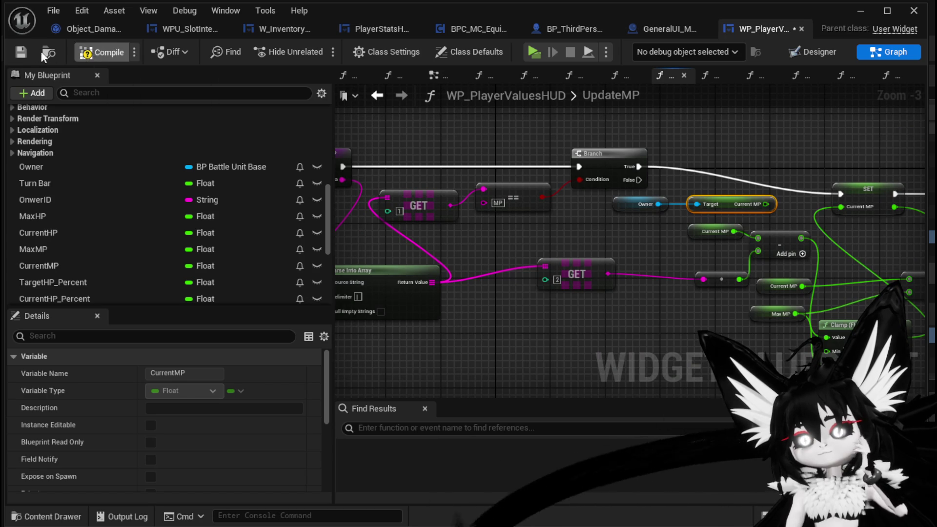
{"action": "scroll", "coordinate": [157, 176], "scroll_direction": "up", "scroll_amount": 10}
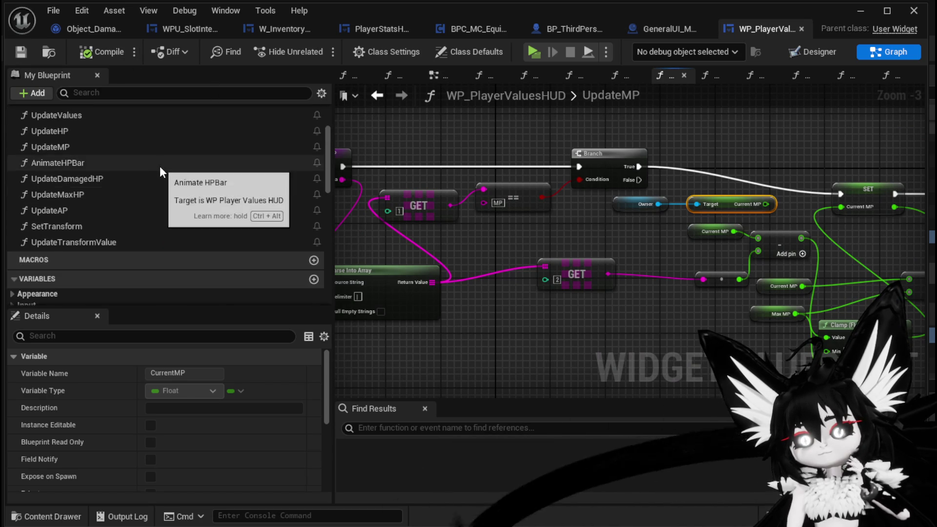
{"action": "scroll", "coordinate": [159, 165], "scroll_direction": "up", "scroll_amount": 3}
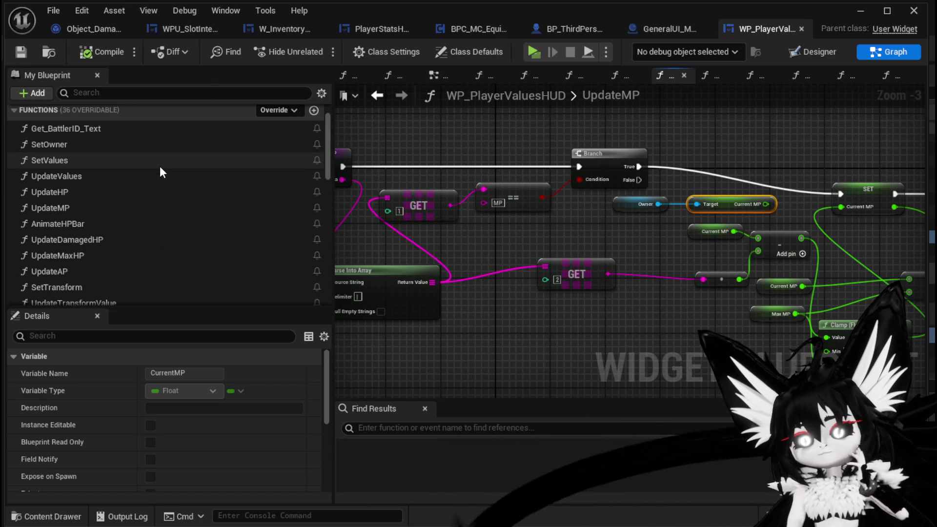
- Open the UpdateHP graph and select its Switch on String node
{"action": "double_click", "coordinate": [132, 191]}
{"action": "scroll", "coordinate": [678, 185], "scroll_direction": "down", "scroll_amount": 1}
{"action": "mouse_move", "coordinate": [786, 164]}
{"action": "left_mouse_down"}
{"action": "mouse_move", "coordinate": [638, 190]}
{"action": "mouse_move", "coordinate": [723, 178]}
{"action": "mouse_move", "coordinate": [859, 125]}
{"action": "left_mouse_up"}
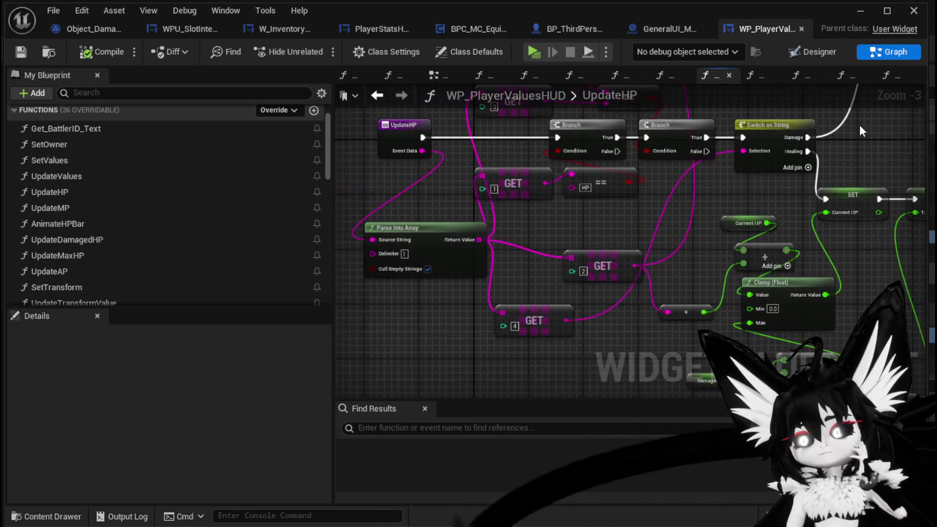
{"action": "left_click_drag", "start_coordinate": [740, 202], "coordinate": [706, 228]}
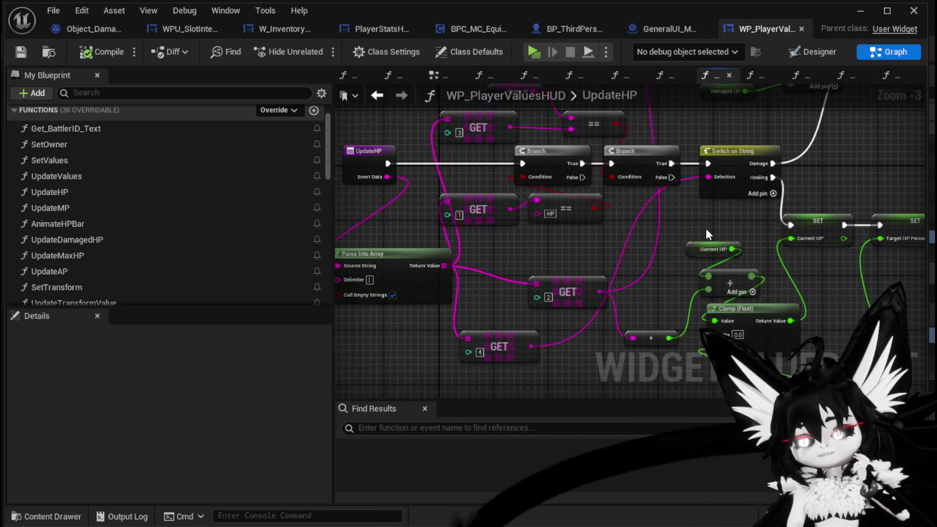
{"action": "left_click", "coordinate": [742, 151]}
{"action": "left_click_drag", "start_coordinate": [536, 341], "coordinate": [537, 342]}
- Reposition the GET index 2 node, reselect the Damage/Healing switch, and return to UpdateMP
{"action": "mouse_move", "coordinate": [712, 174]}
{"action": "left_mouse_down"}
{"action": "mouse_move", "coordinate": [718, 234]}
{"action": "mouse_move", "coordinate": [730, 208]}
{"action": "mouse_move", "coordinate": [636, 206]}
{"action": "mouse_move", "coordinate": [504, 181]}
{"action": "mouse_move", "coordinate": [666, 193]}
{"action": "left_mouse_up"}
{"action": "scroll", "coordinate": [519, 180], "scroll_direction": "down", "scroll_amount": 2}
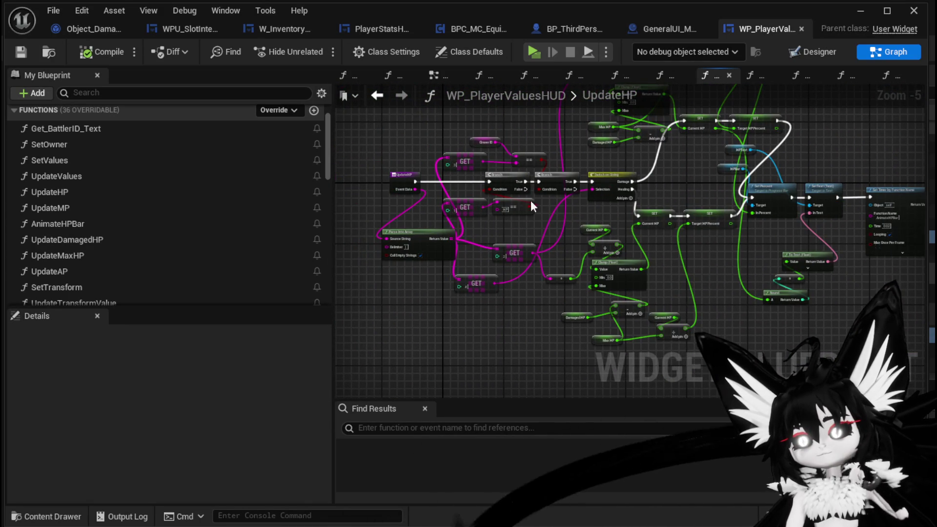
{"action": "scroll", "coordinate": [500, 256], "scroll_direction": "up", "scroll_amount": 2}
{"action": "mouse_move", "coordinate": [569, 251]}
{"action": "left_mouse_down"}
{"action": "mouse_move", "coordinate": [529, 226]}
{"action": "mouse_move", "coordinate": [522, 235]}
{"action": "mouse_move", "coordinate": [527, 230]}
{"action": "left_mouse_up"}
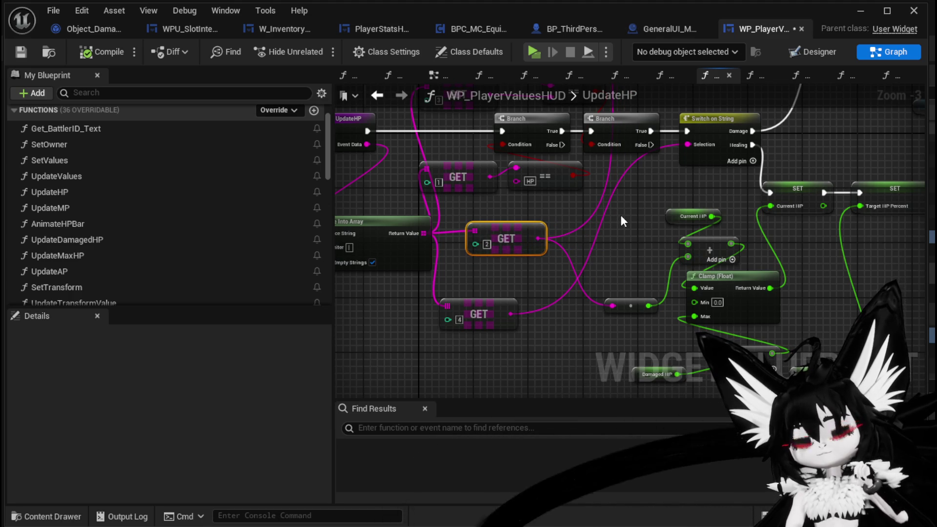
{"action": "left_click_drag", "start_coordinate": [620, 215], "coordinate": [596, 263]}
{"action": "left_click", "coordinate": [678, 168]}
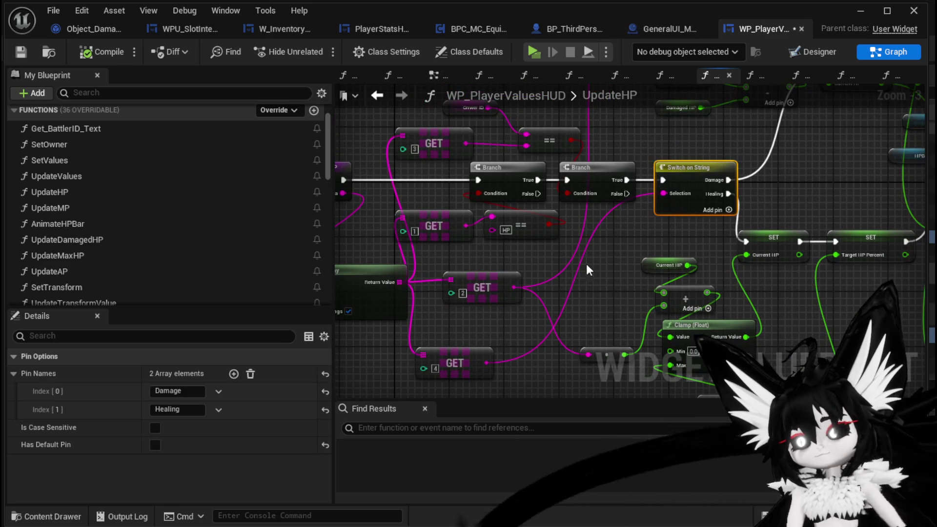
{"action": "left_click_drag", "start_coordinate": [563, 320], "coordinate": [620, 235]}
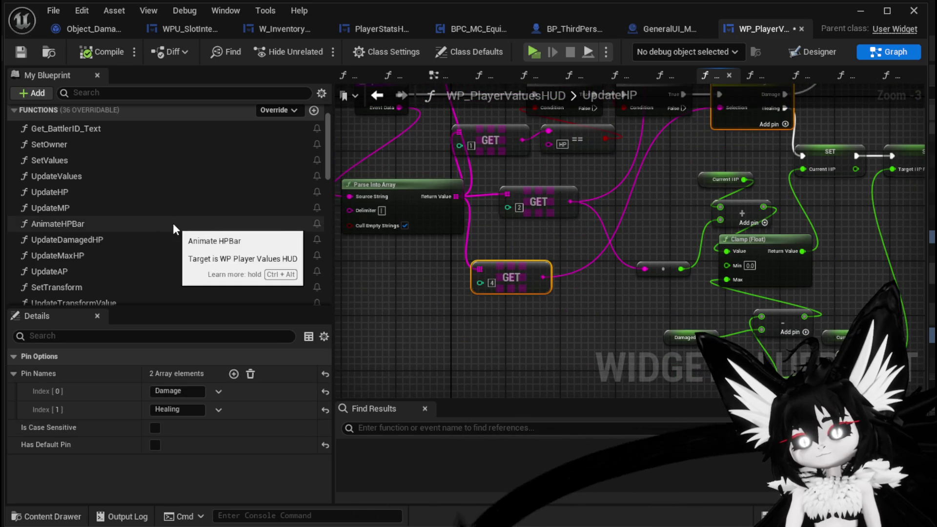
{"action": "double_click", "coordinate": [142, 210]}
- Paste the Switch on String into UpdateMP and feed it a GET from the parsed array
{"action": "key", "text": "ctrl+v"}
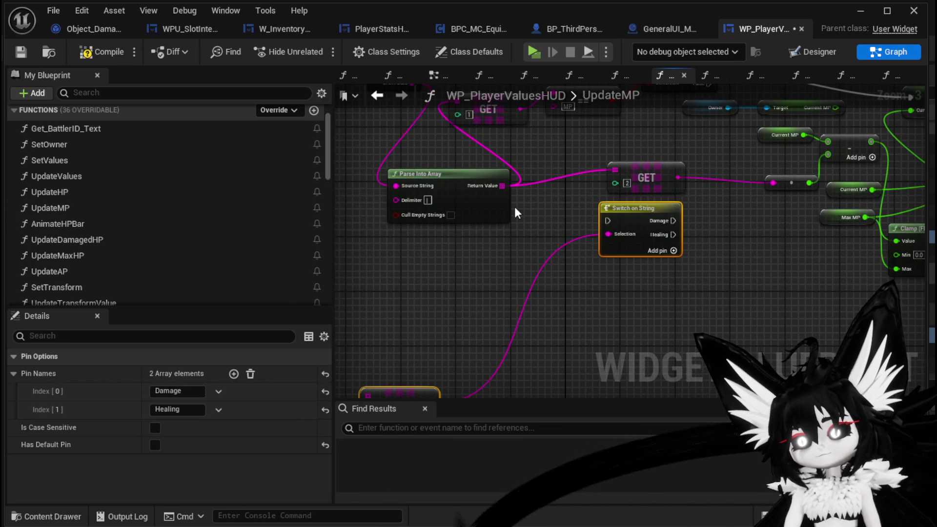
{"action": "left_click_drag", "start_coordinate": [654, 235], "coordinate": [654, 282]}
{"action": "left_click", "coordinate": [546, 252]}
{"action": "mouse_move", "coordinate": [503, 187]}
{"action": "left_mouse_down"}
{"action": "mouse_move", "coordinate": [489, 308]}
{"action": "mouse_move", "coordinate": [402, 323]}
{"action": "mouse_move", "coordinate": [382, 259]}
{"action": "mouse_move", "coordinate": [524, 152]}
{"action": "mouse_move", "coordinate": [520, 180]}
{"action": "mouse_move", "coordinate": [469, 251]}
{"action": "left_mouse_up"}
{"action": "mouse_move", "coordinate": [561, 202]}
{"action": "left_mouse_down"}
{"action": "mouse_move", "coordinate": [480, 362]}
{"action": "mouse_move", "coordinate": [515, 272]}
{"action": "mouse_move", "coordinate": [542, 249]}
{"action": "left_mouse_up"}
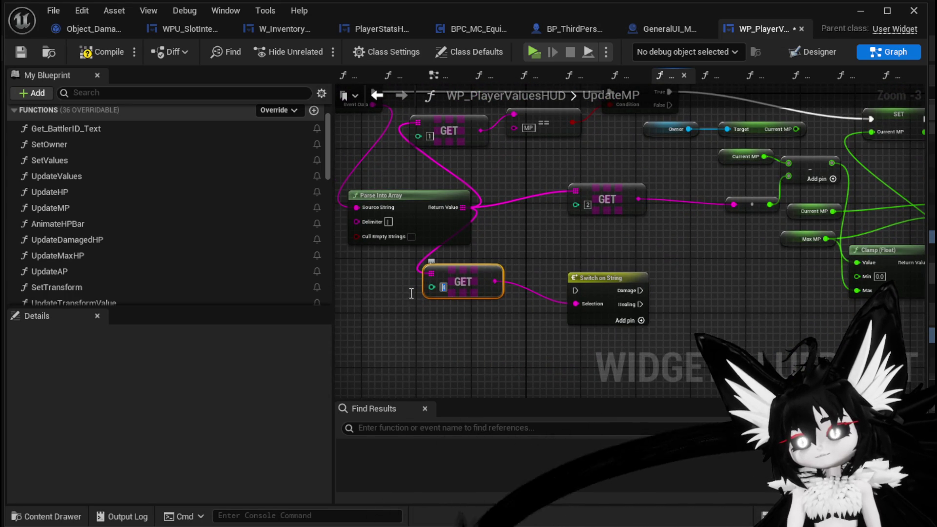
{"action": "left_click_drag", "start_coordinate": [609, 294], "coordinate": [537, 287]}
- Rename the switch's Damage and Healing pins to Increase and Decrease
{"action": "left_click", "coordinate": [537, 288]}
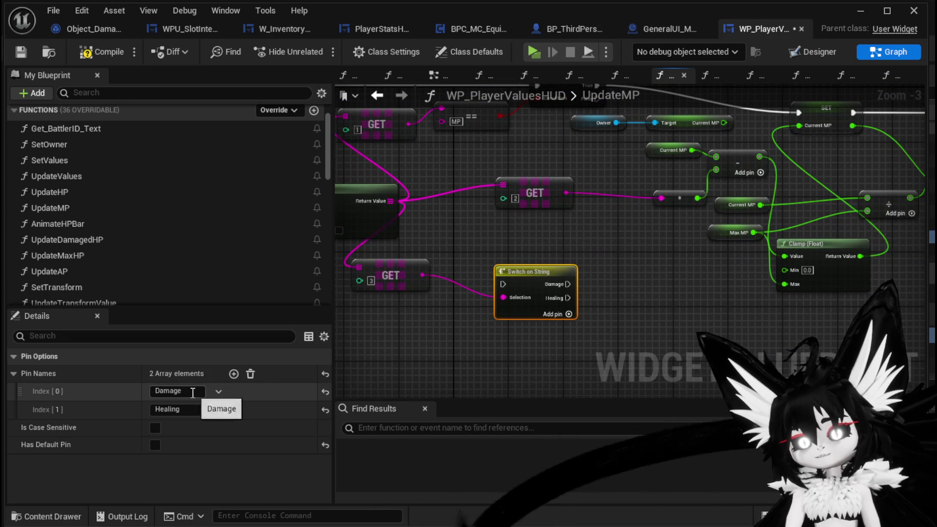
{"action": "left_click", "coordinate": [176, 391]}
{"action": "type", "text": "Increase"}
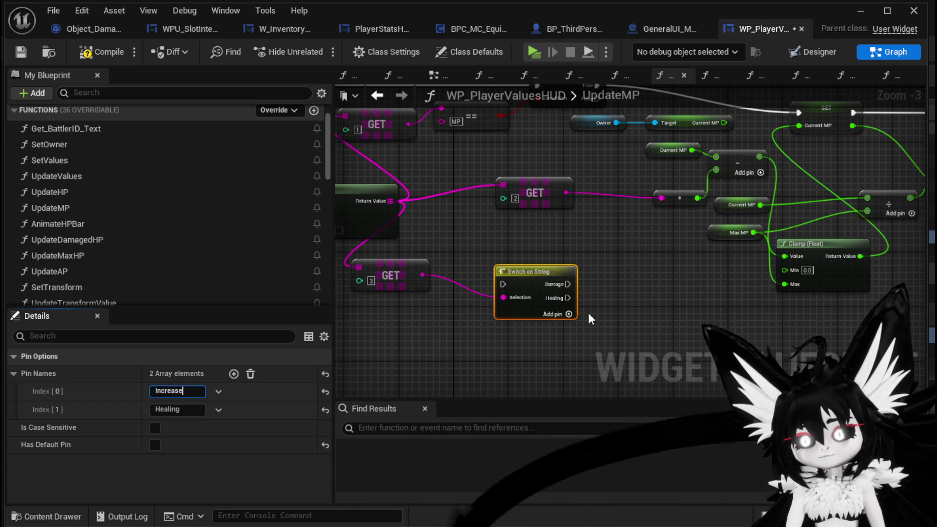
{"action": "left_click", "coordinate": [590, 318]}
{"action": "left_click", "coordinate": [531, 271]}
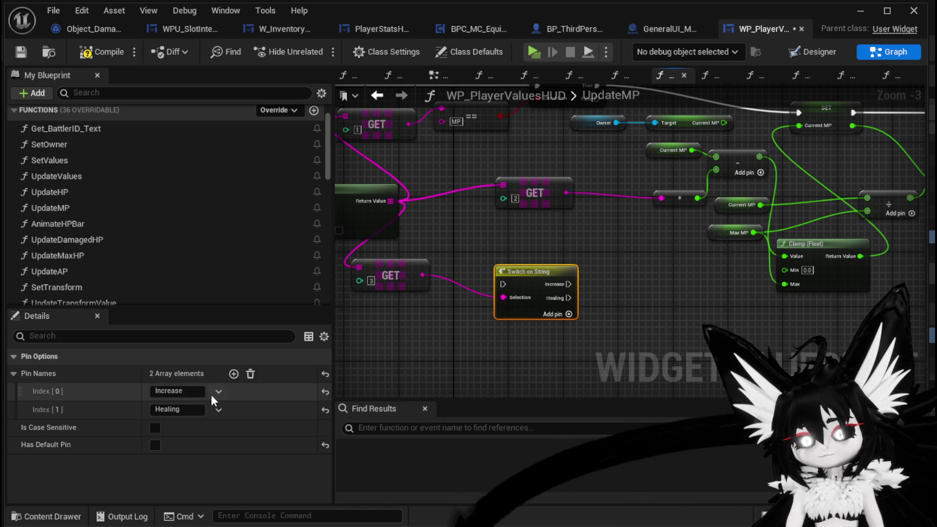
{"action": "left_click", "coordinate": [175, 409]}
{"action": "type", "text": "rease"}
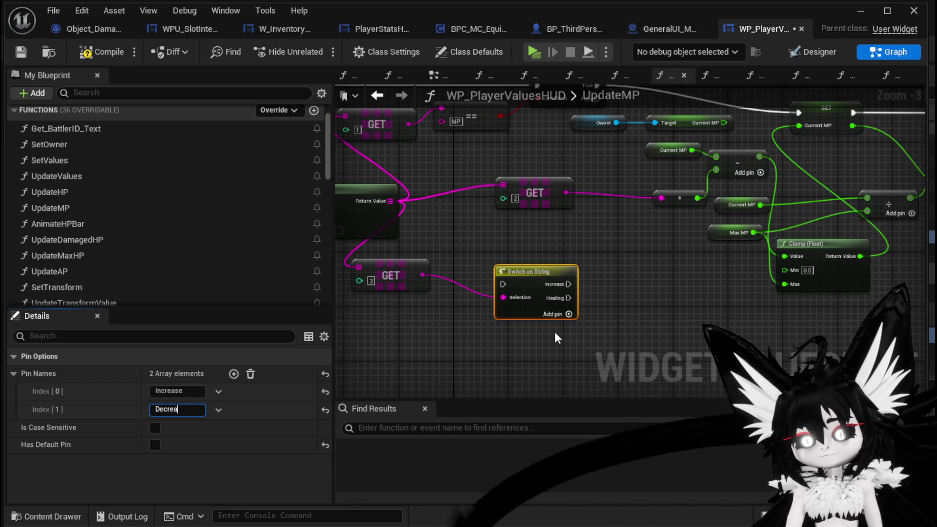
{"action": "left_click", "coordinate": [651, 301]}
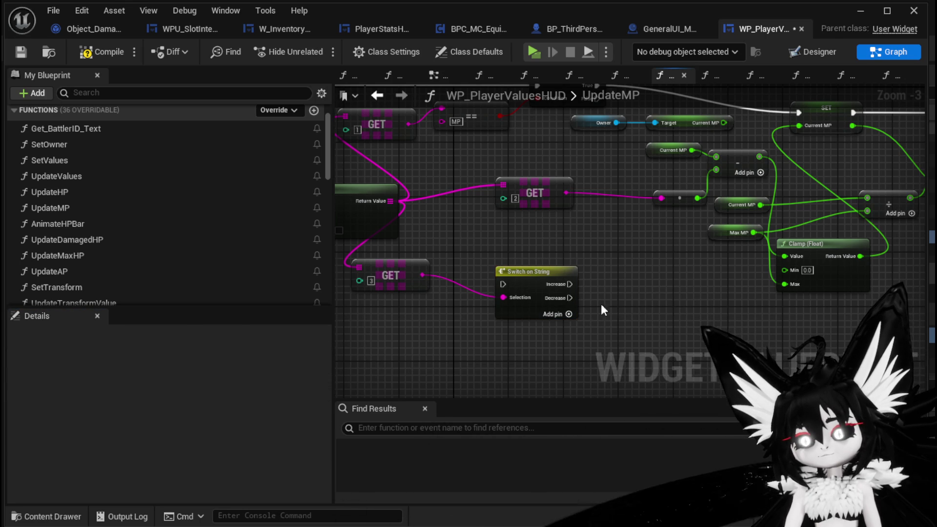
- Compile WP_PlayerValuesHUD and bring W_InventoryHUD's Append node inputs into view
{"action": "left_click", "coordinate": [104, 53]}
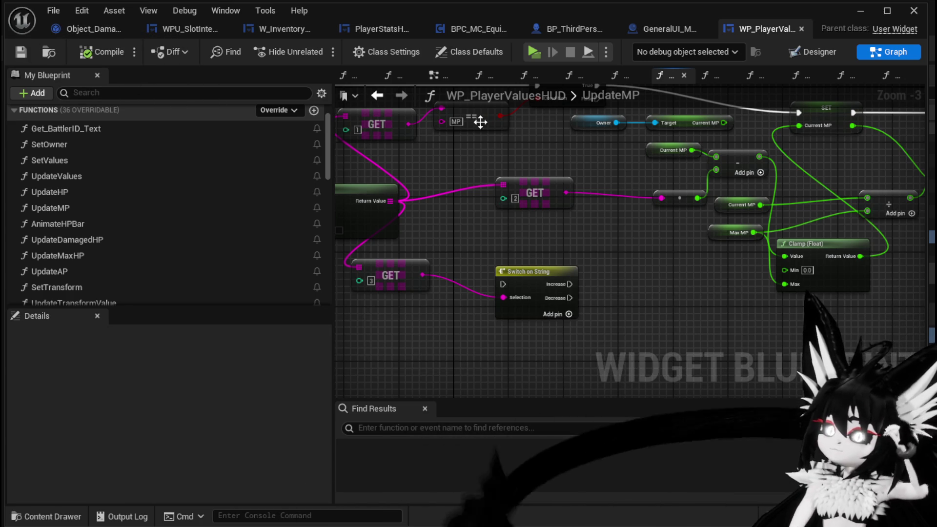
{"action": "left_click", "coordinate": [302, 34]}
{"action": "left_click_drag", "start_coordinate": [579, 211], "coordinate": [483, 205]}
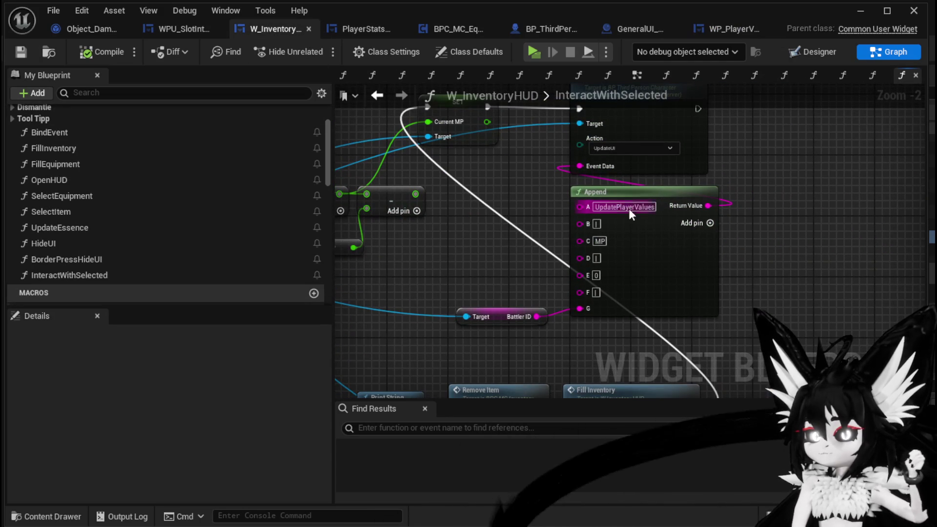
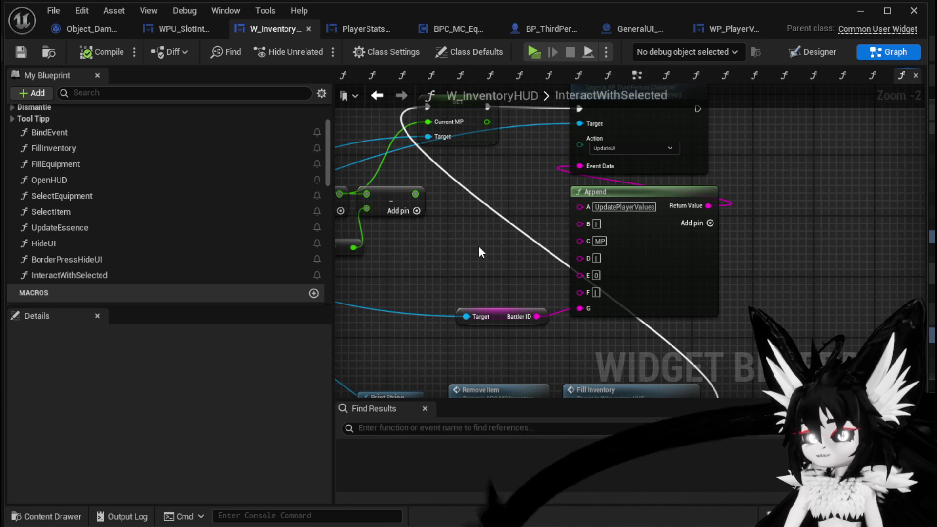
- Save the blueprint and bring the GET nodes of WP_PlayerValuesHUD's UpdateMP graph into view
{"action": "left_click", "coordinate": [15, 52]}
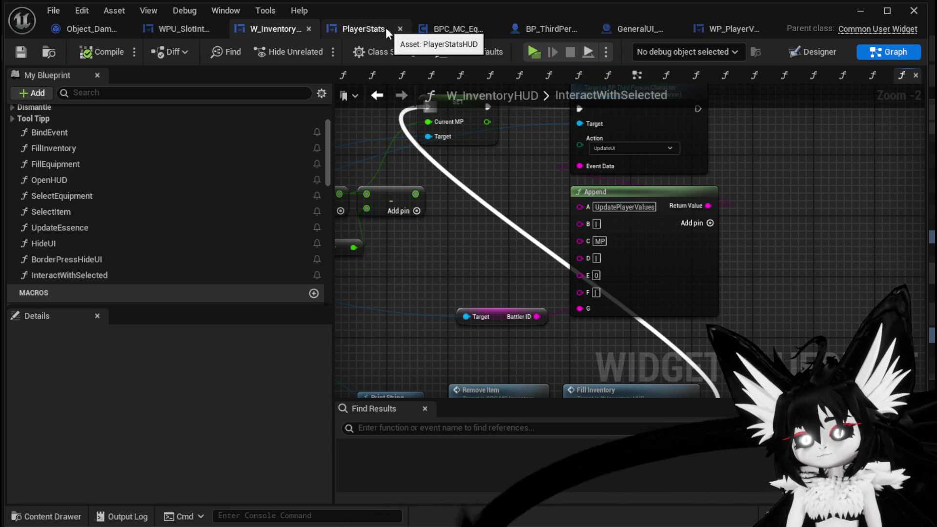
{"action": "left_click", "coordinate": [731, 29]}
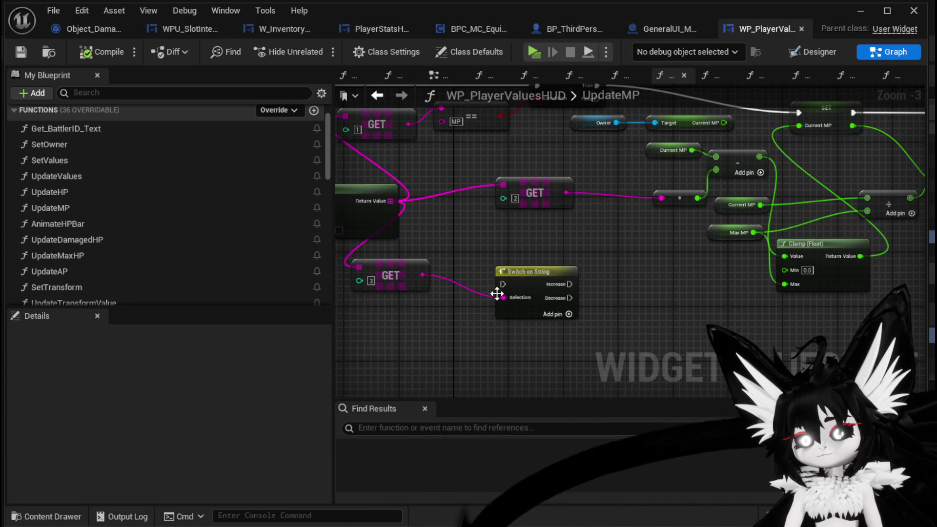
{"action": "mouse_move", "coordinate": [496, 271]}
{"action": "left_mouse_down"}
{"action": "mouse_move", "coordinate": [546, 318]}
{"action": "mouse_move", "coordinate": [532, 298]}
{"action": "left_mouse_up"}
- Print GET [3] with a Print String node after Branch True, then launch a standalone preview
{"action": "left_click_drag", "start_coordinate": [459, 301], "coordinate": [514, 278]}
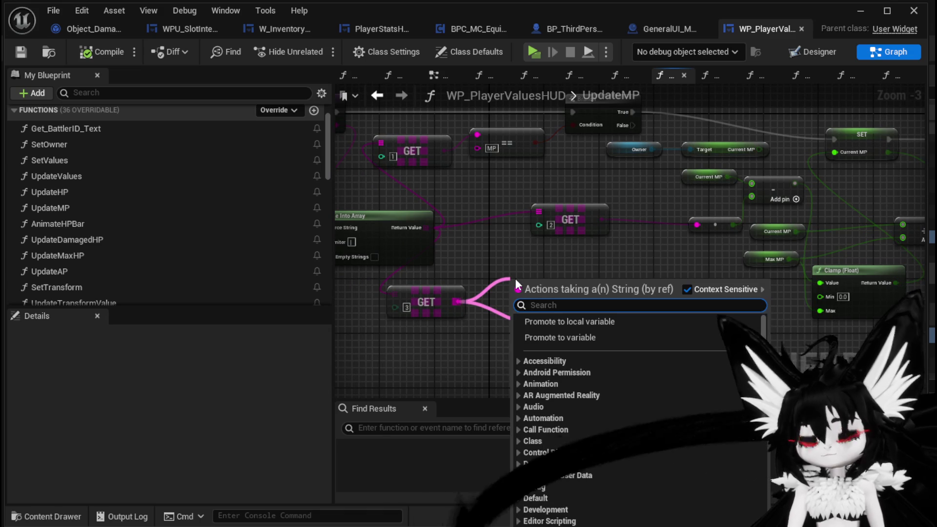
{"action": "type", "text": "Print String"}
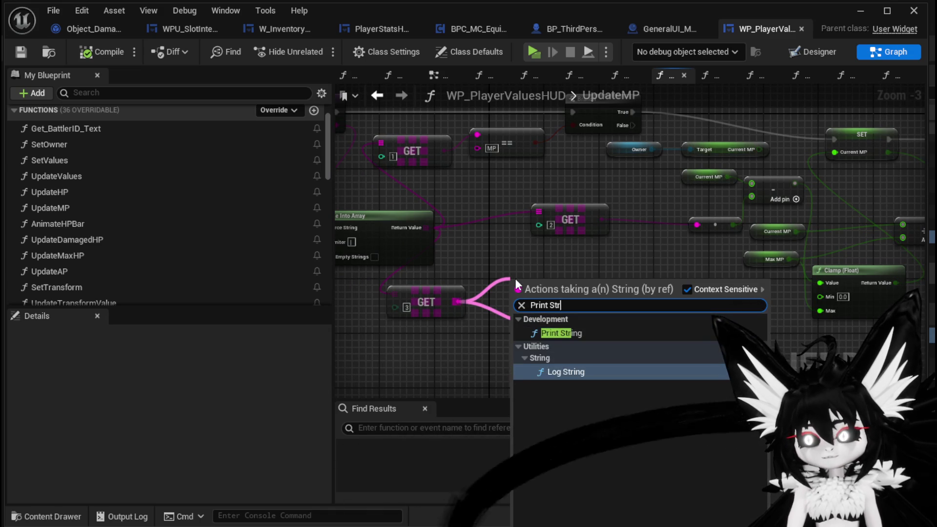
{"action": "left_click", "coordinate": [561, 333]}
{"action": "left_click_drag", "start_coordinate": [542, 327], "coordinate": [707, 147]}
{"action": "mouse_move", "coordinate": [655, 165]}
{"action": "left_mouse_down"}
{"action": "mouse_move", "coordinate": [476, 194]}
{"action": "mouse_move", "coordinate": [563, 187]}
{"action": "mouse_move", "coordinate": [512, 203]}
{"action": "mouse_move", "coordinate": [475, 197]}
{"action": "mouse_move", "coordinate": [540, 198]}
{"action": "mouse_move", "coordinate": [479, 200]}
{"action": "mouse_move", "coordinate": [666, 241]}
{"action": "left_mouse_up"}
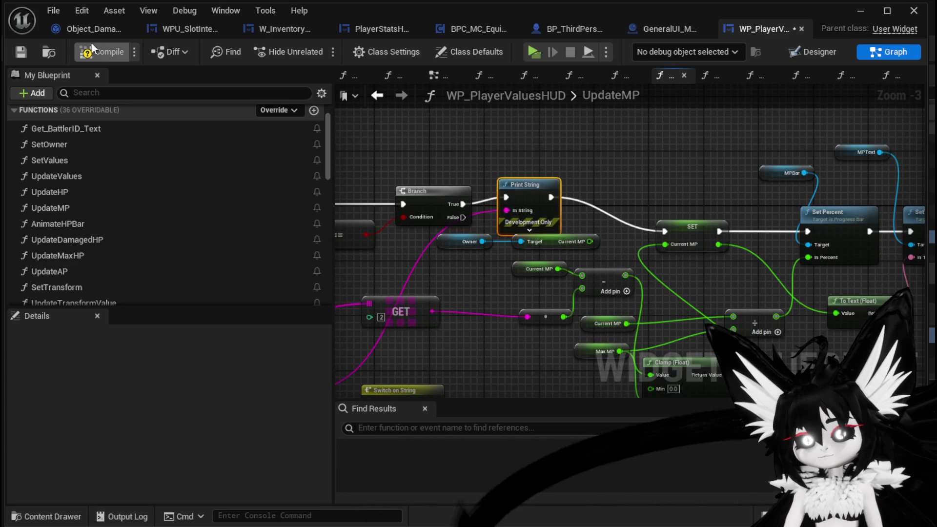
{"action": "left_click", "coordinate": [876, 13]}
{"action": "left_click", "coordinate": [310, 52]}
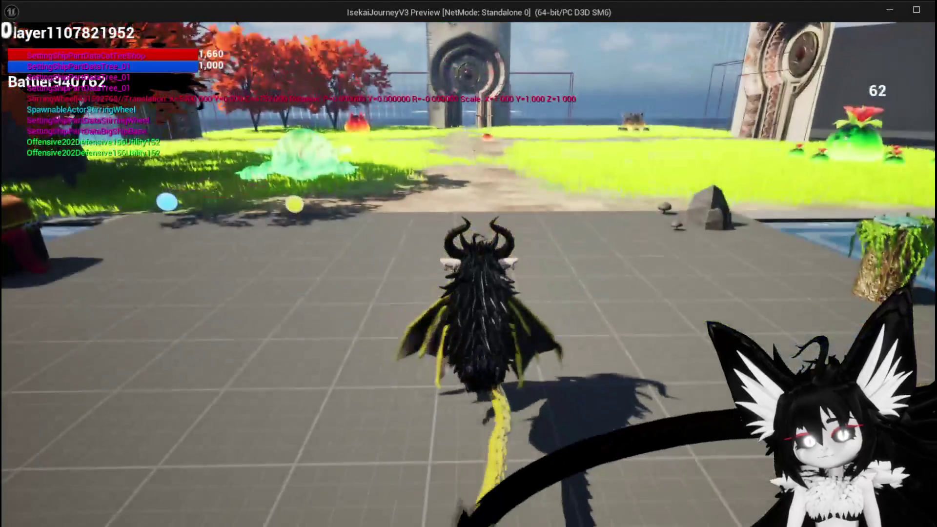
- In the game preview, bring up the Simple Mashroom options in the Food inventory
{"action": "key", "text": "Tab"}
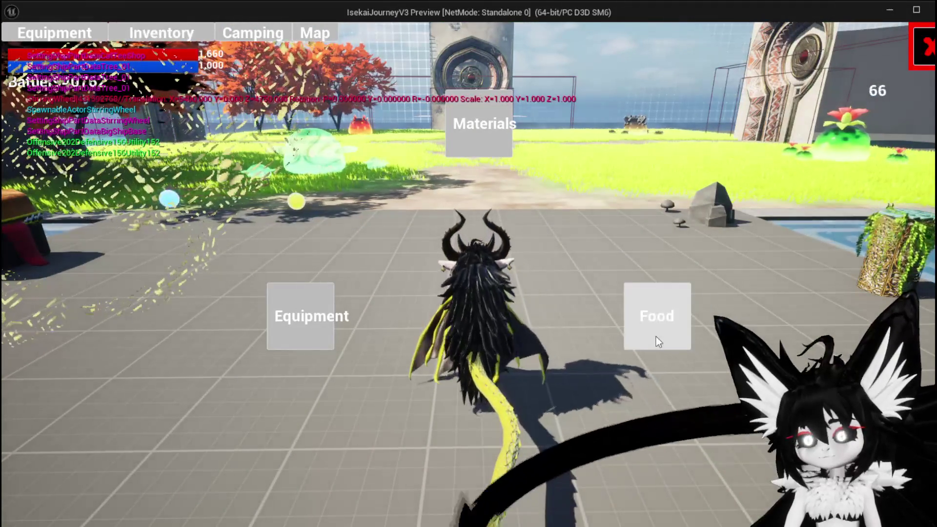
{"action": "left_click", "coordinate": [656, 341]}
{"action": "left_click", "coordinate": [408, 196]}
- Use four Simple Mashrooms, then stop the preview and save L_DungeonCreationTest
{"action": "left_click", "coordinate": [619, 222]}
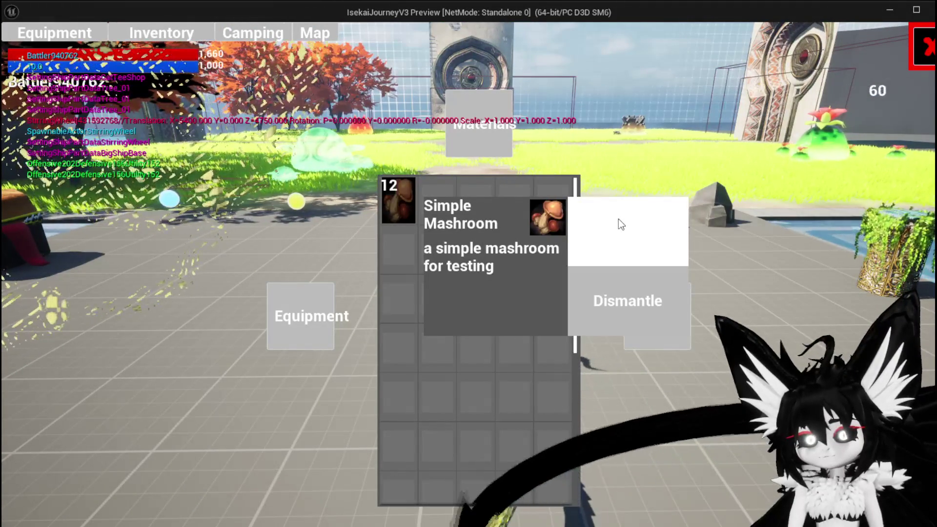
{"action": "left_click", "coordinate": [618, 219]}
{"action": "left_click", "coordinate": [619, 220]}
{"action": "left_click", "coordinate": [619, 220]}
{"action": "left_click", "coordinate": [618, 220]}
{"action": "left_click", "coordinate": [618, 219]}
{"action": "left_click", "coordinate": [618, 220]}
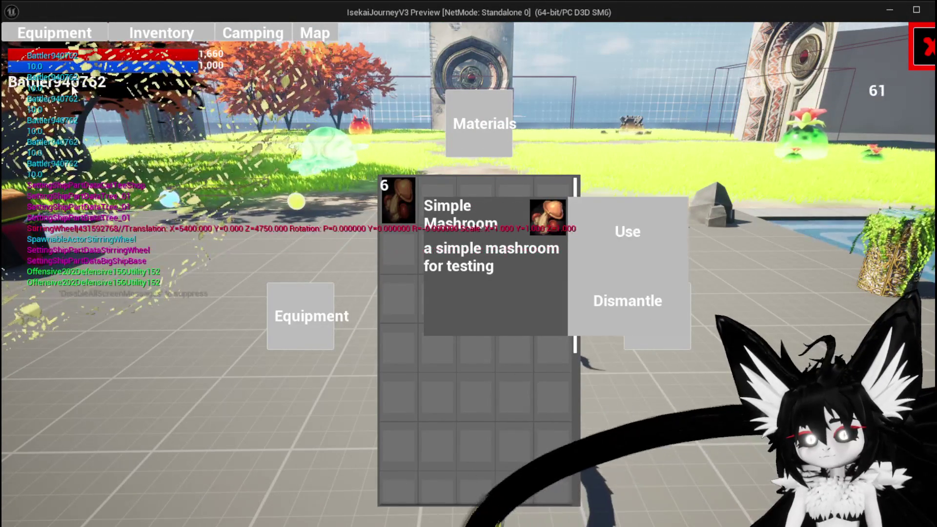
{"action": "key", "text": "Escape"}
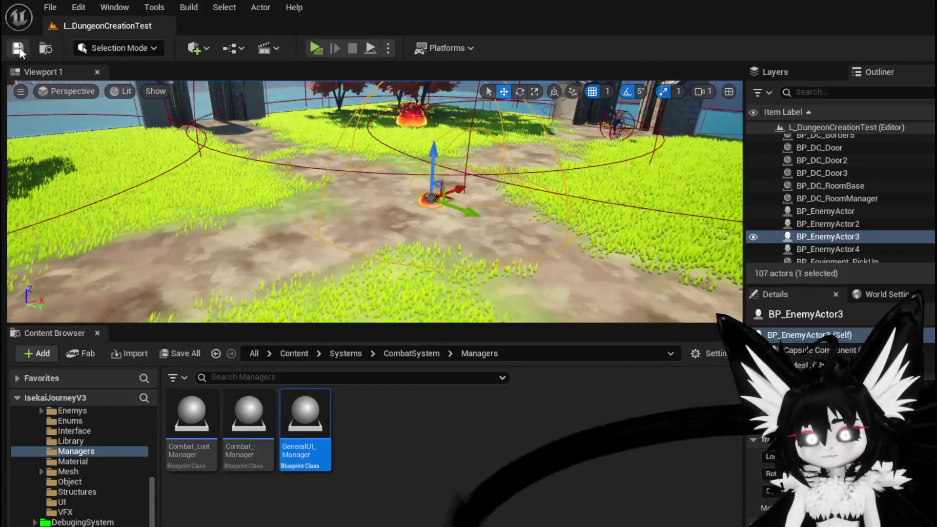
{"action": "left_click", "coordinate": [23, 48]}
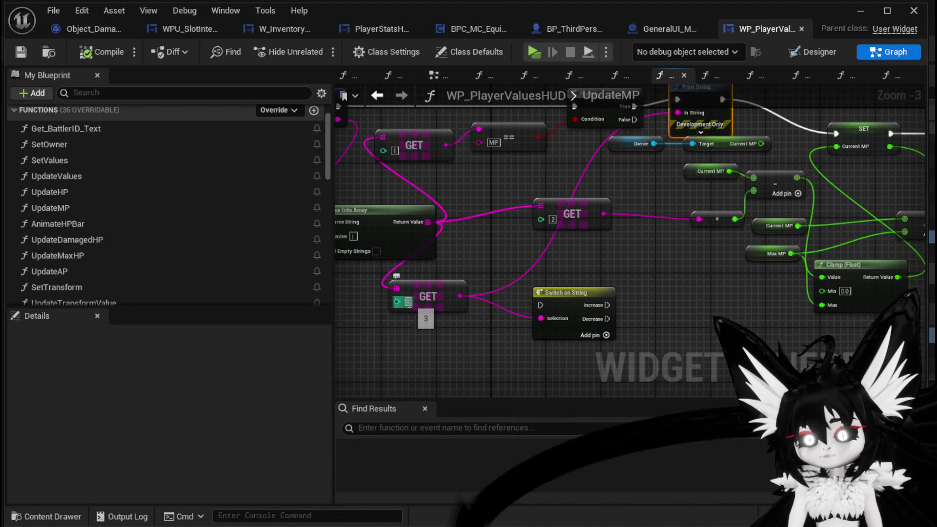
- Add H and I inputs to InteractWithSelected's Append node, with 'Increase' in pin I
{"action": "mouse_move", "coordinate": [622, 277]}
{"action": "left_mouse_down"}
{"action": "mouse_move", "coordinate": [491, 335]}
{"action": "mouse_move", "coordinate": [581, 323]}
{"action": "left_mouse_up"}
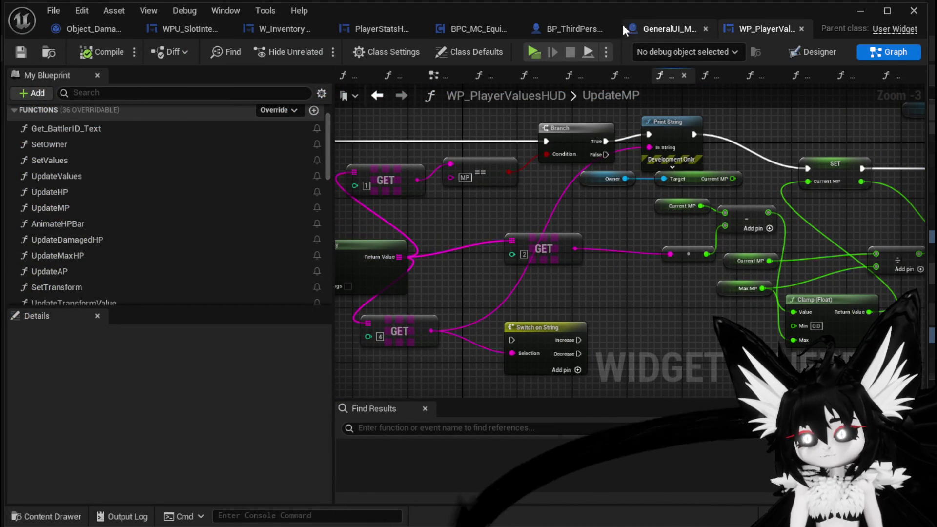
{"action": "left_click", "coordinate": [372, 33]}
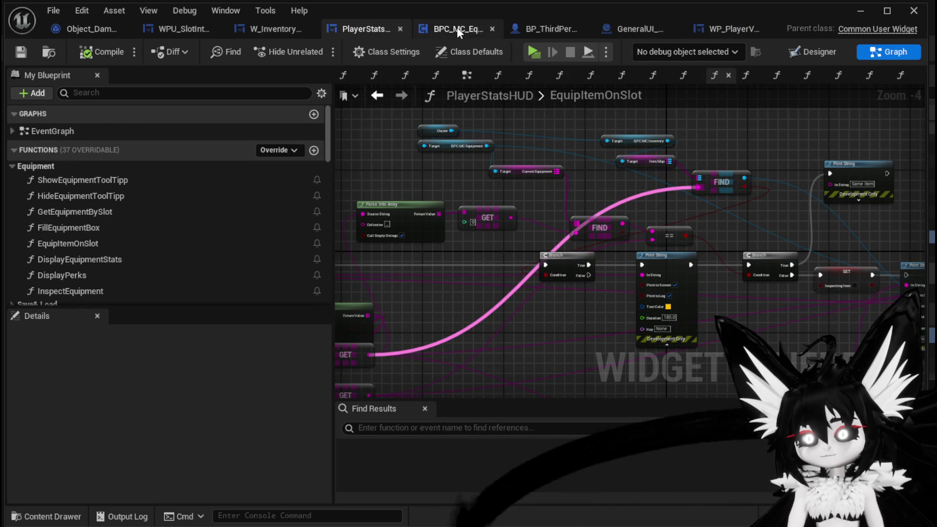
{"action": "left_click", "coordinate": [292, 30]}
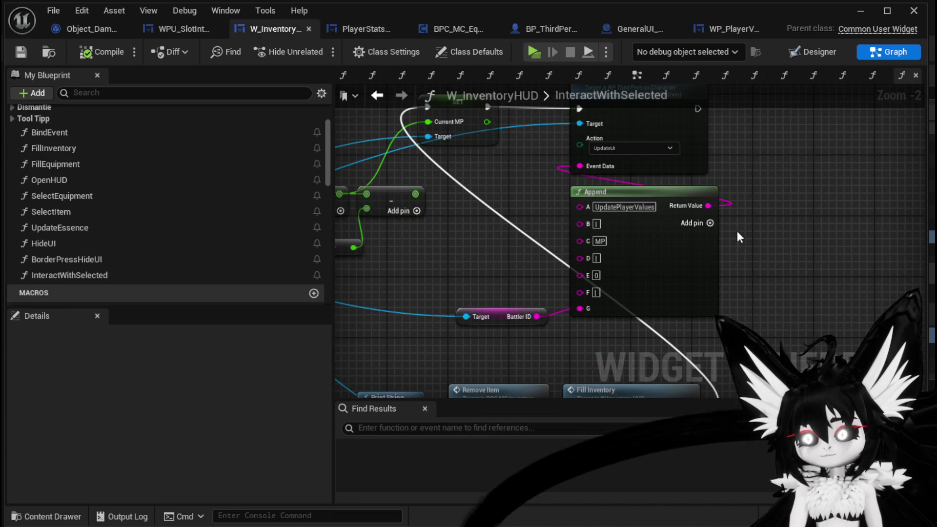
{"action": "left_click", "coordinate": [710, 223]}
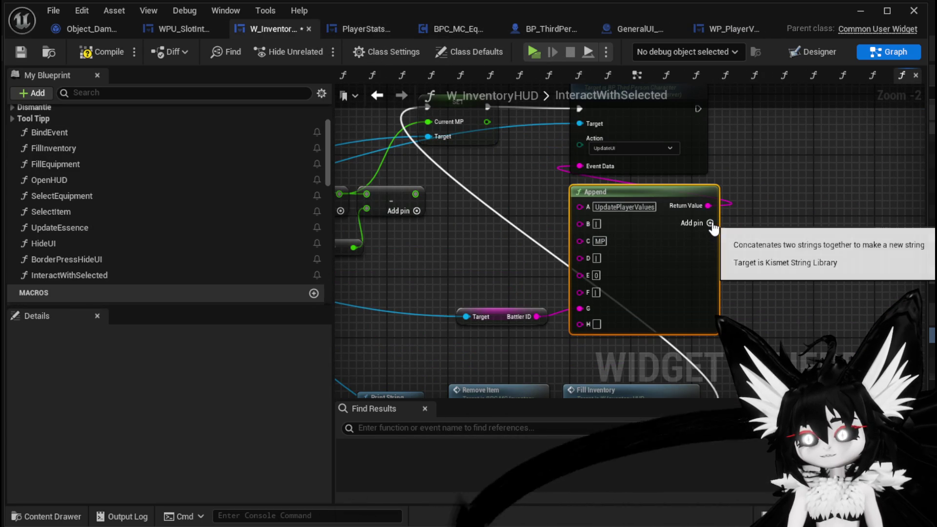
{"action": "left_click", "coordinate": [710, 223]}
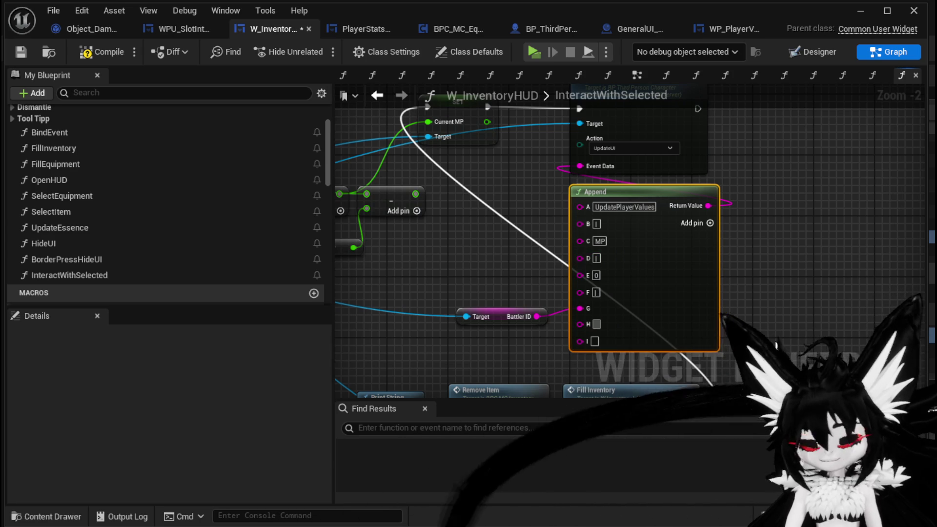
{"action": "type", "text": "|"}
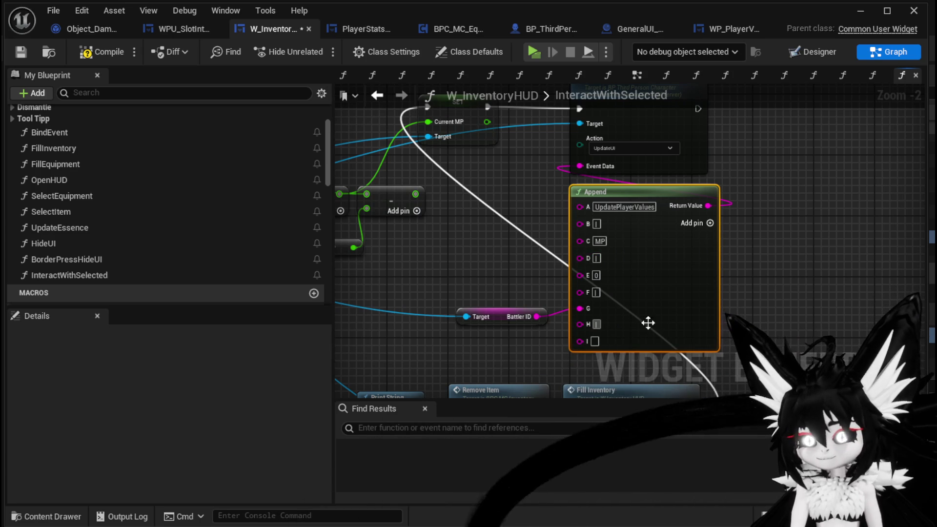
{"action": "type", "text": "Increa"}
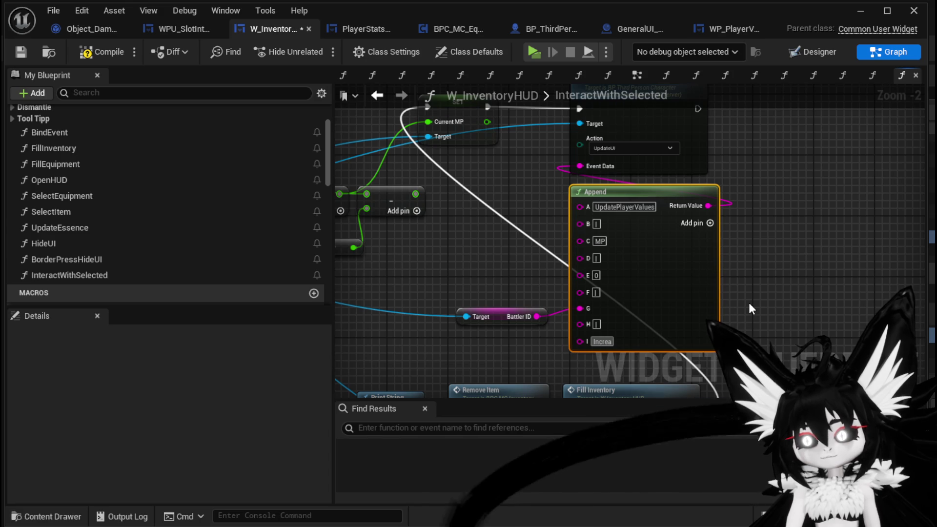
{"action": "type", "text": "se"}
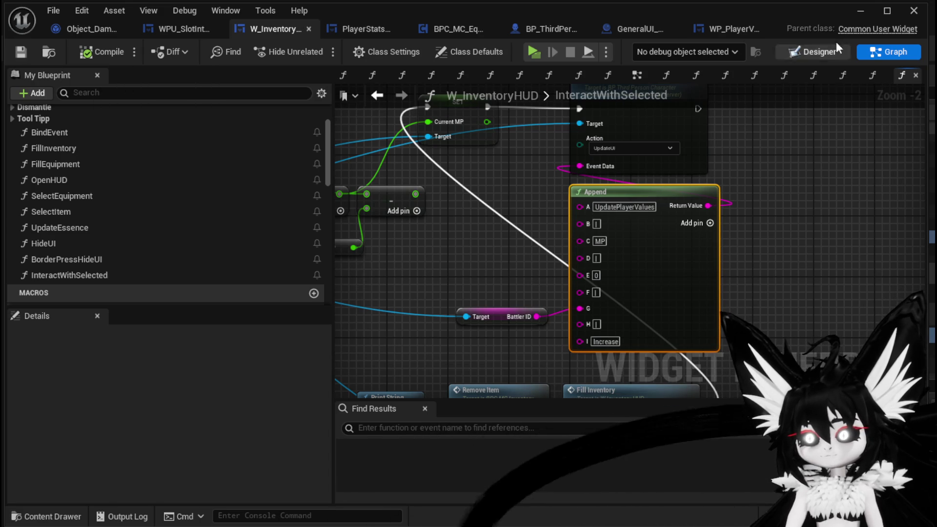
{"action": "left_click", "coordinate": [862, 11]}
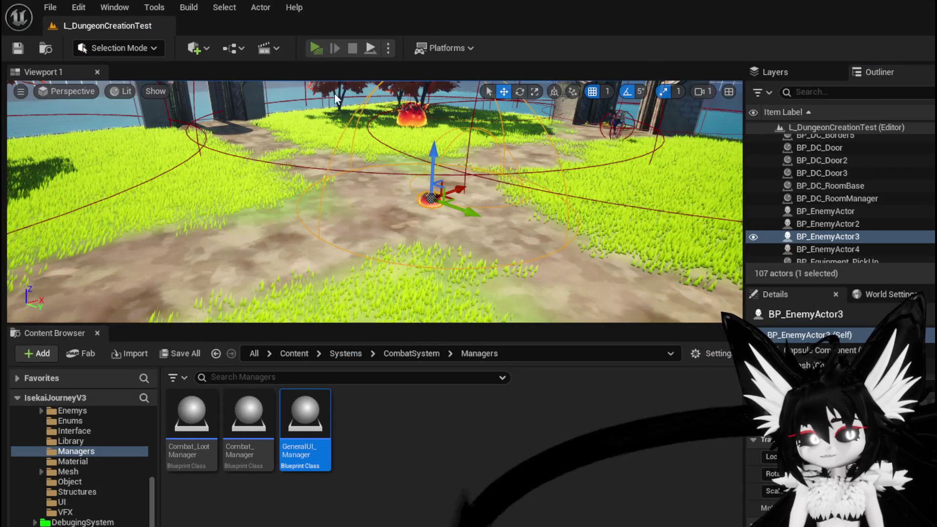
- Launch the game preview and use four Simple Mashrooms from the Food inventory
{"action": "left_click", "coordinate": [316, 48]}
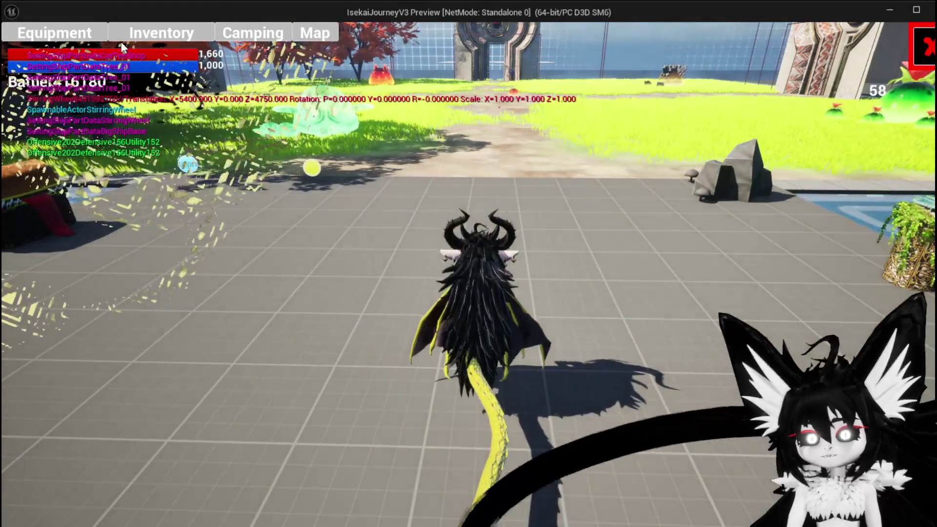
{"action": "left_click", "coordinate": [123, 39]}
{"action": "left_click", "coordinate": [634, 316]}
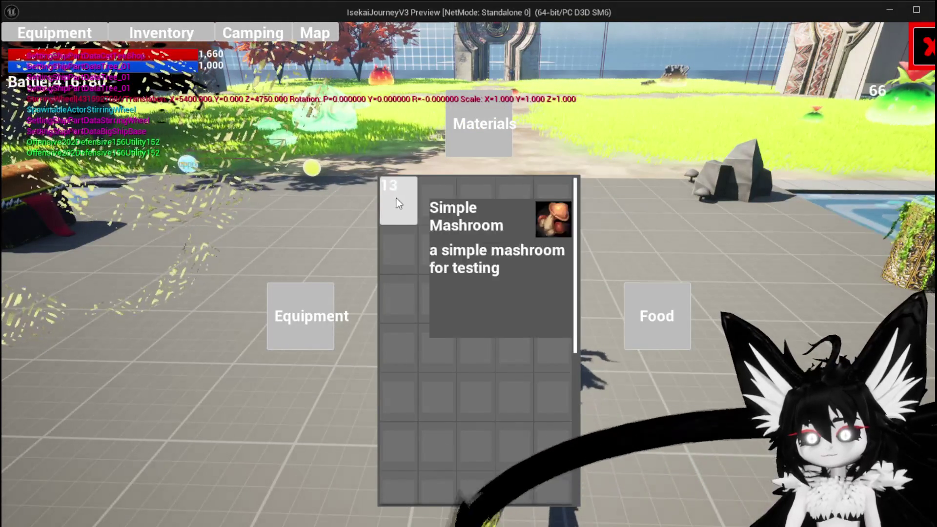
{"action": "left_click", "coordinate": [397, 198]}
{"action": "left_click", "coordinate": [620, 225]}
{"action": "left_click", "coordinate": [621, 225]}
{"action": "left_click", "coordinate": [620, 224]}
{"action": "left_click", "coordinate": [621, 224]}
{"action": "left_click", "coordinate": [621, 224]}
{"action": "left_click", "coordinate": [620, 225]}
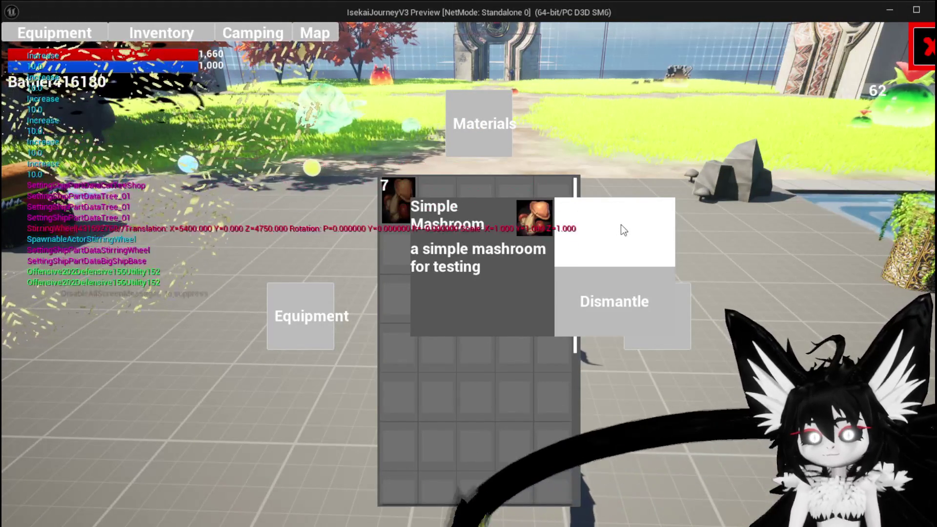
{"action": "left_click", "coordinate": [621, 224]}
{"action": "left_click", "coordinate": [620, 224]}
{"action": "left_click", "coordinate": [620, 224]}
- Stop the preview, save the level, and return to the W_InventoryHUD blueprint editor
{"action": "key", "text": "Escape"}
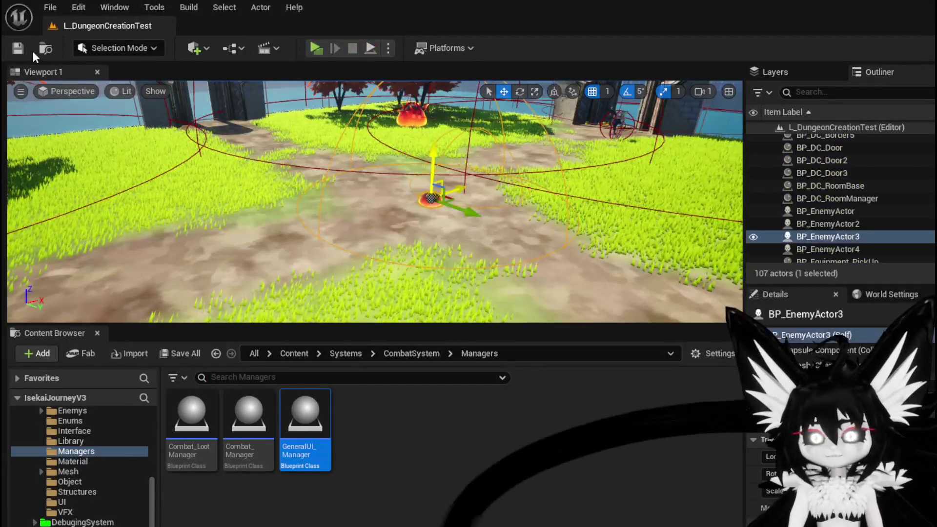
{"action": "left_click", "coordinate": [17, 48]}
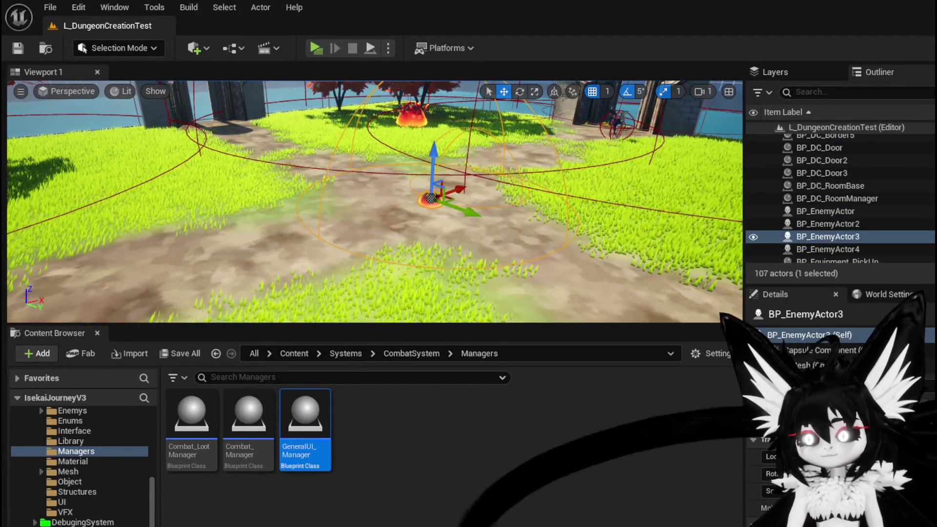
{"action": "key", "text": "alt+Tab"}
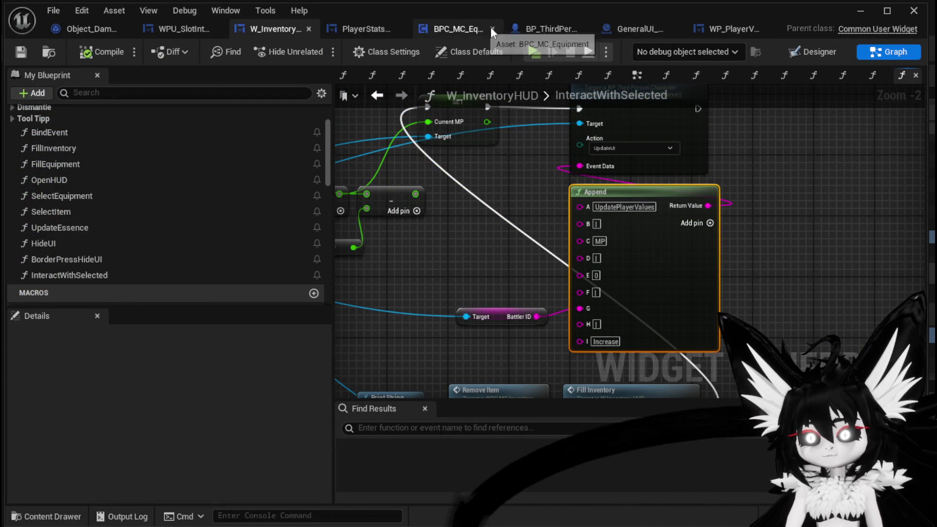
- Add H and I inputs with 'Decrease' to BP_ThirdPersonCharacter's Append node and save it
{"action": "left_click", "coordinate": [561, 27]}
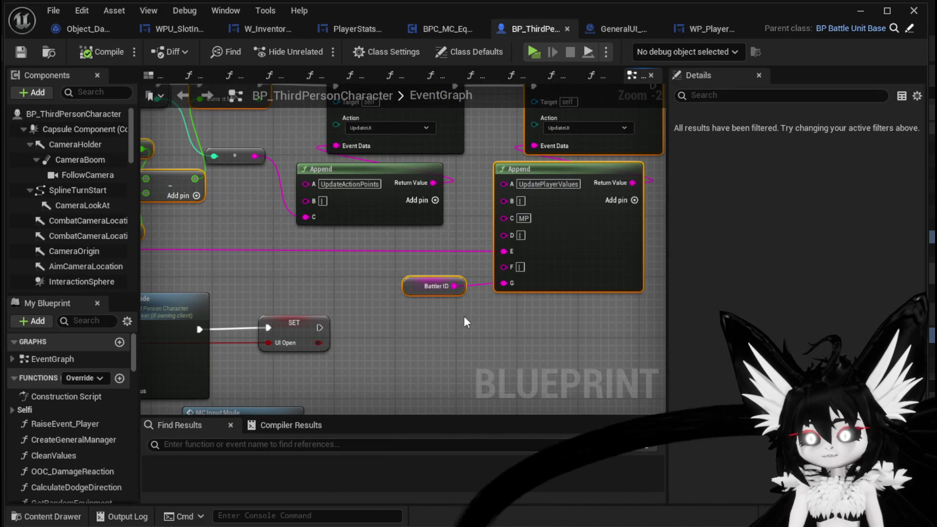
{"action": "left_click", "coordinate": [635, 200]}
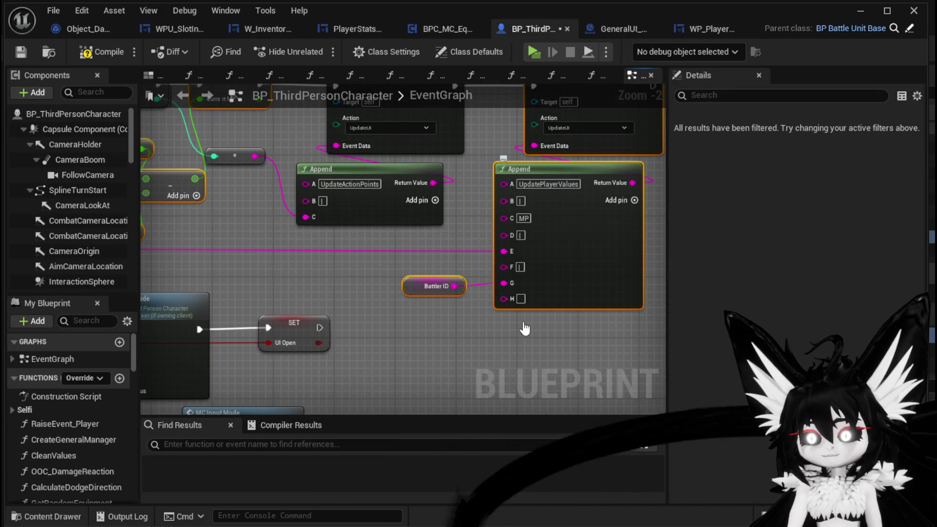
{"action": "left_click", "coordinate": [635, 200]}
{"action": "type", "text": "|"}
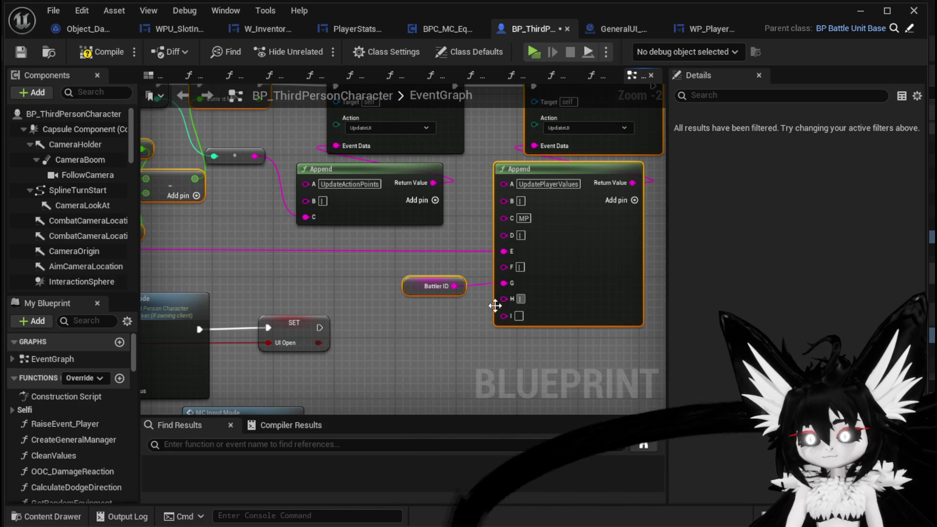
{"action": "type", "text": "De"}
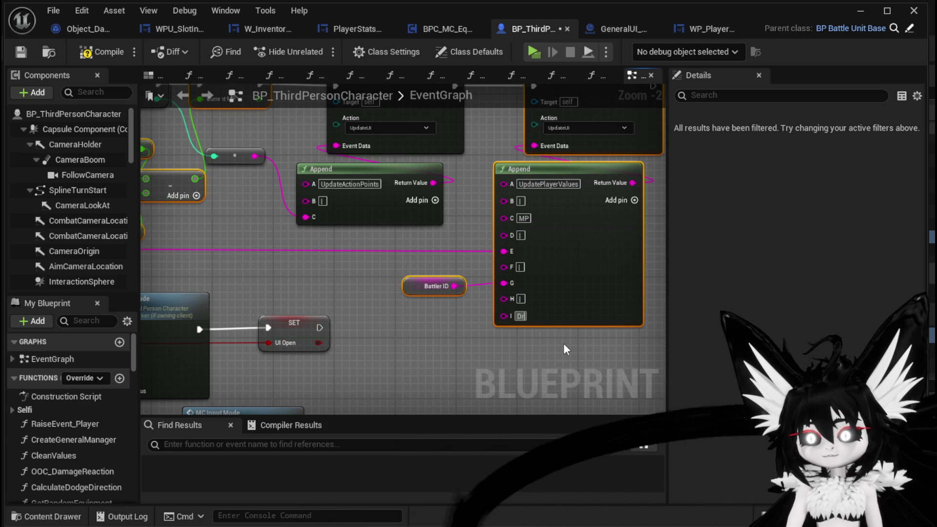
{"action": "type", "text": "crease"}
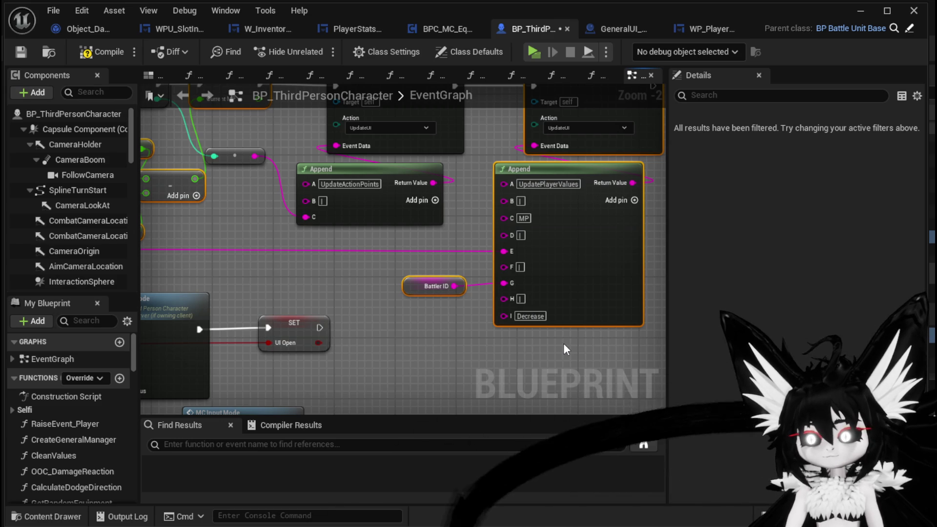
{"action": "left_click", "coordinate": [15, 51]}
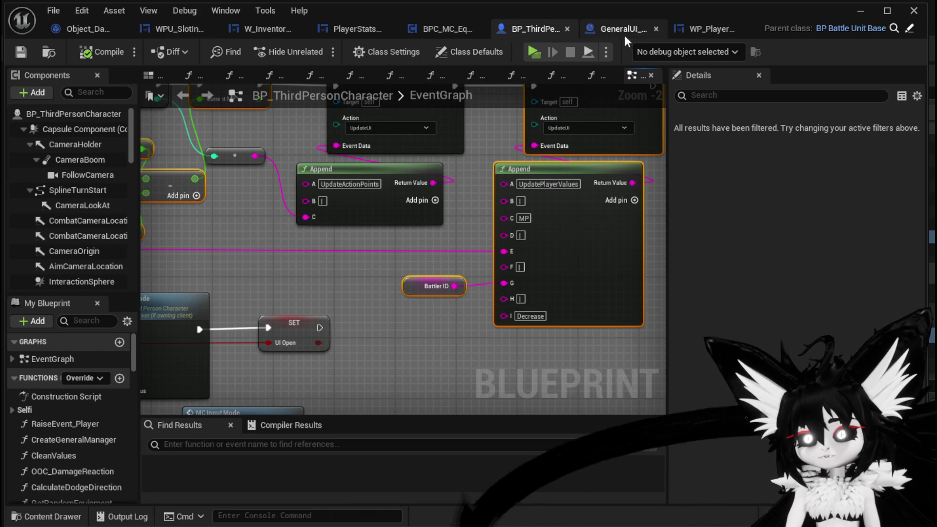
{"action": "left_click", "coordinate": [689, 34]}
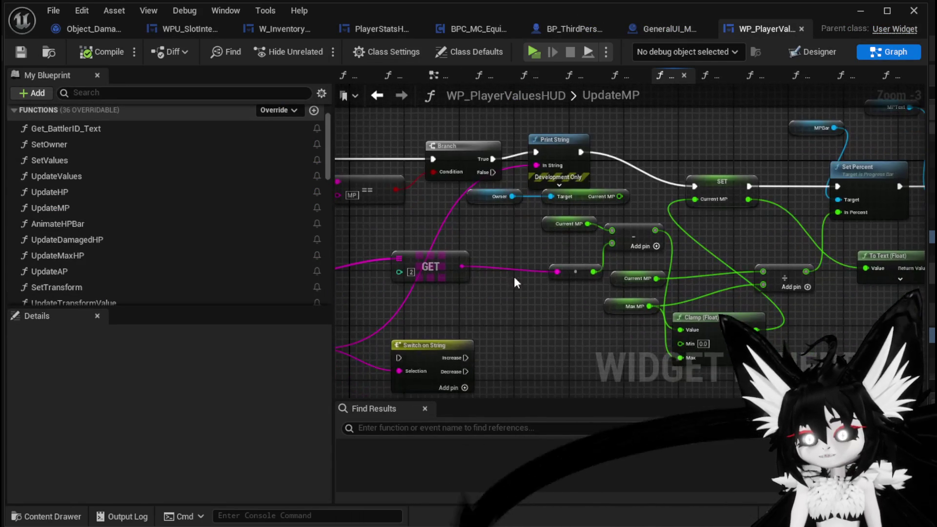
- Wire Switch on String's Decrease output to the SET node and delete the Print String node
{"action": "left_click_drag", "start_coordinate": [459, 340], "coordinate": [666, 115]}
{"action": "left_click_drag", "start_coordinate": [492, 157], "coordinate": [612, 131]}
{"action": "left_click_drag", "start_coordinate": [678, 145], "coordinate": [701, 253]}
{"action": "left_click_drag", "start_coordinate": [607, 237], "coordinate": [579, 165]}
{"action": "left_click_drag", "start_coordinate": [531, 239], "coordinate": [484, 150]}
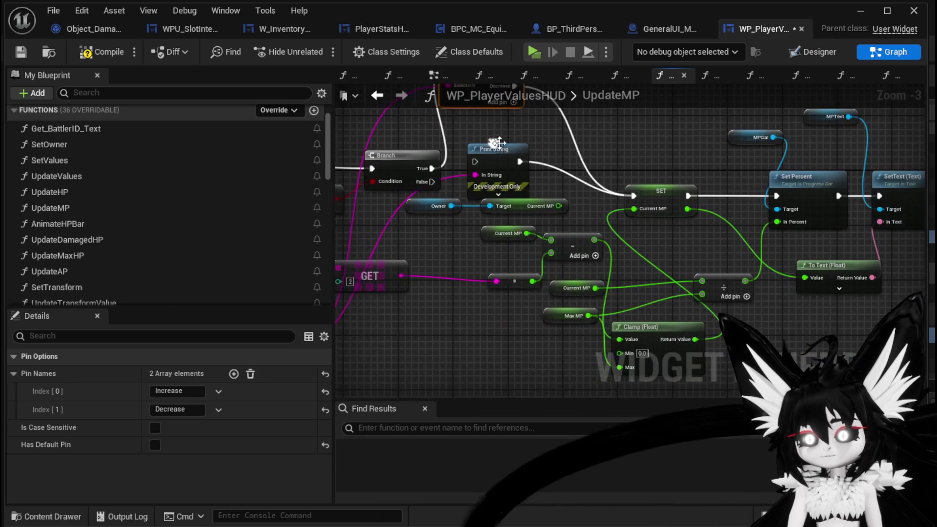
{"action": "left_click", "coordinate": [503, 130]}
{"action": "key", "text": "Delete"}
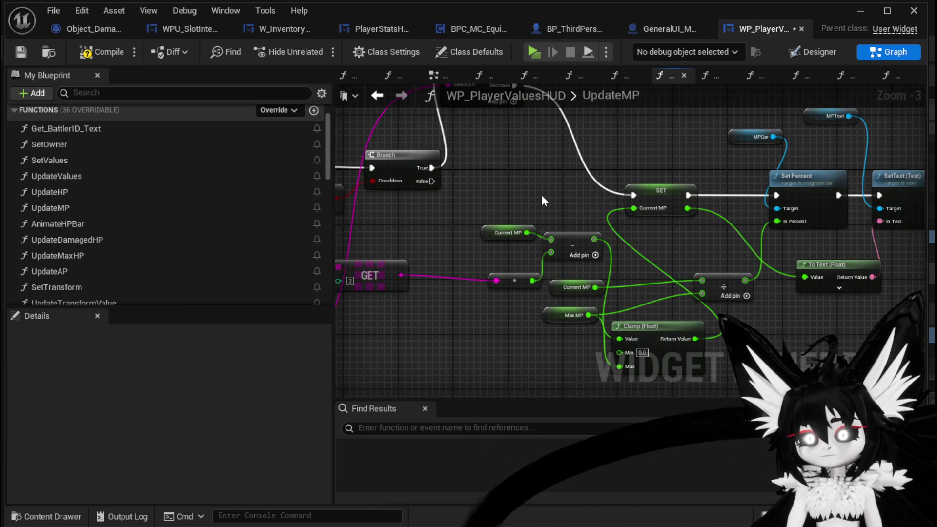
- Duplicate the MP update nodes, connect Increase to the pasted SET, and delete its Subtract node
{"action": "scroll", "coordinate": [540, 195], "scroll_direction": "down", "scroll_amount": 2}
{"action": "left_click_drag", "start_coordinate": [484, 180], "coordinate": [722, 331]}
{"action": "left_click_drag", "start_coordinate": [599, 157], "coordinate": [622, 214]}
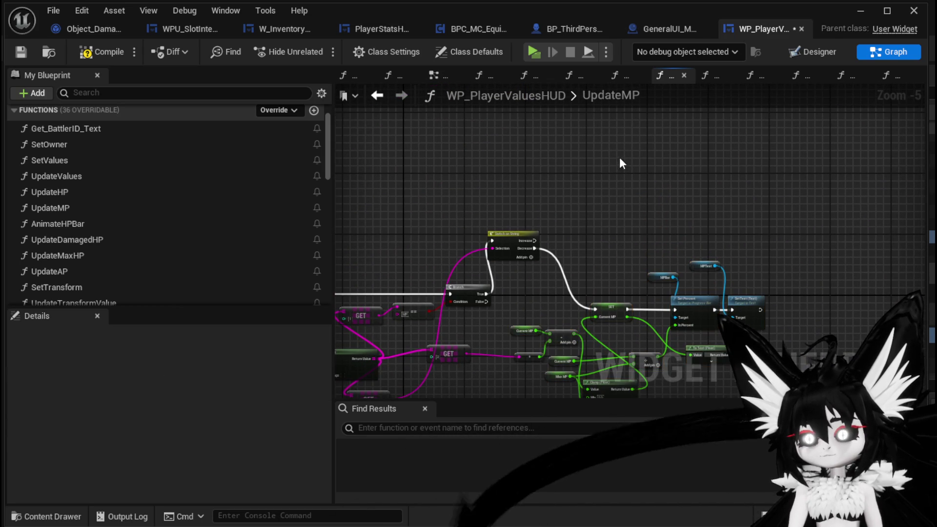
{"action": "key", "text": "ctrl+c"}
{"action": "key", "text": "ctrl+v"}
{"action": "mouse_move", "coordinate": [532, 241]}
{"action": "left_mouse_down"}
{"action": "mouse_move", "coordinate": [608, 160]}
{"action": "mouse_move", "coordinate": [607, 138]}
{"action": "left_mouse_up"}
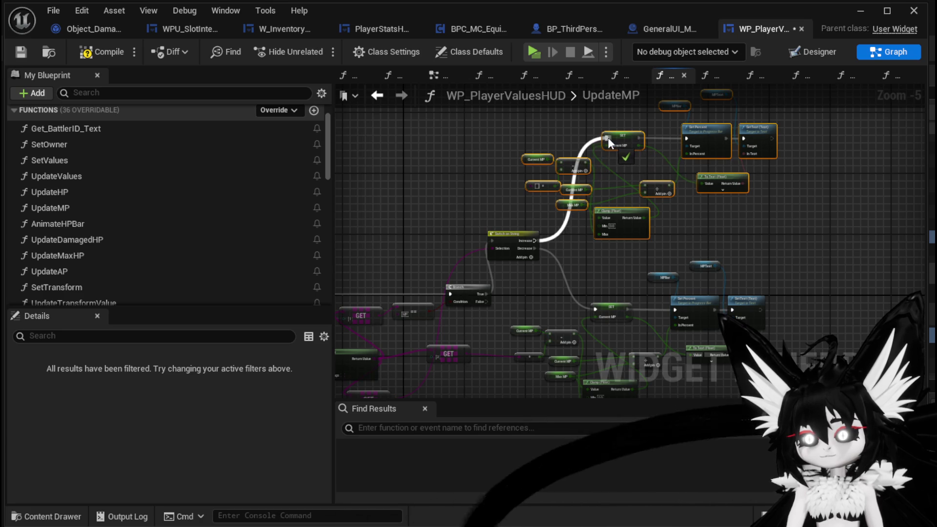
{"action": "scroll", "coordinate": [534, 233], "scroll_direction": "up", "scroll_amount": 3}
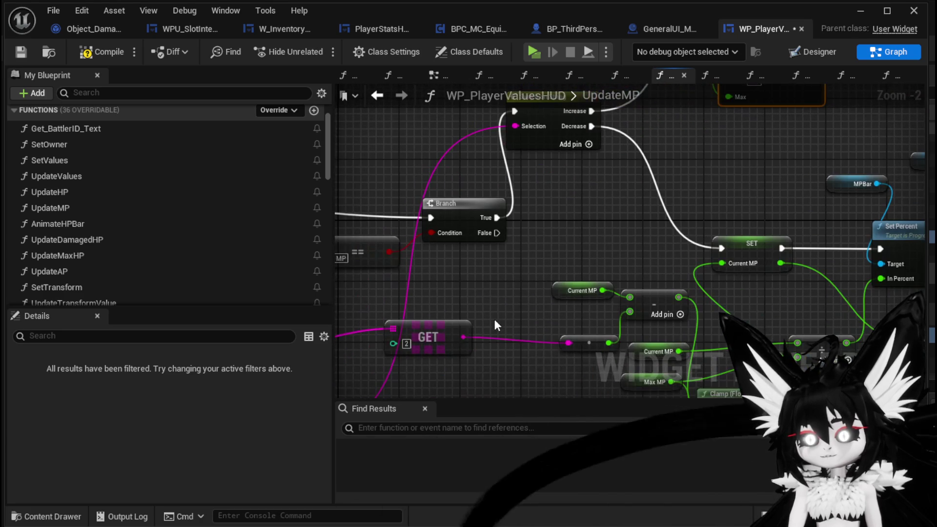
{"action": "mouse_move", "coordinate": [466, 335]}
{"action": "left_mouse_down"}
{"action": "mouse_move", "coordinate": [686, 35]}
{"action": "mouse_move", "coordinate": [600, 264]}
{"action": "mouse_move", "coordinate": [591, 258]}
{"action": "left_mouse_up"}
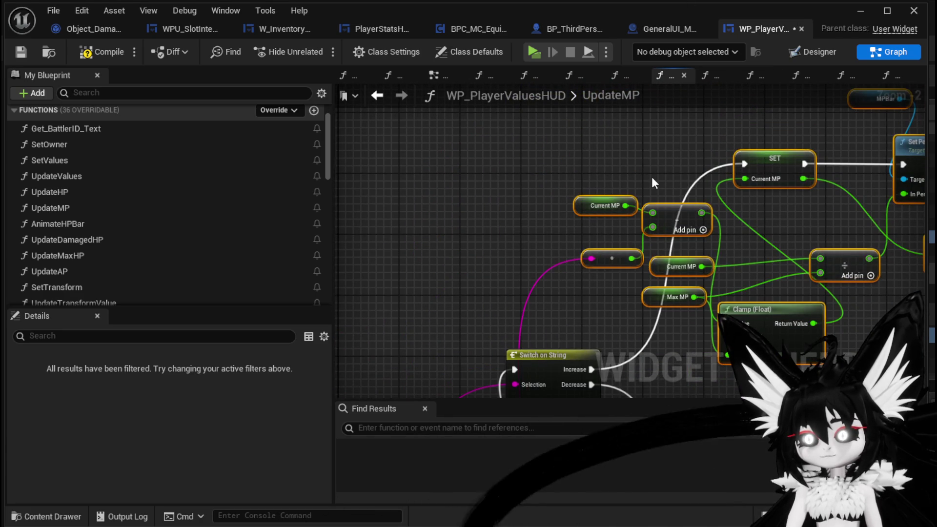
{"action": "key", "text": "Delete"}
- Add Current MP and the converted value, feed the result into Clamp, then compile and save
{"action": "left_click_drag", "start_coordinate": [626, 206], "coordinate": [655, 212]}
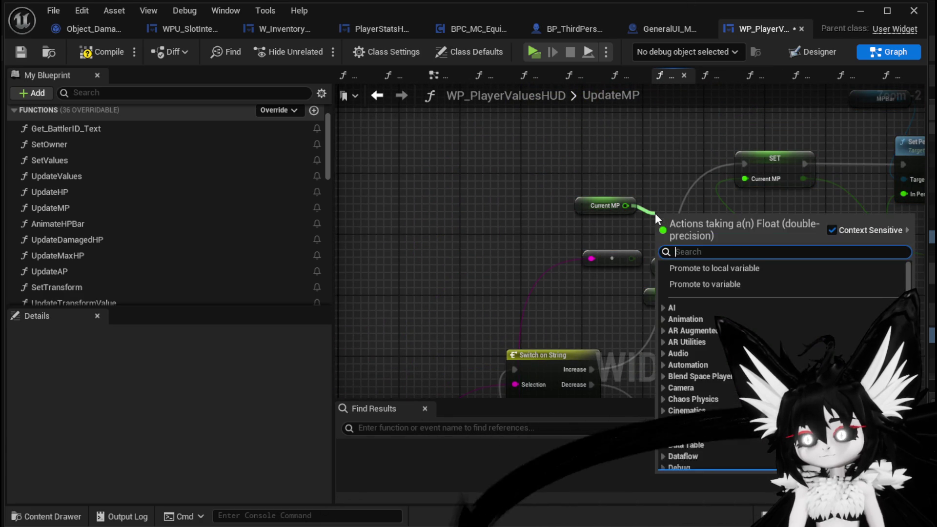
{"action": "type", "text": "+"}
{"action": "left_click", "coordinate": [694, 340]}
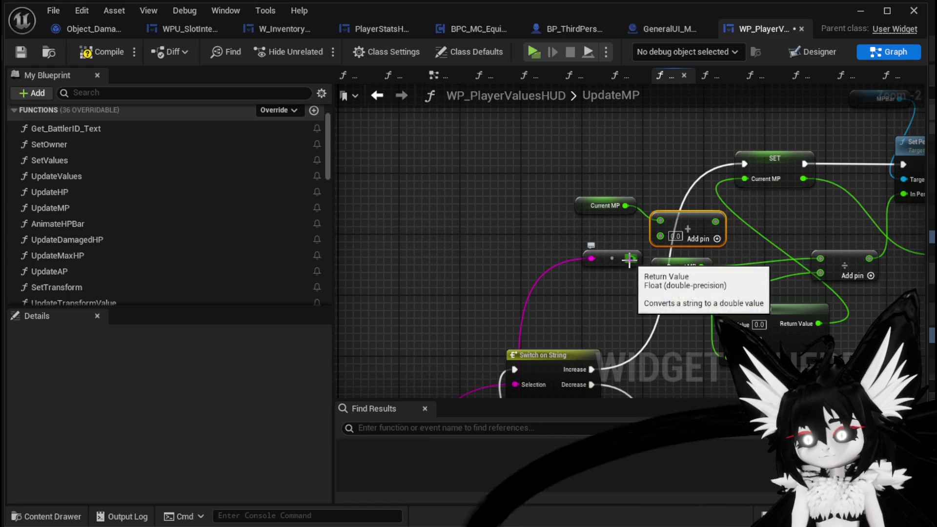
{"action": "left_click_drag", "start_coordinate": [632, 258], "coordinate": [669, 235]}
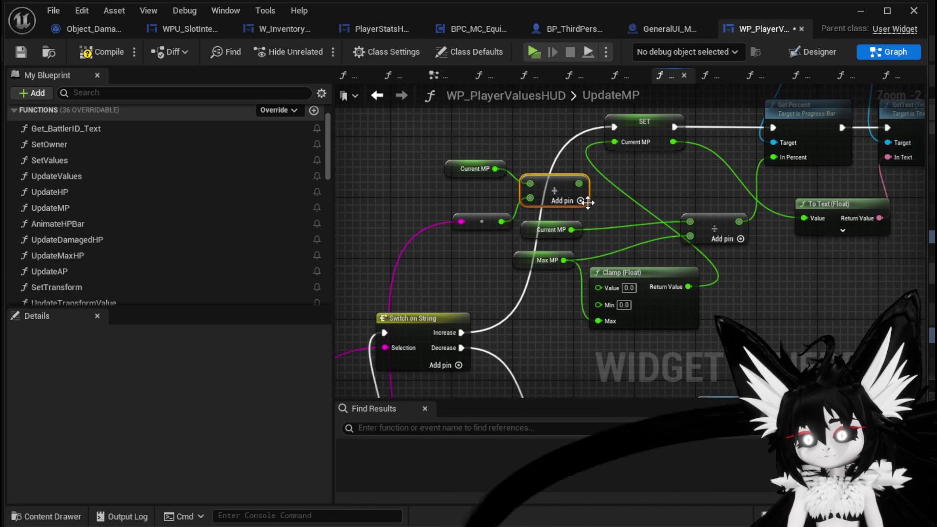
{"action": "left_click_drag", "start_coordinate": [579, 183], "coordinate": [599, 291]}
{"action": "scroll", "coordinate": [658, 293], "scroll_direction": "down", "scroll_amount": 1}
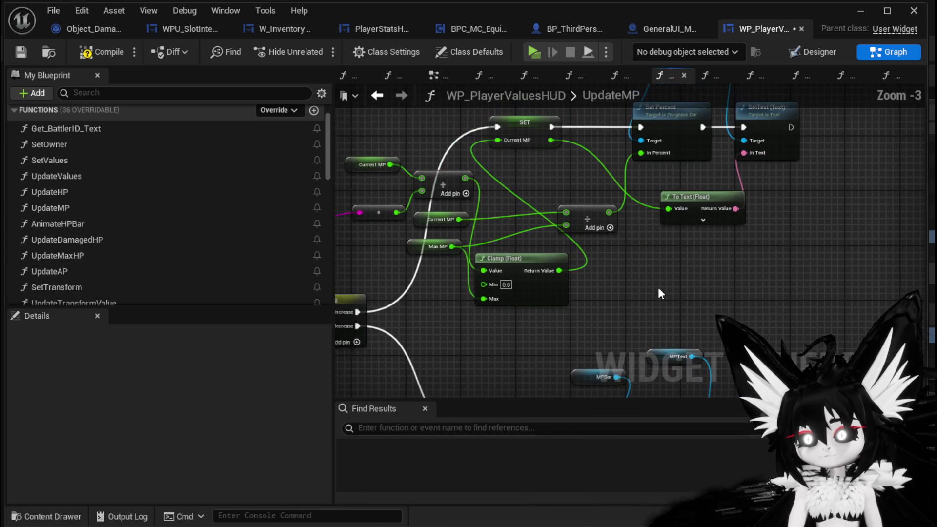
{"action": "left_click", "coordinate": [27, 50]}
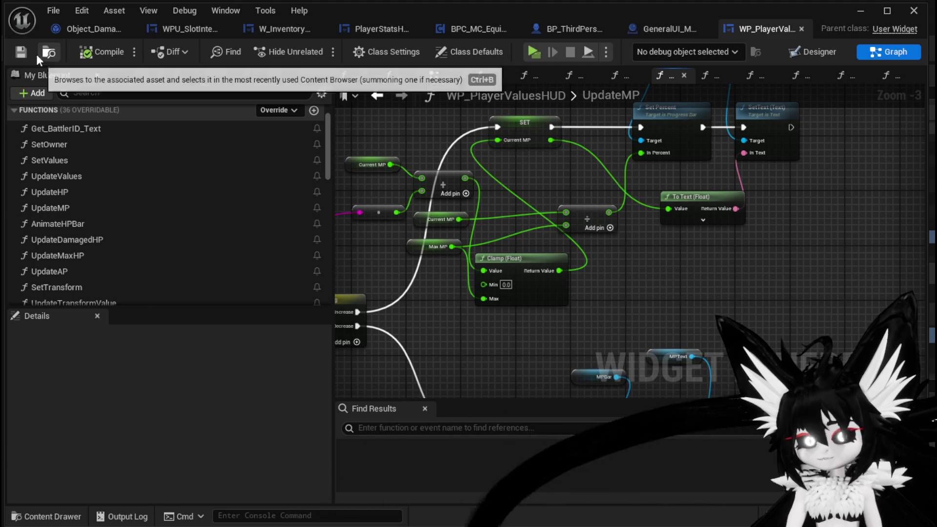
{"action": "left_click", "coordinate": [849, 9]}
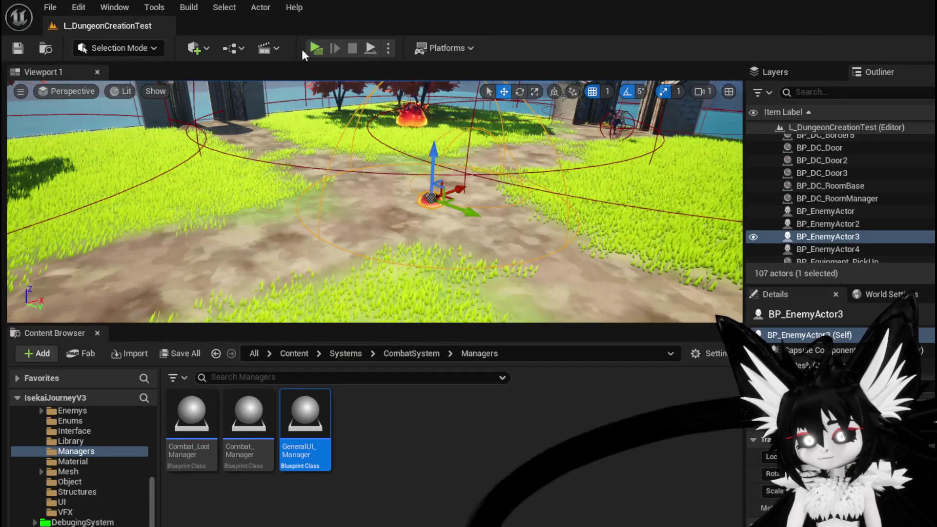
- Playtest standalone, run to the red slime, and fight it with DefenceDown and SummonSpawn cards
{"action": "left_click", "coordinate": [307, 48]}
{"action": "left_click", "coordinate": [411, 109]}
{"action": "key", "text": "w"}
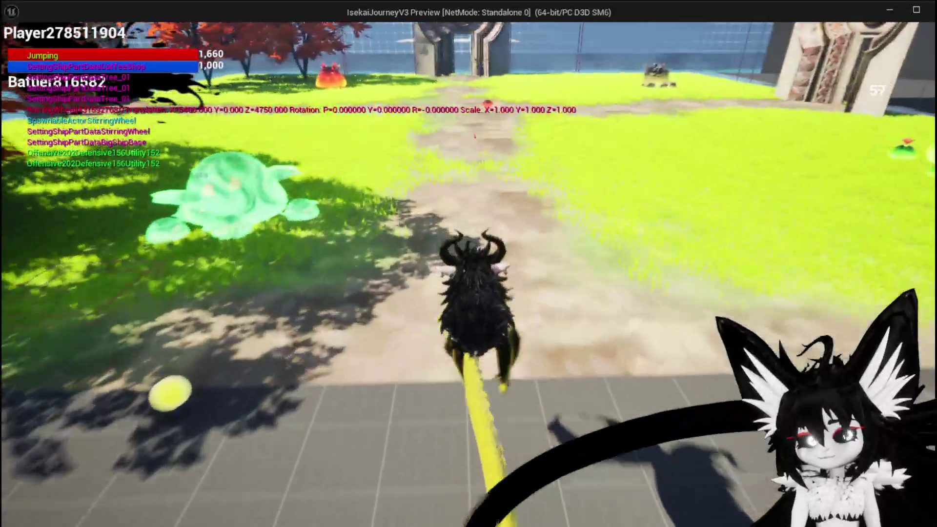
{"action": "key", "text": "w"}
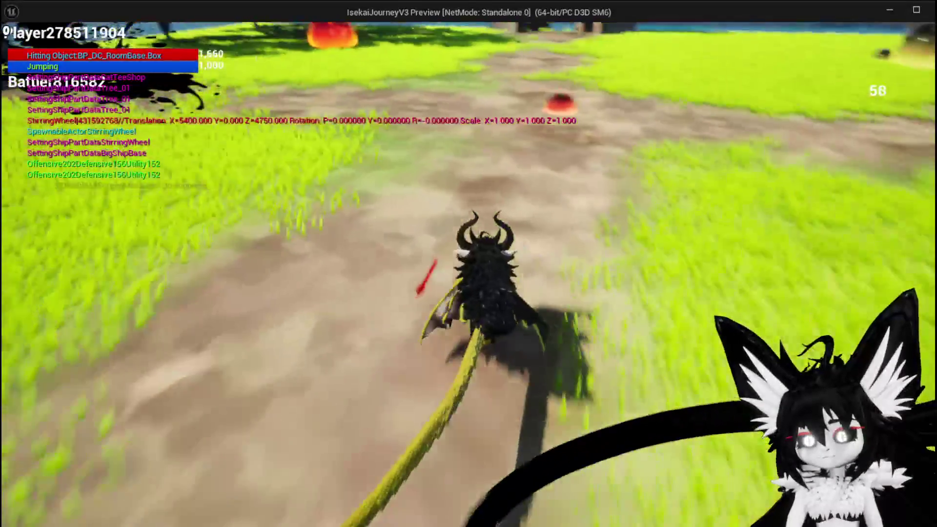
{"action": "key", "text": "w"}
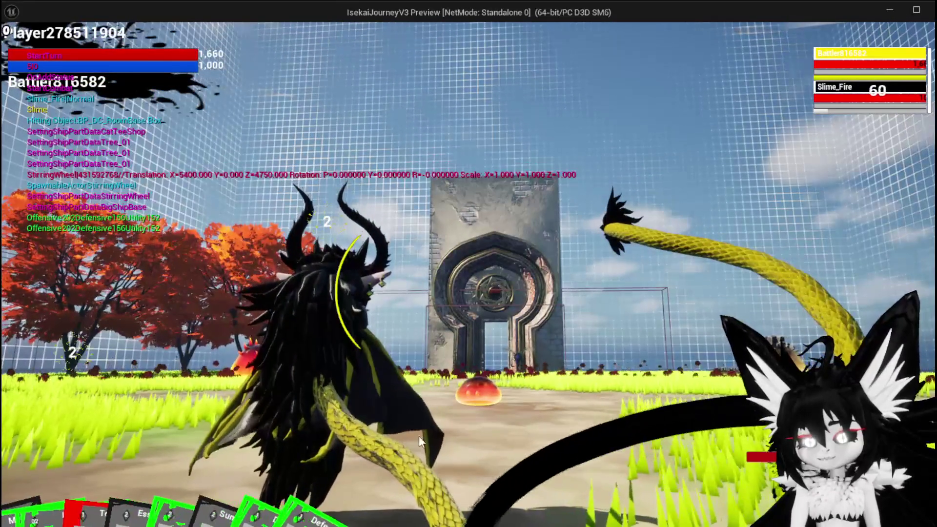
{"action": "left_click", "coordinate": [602, 437]}
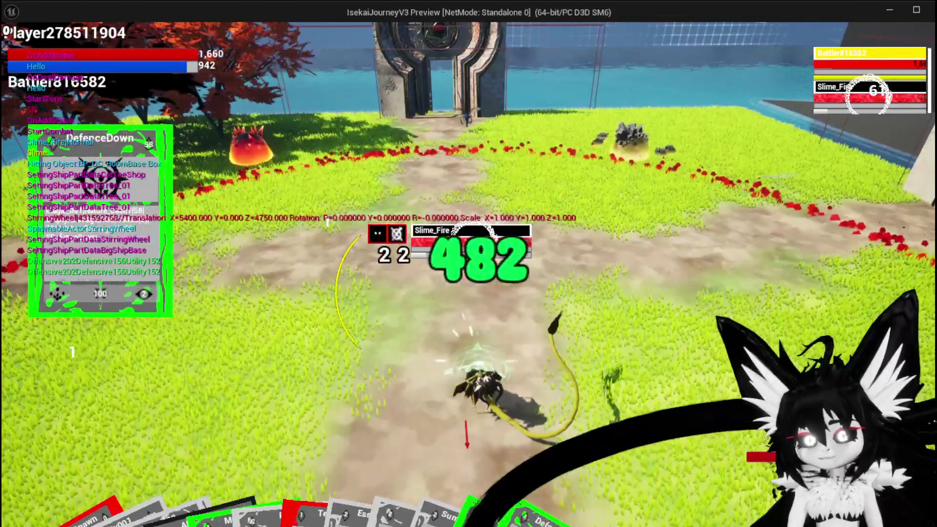
{"action": "left_click", "coordinate": [30, 490]}
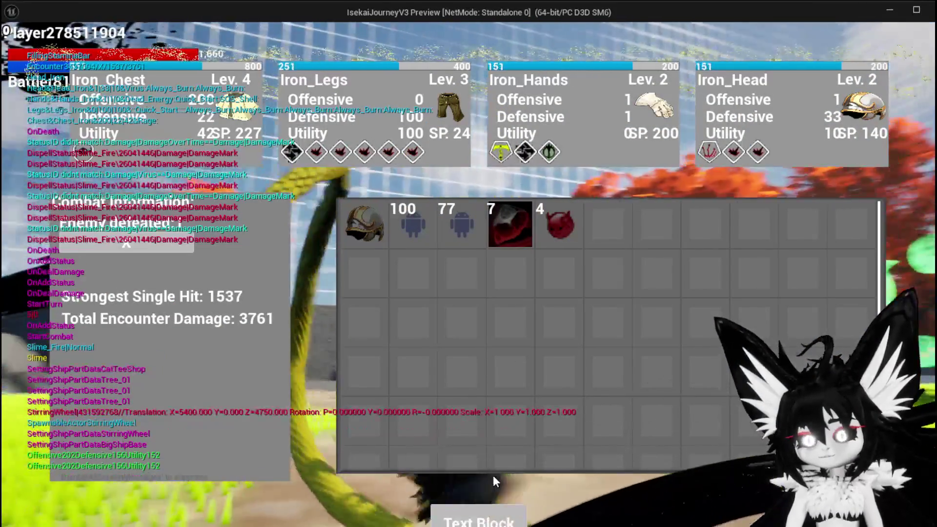
{"action": "left_click", "coordinate": [493, 482]}
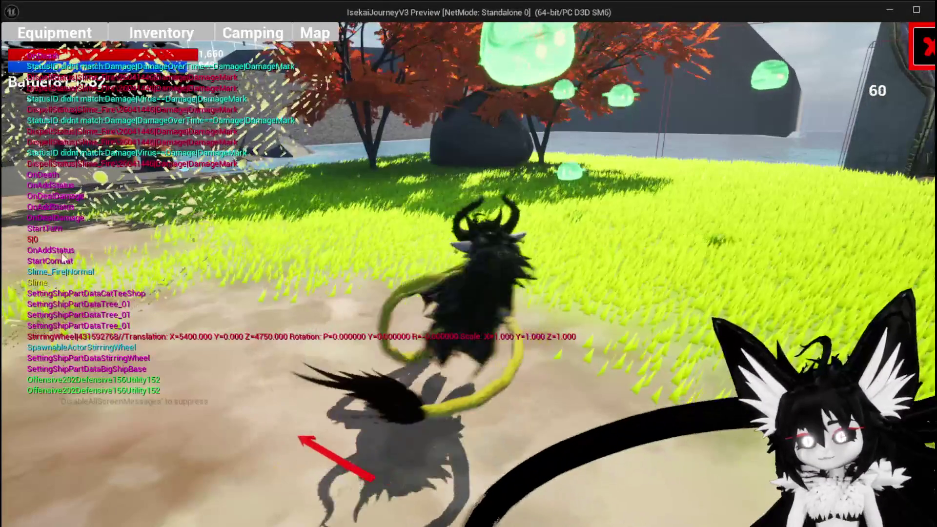
- Use five Simple Mashrooms from Food, taking the stack from 13 to 8, then stop and save
{"action": "left_click", "coordinate": [161, 37]}
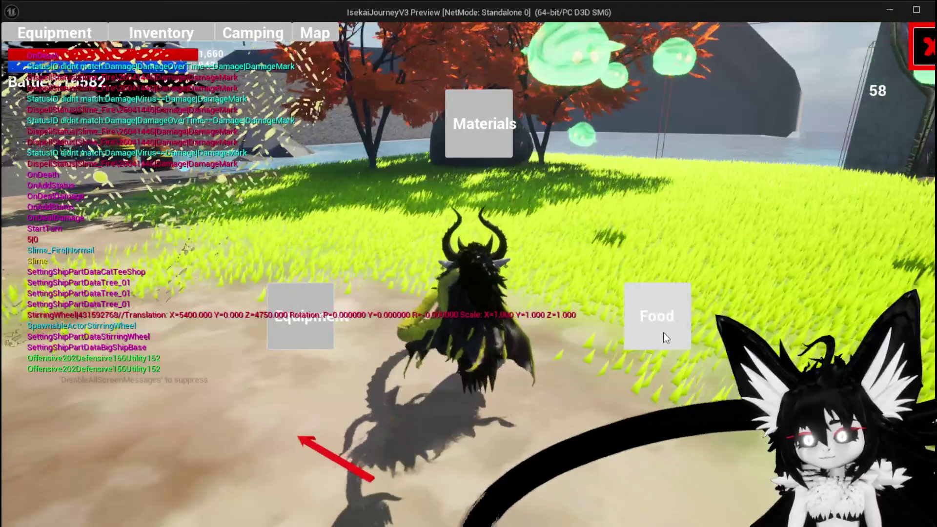
{"action": "left_click", "coordinate": [659, 333]}
{"action": "left_click", "coordinate": [403, 209]}
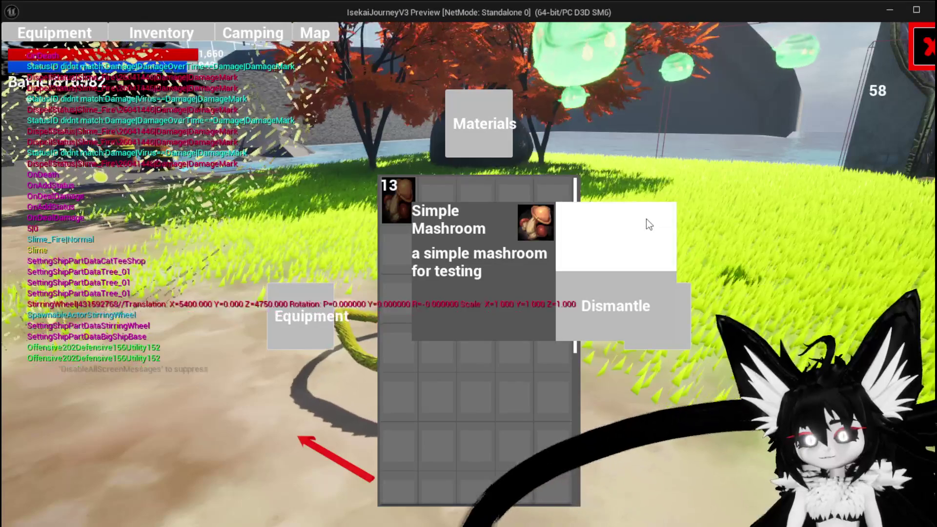
{"action": "left_click", "coordinate": [647, 220]}
{"action": "left_click", "coordinate": [646, 218]}
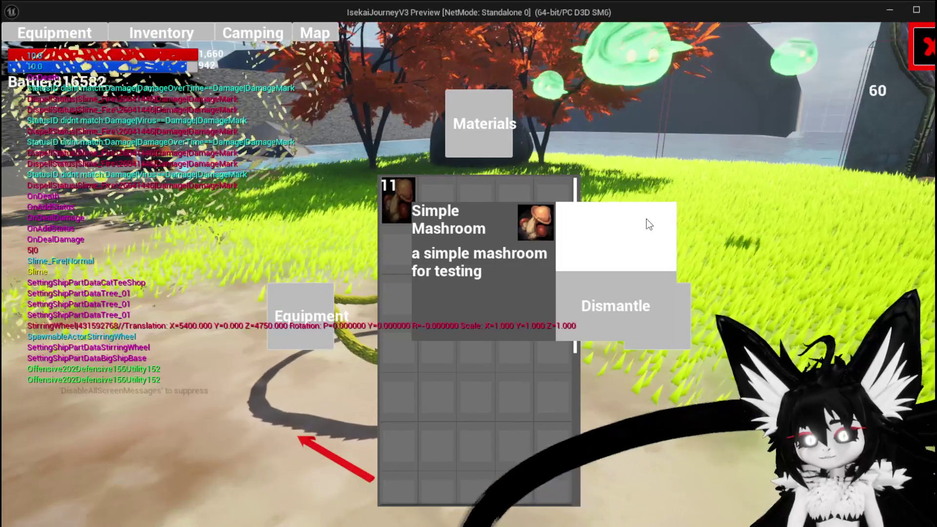
{"action": "left_click", "coordinate": [646, 219]}
{"action": "left_click", "coordinate": [646, 218]}
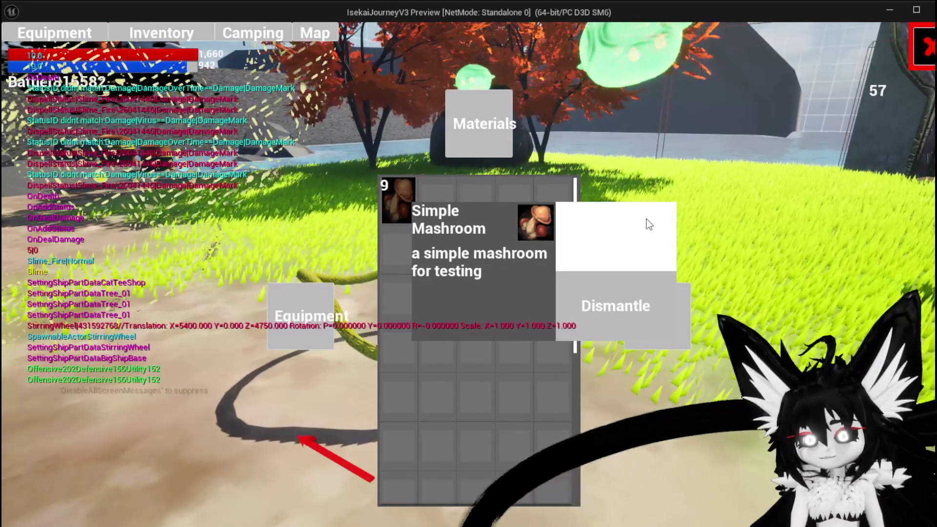
{"action": "left_click", "coordinate": [646, 219]}
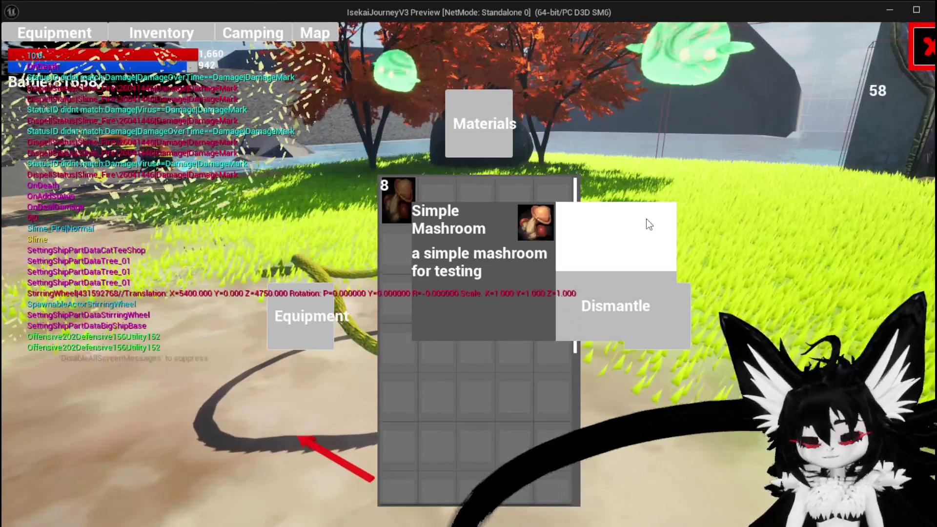
{"action": "key", "text": "Escape"}
{"action": "left_click", "coordinate": [20, 47]}
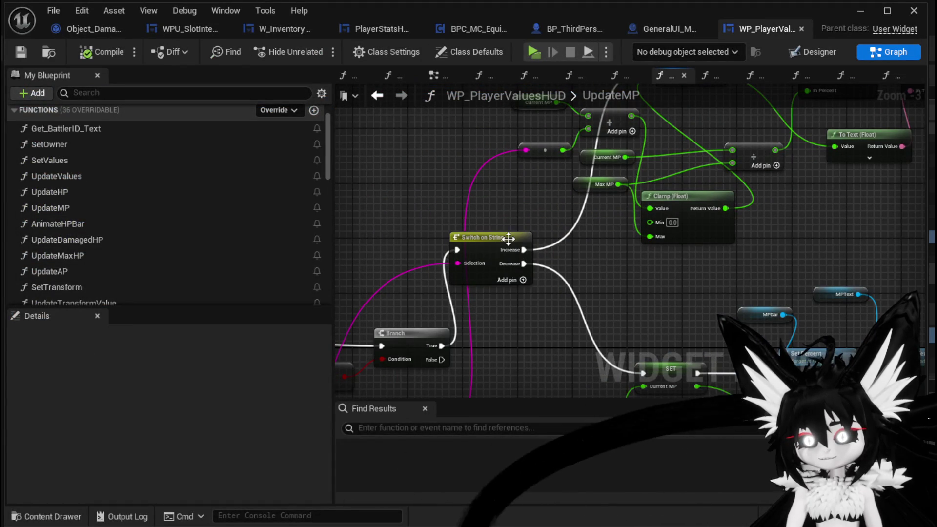
- Inspect the Switch on String's Increase/Decrease pins in UpdateMP and pan to the MP nodes
{"action": "left_click", "coordinate": [508, 238]}
{"action": "left_click", "coordinate": [185, 391]}
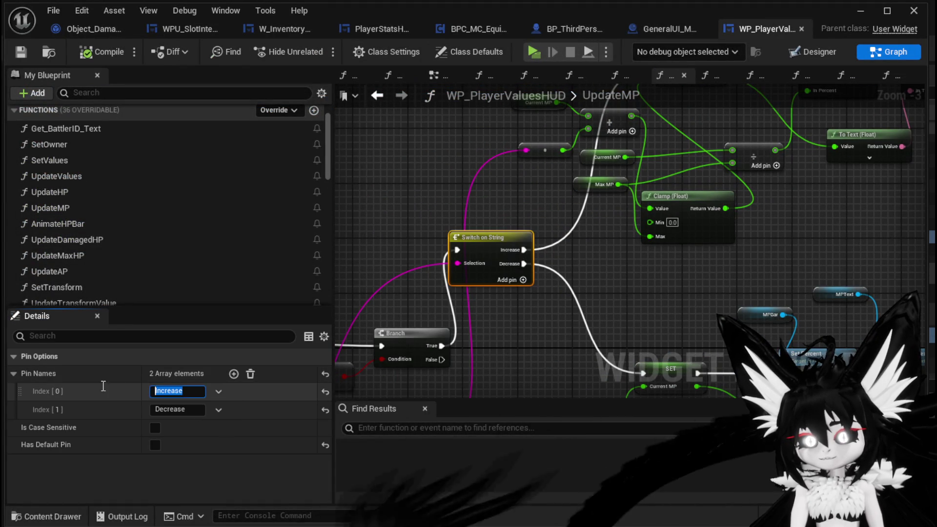
{"action": "left_click", "coordinate": [730, 283]}
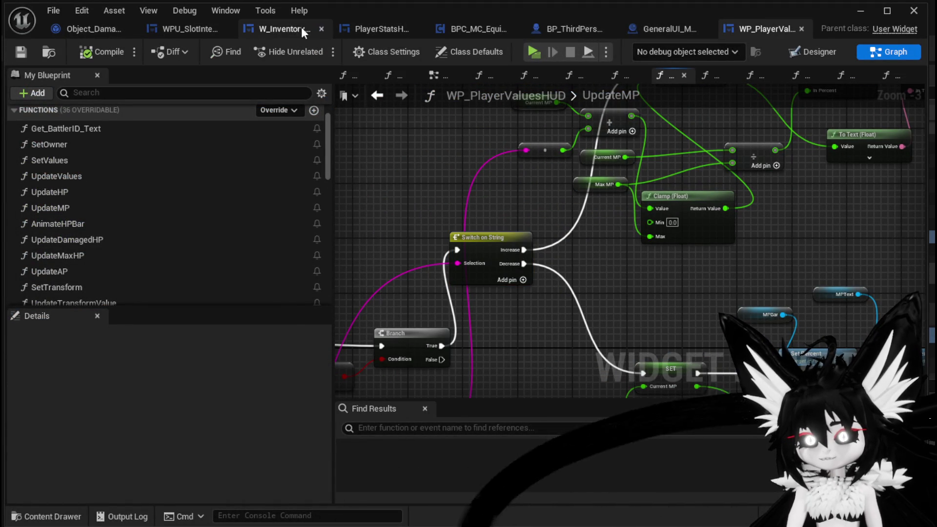
{"action": "mouse_move", "coordinate": [581, 309]}
{"action": "left_mouse_down"}
{"action": "mouse_move", "coordinate": [665, 129]}
{"action": "mouse_move", "coordinate": [605, 323]}
{"action": "mouse_move", "coordinate": [503, 234]}
{"action": "mouse_move", "coordinate": [564, 342]}
{"action": "mouse_move", "coordinate": [536, 139]}
{"action": "left_mouse_up"}
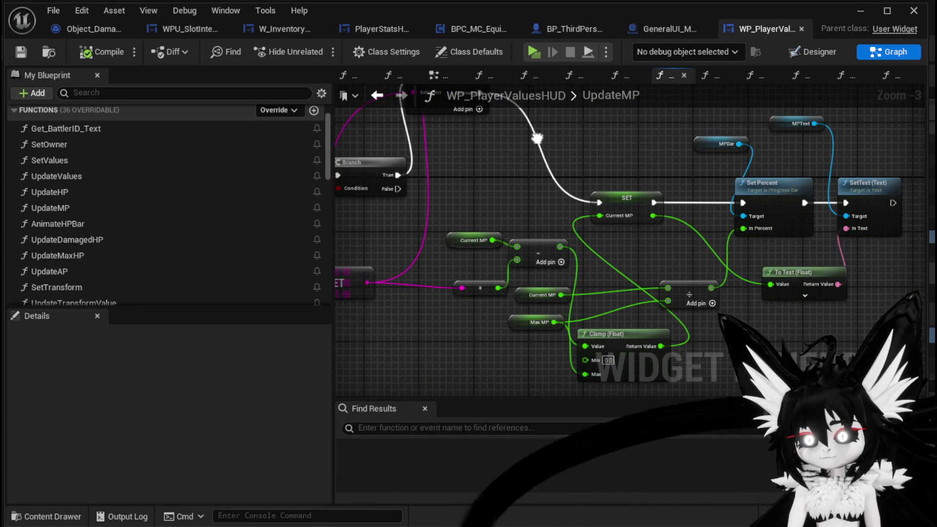
{"action": "mouse_move", "coordinate": [537, 138]}
{"action": "left_mouse_down"}
{"action": "mouse_move", "coordinate": [429, 385]}
{"action": "mouse_move", "coordinate": [496, 366]}
{"action": "mouse_move", "coordinate": [517, 302]}
{"action": "mouse_move", "coordinate": [537, 342]}
{"action": "mouse_move", "coordinate": [499, 134]}
{"action": "left_mouse_up"}
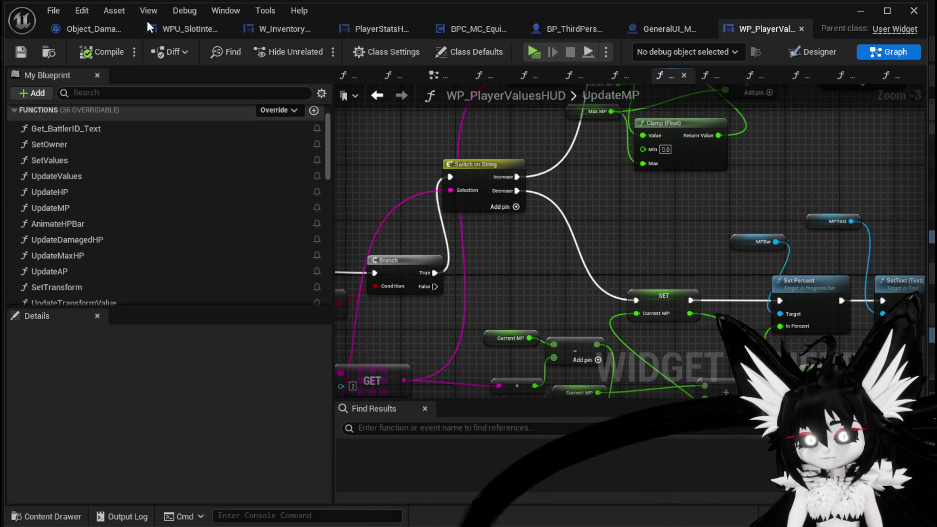
{"action": "left_click", "coordinate": [280, 29]}
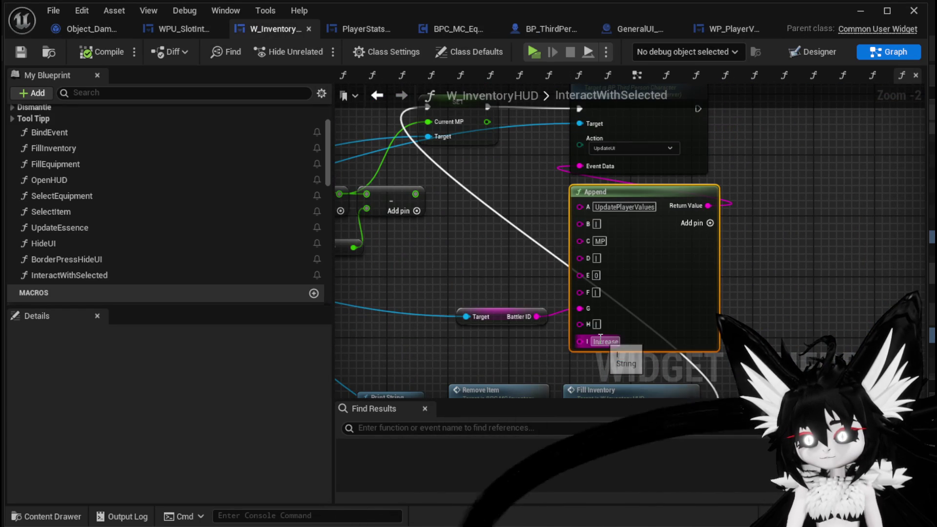
- Connect the computed value to Append's E input and delete the unused subtract node
{"action": "left_click", "coordinate": [821, 302]}
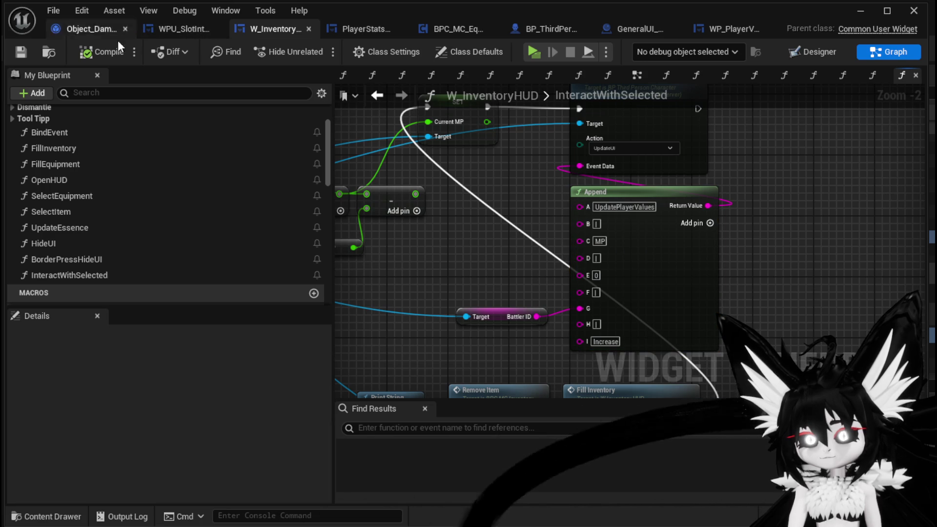
{"action": "mouse_move", "coordinate": [747, 162]}
{"action": "left_mouse_down"}
{"action": "mouse_move", "coordinate": [701, 163]}
{"action": "mouse_move", "coordinate": [781, 164]}
{"action": "mouse_move", "coordinate": [792, 130]}
{"action": "left_mouse_up"}
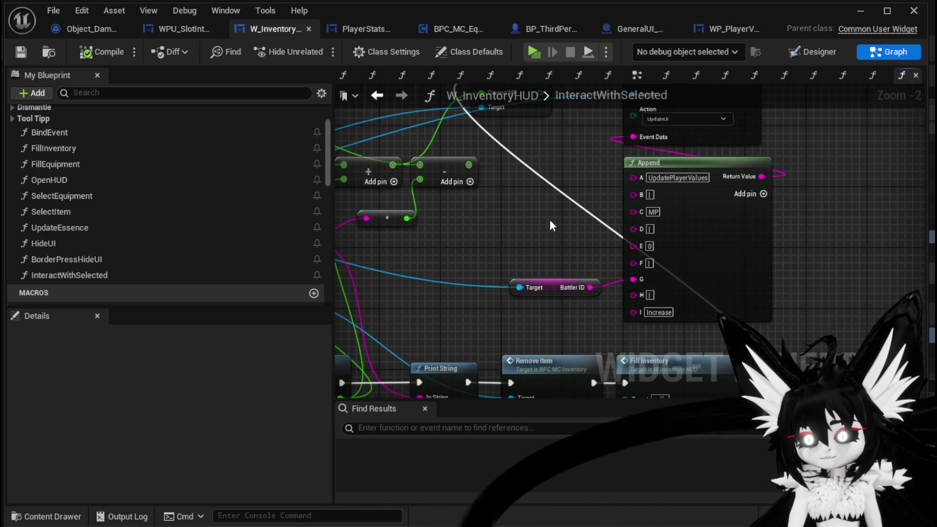
{"action": "mouse_move", "coordinate": [499, 213]}
{"action": "left_mouse_down"}
{"action": "mouse_move", "coordinate": [585, 275]}
{"action": "mouse_move", "coordinate": [614, 229]}
{"action": "mouse_move", "coordinate": [644, 127]}
{"action": "mouse_move", "coordinate": [739, 157]}
{"action": "left_mouse_up"}
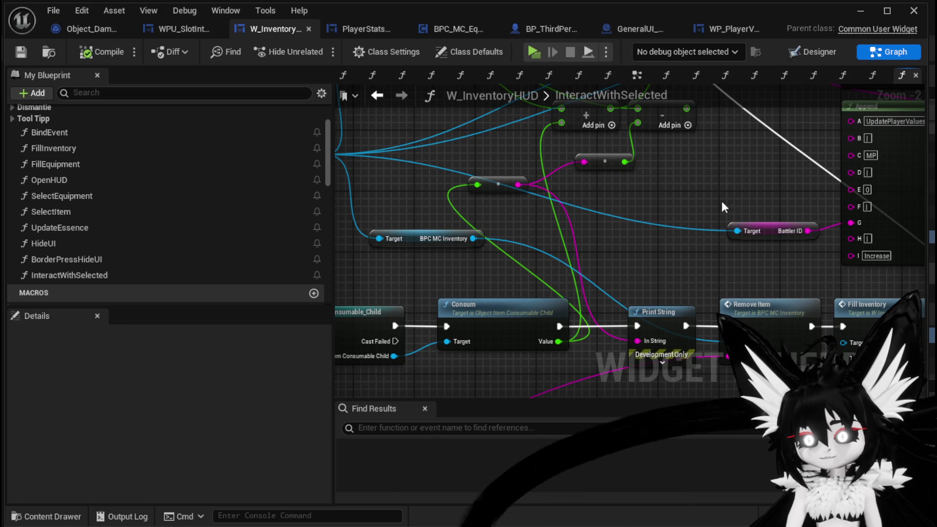
{"action": "left_click_drag", "start_coordinate": [518, 184], "coordinate": [851, 189]}
{"action": "left_click_drag", "start_coordinate": [729, 196], "coordinate": [635, 290]}
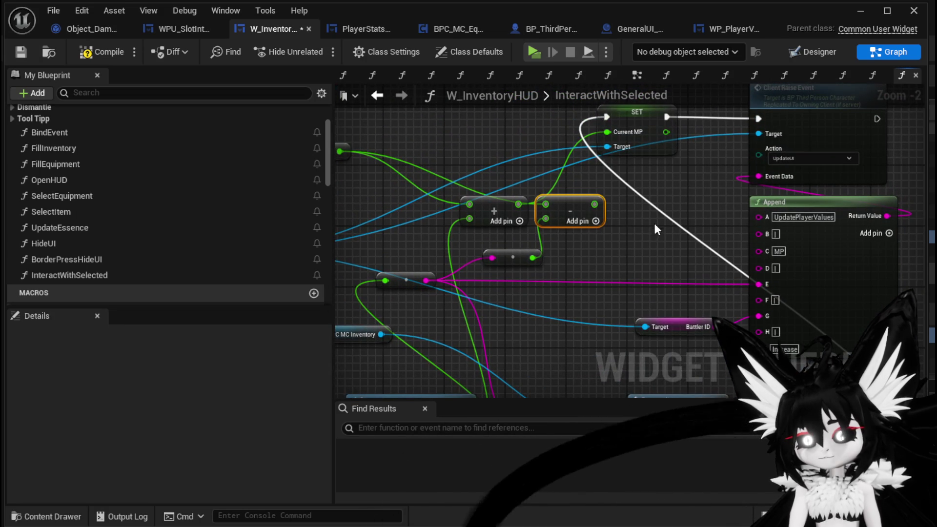
{"action": "key", "text": "Delete"}
{"action": "scroll", "coordinate": [602, 248], "scroll_direction": "down", "scroll_amount": 2}
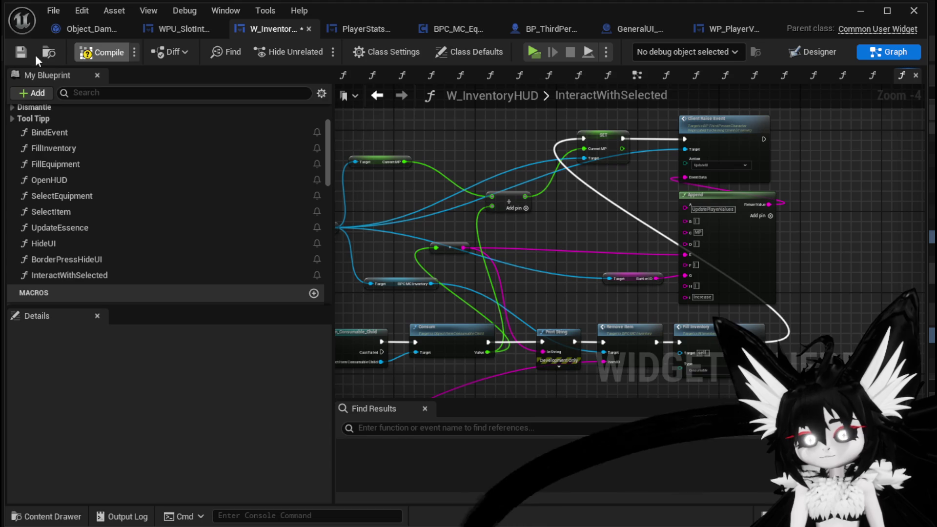
{"action": "left_click", "coordinate": [861, 16]}
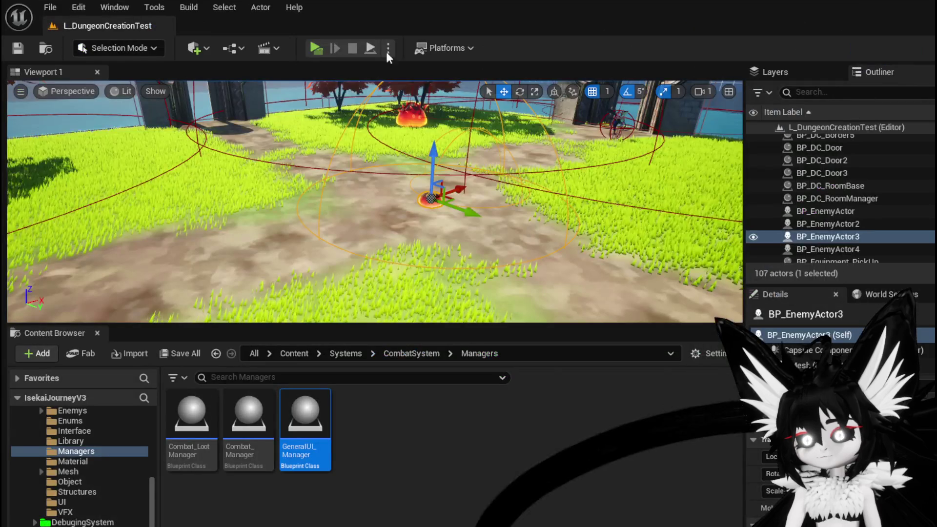
{"action": "left_click", "coordinate": [307, 46]}
{"action": "key", "text": "w"}
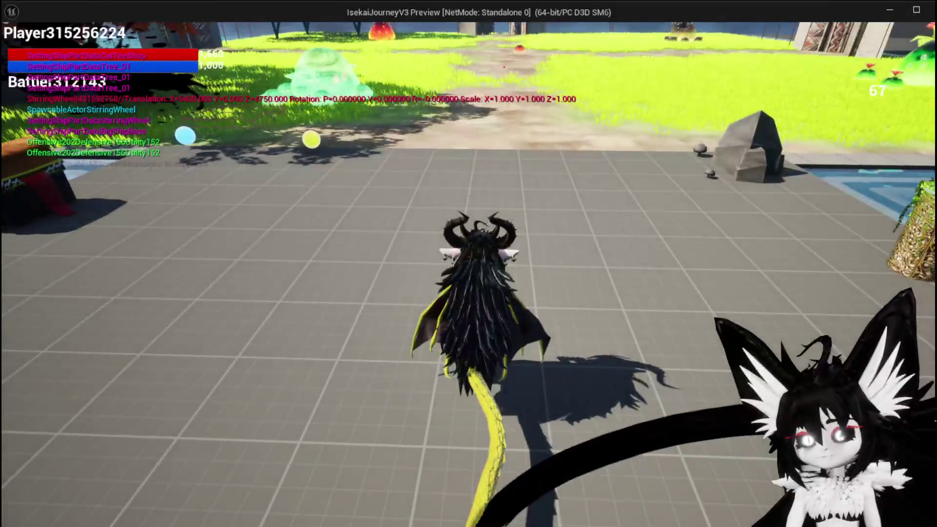
{"action": "key", "text": "space"}
{"action": "key", "text": "w"}
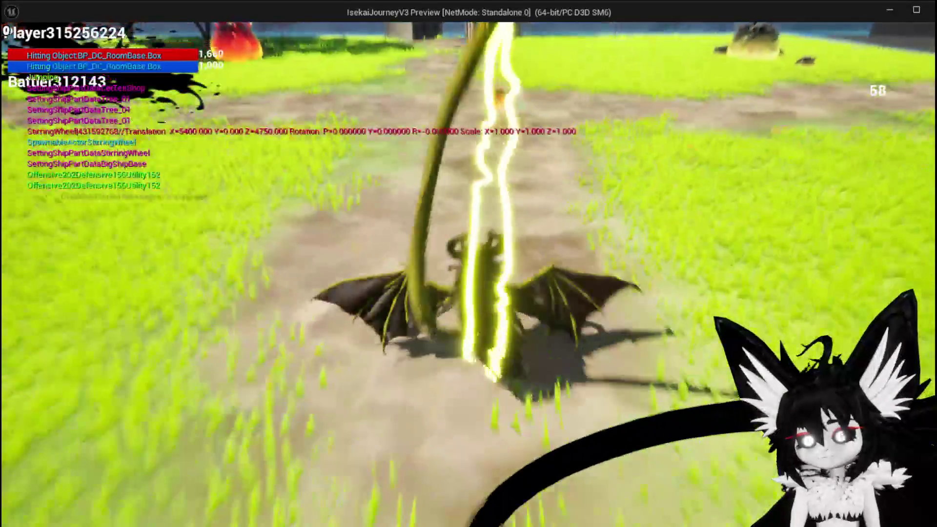
{"action": "key", "text": "w"}
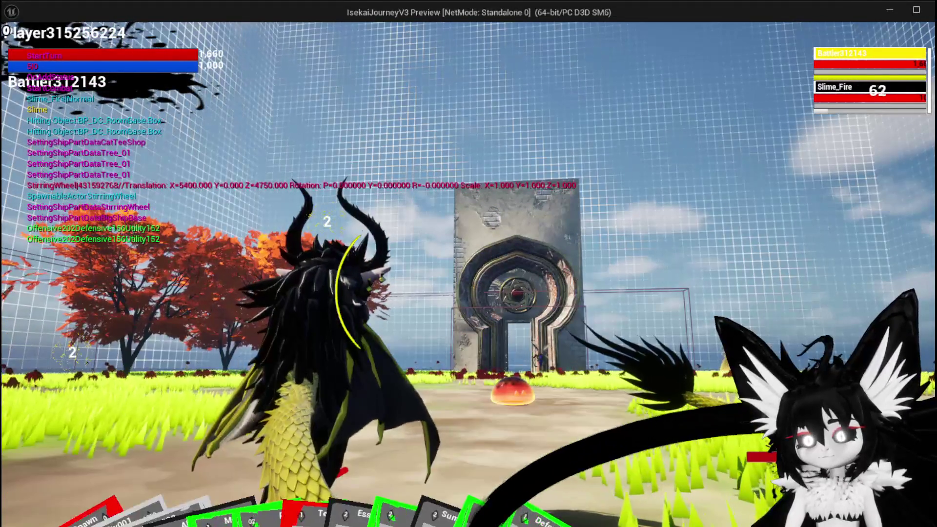
{"action": "left_click", "coordinate": [589, 435]}
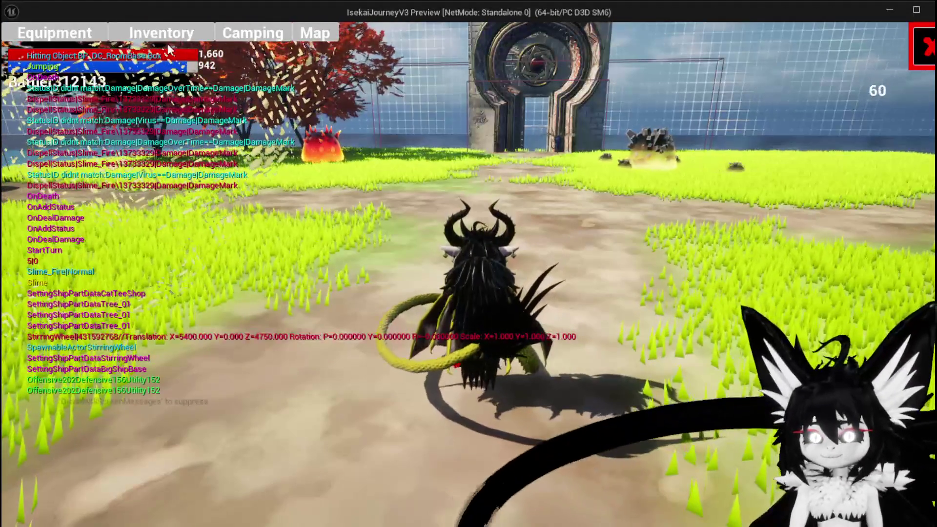
{"action": "left_click", "coordinate": [166, 39]}
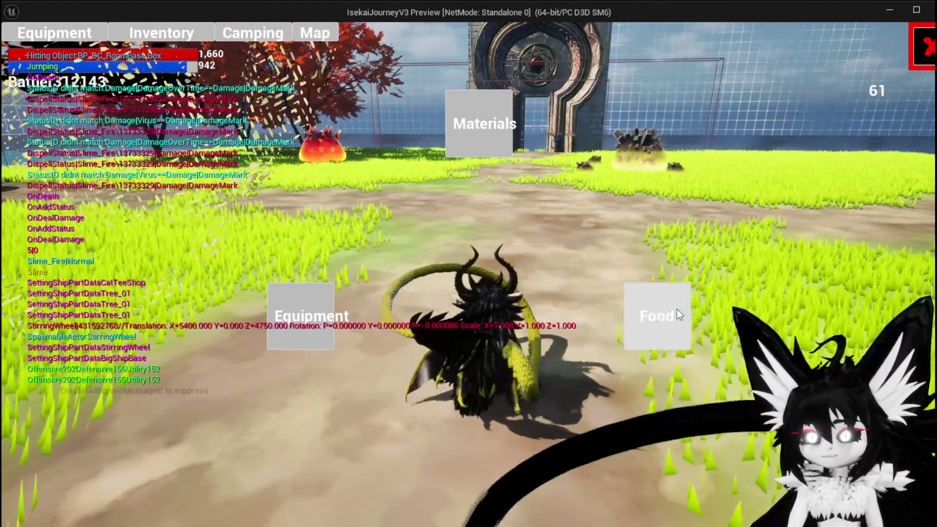
{"action": "left_click", "coordinate": [678, 314]}
{"action": "left_click", "coordinate": [398, 195]}
{"action": "left_click", "coordinate": [605, 227]}
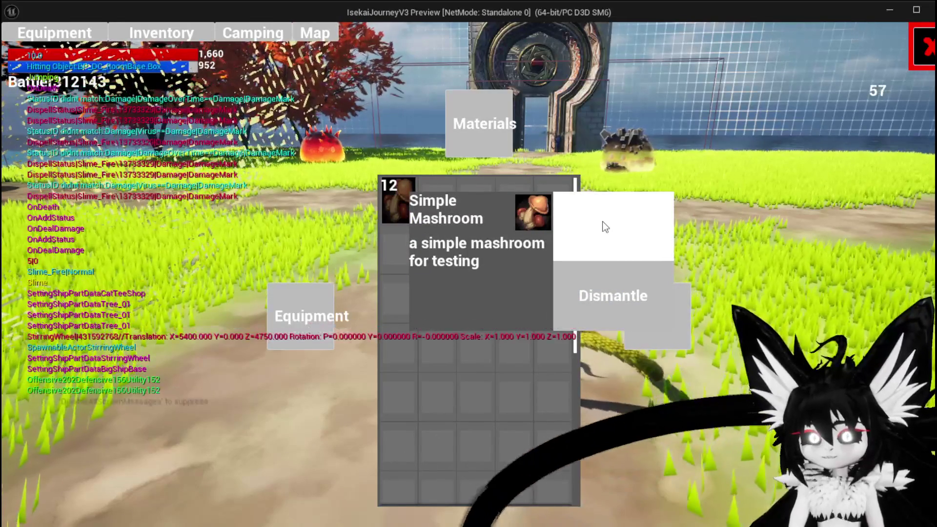
{"action": "left_click", "coordinate": [605, 227]}
{"action": "left_click", "coordinate": [605, 227]}
{"action": "left_click", "coordinate": [605, 227]}
{"action": "left_click", "coordinate": [605, 227]}
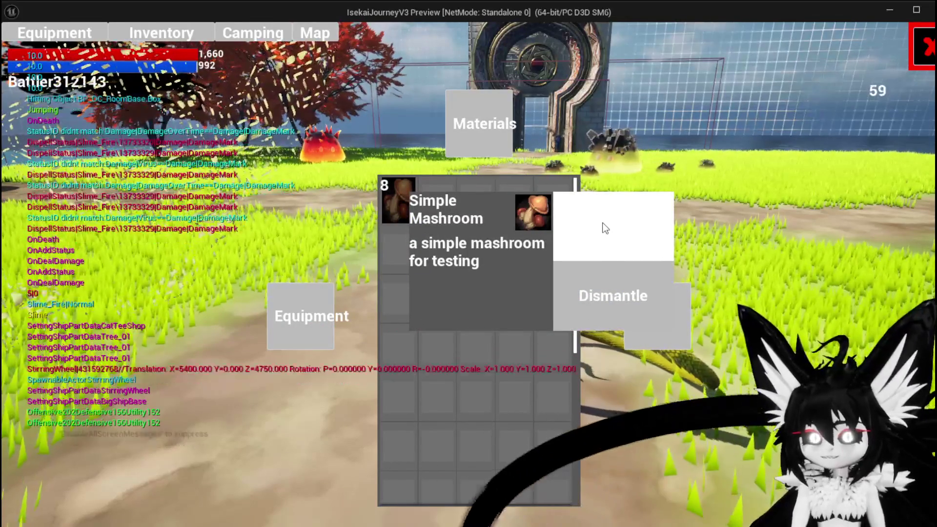
{"action": "left_click", "coordinate": [605, 227]}
{"action": "left_click", "coordinate": [923, 47]}
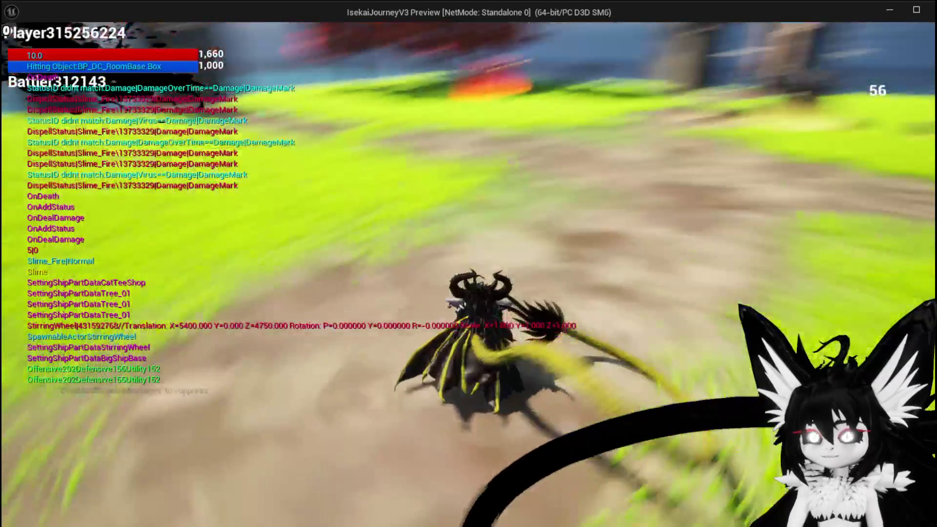
{"action": "key", "text": "i"}
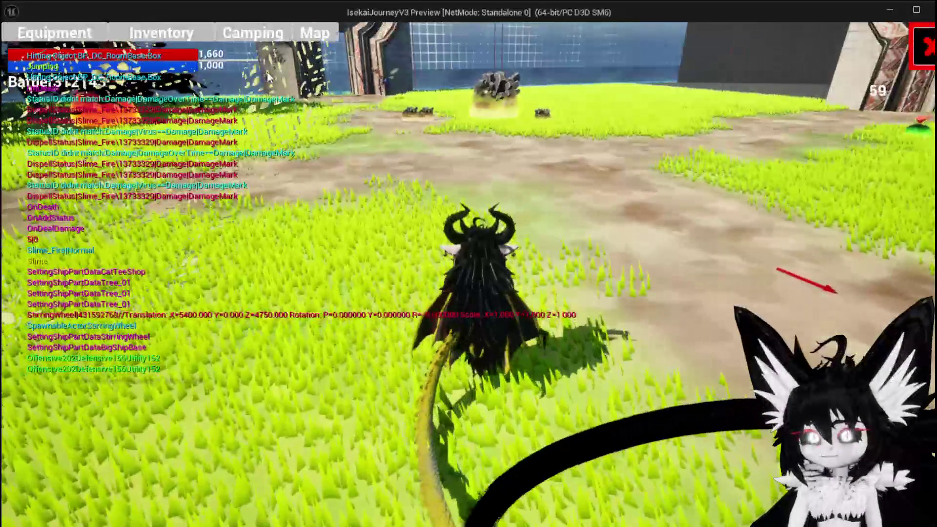
{"action": "left_click", "coordinate": [673, 327]}
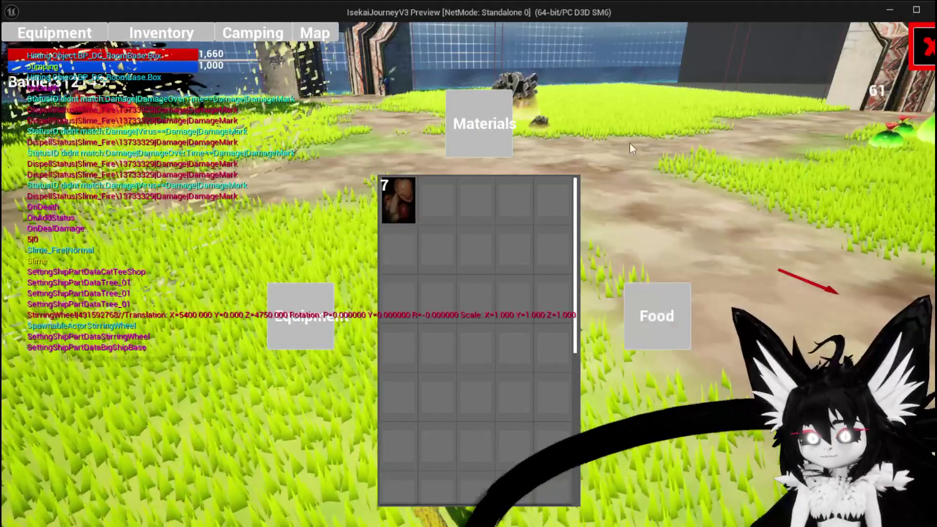
{"action": "key", "text": "i"}
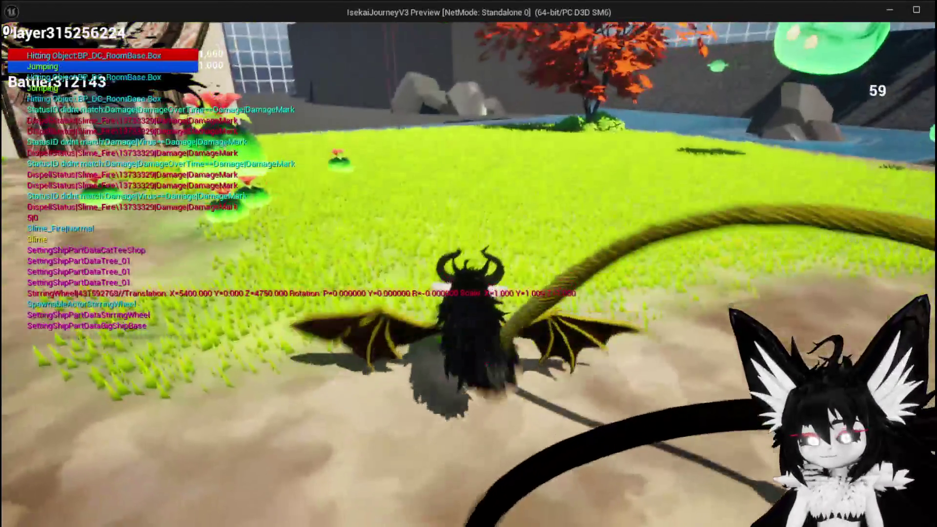
{"action": "key", "text": "Escape"}
{"action": "key", "text": "ctrl+s"}
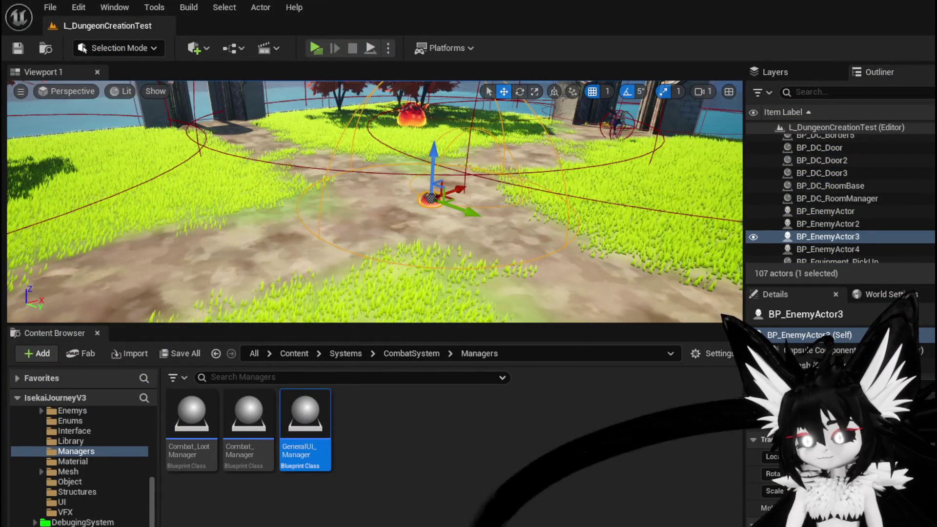
{"action": "key", "text": "alt+Tab"}
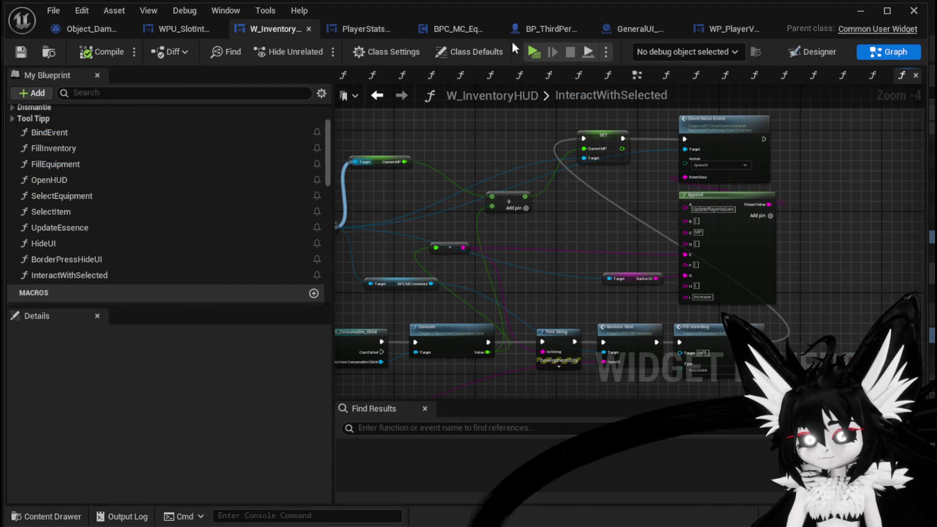
- Pan BP_ThirdPersonCharacter's EventGraph to the Wing Animation and Create Damage Number nodes
{"action": "left_click", "coordinate": [542, 28]}
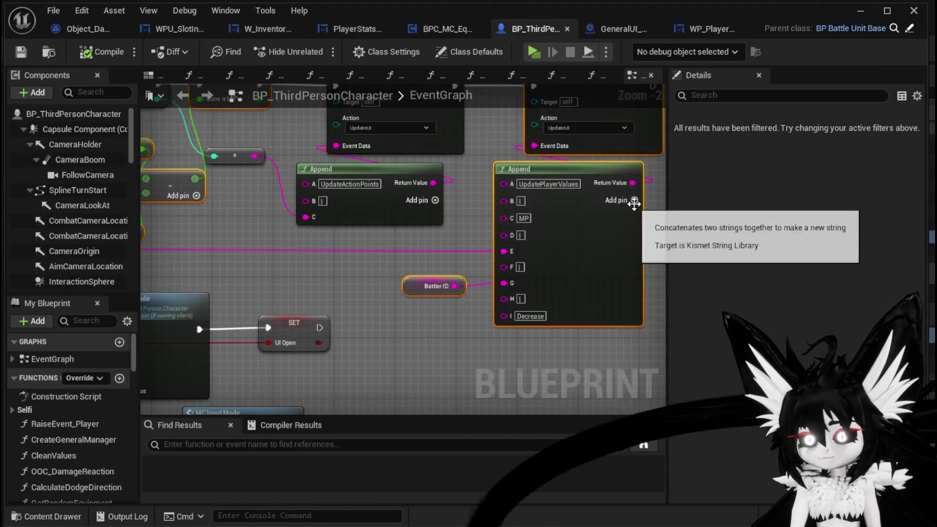
{"action": "scroll", "coordinate": [258, 349], "scroll_direction": "down", "scroll_amount": 10}
{"action": "scroll", "coordinate": [373, 234], "scroll_direction": "down", "scroll_amount": 1}
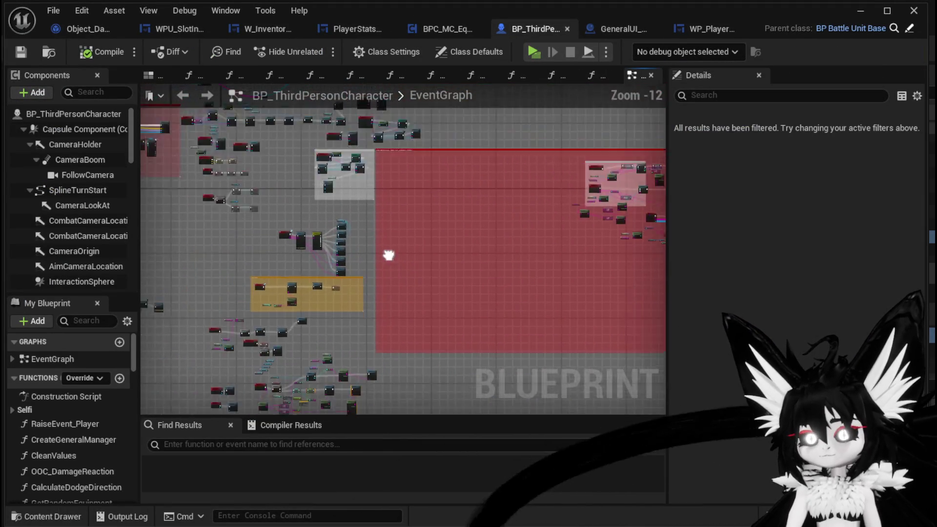
{"action": "scroll", "coordinate": [429, 195], "scroll_direction": "up", "scroll_amount": 4}
{"action": "scroll", "coordinate": [410, 205], "scroll_direction": "up", "scroll_amount": 5}
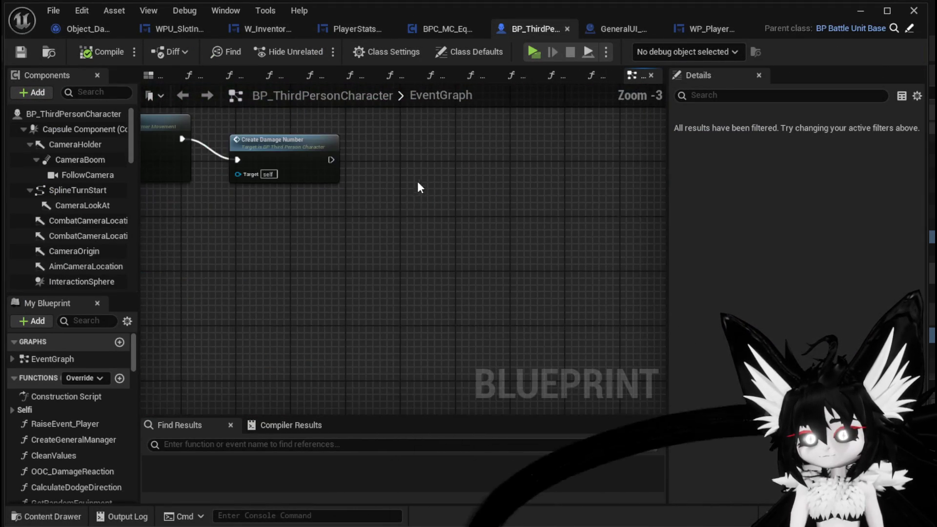
{"action": "left_click_drag", "start_coordinate": [414, 187], "coordinate": [451, 247]}
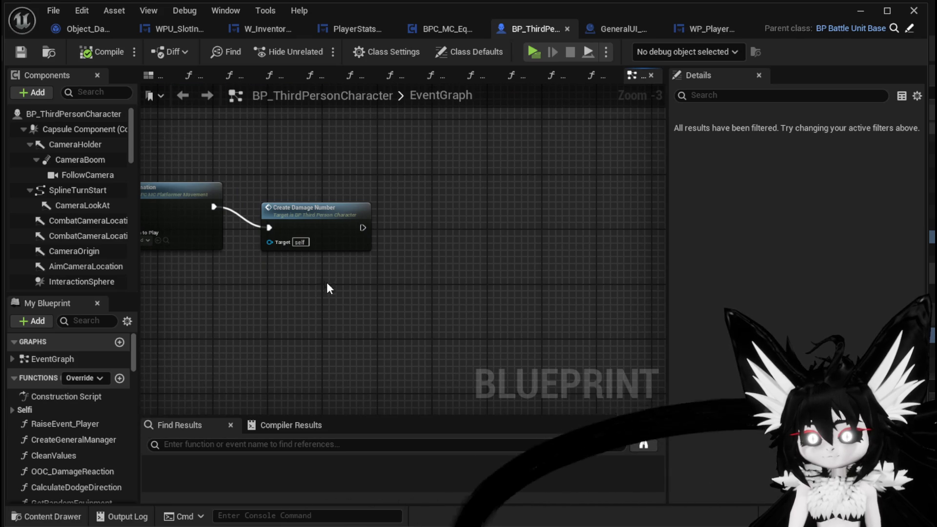
{"action": "left_click_drag", "start_coordinate": [324, 284], "coordinate": [409, 322]}
{"action": "scroll", "coordinate": [77, 430], "scroll_direction": "down", "scroll_amount": 10}
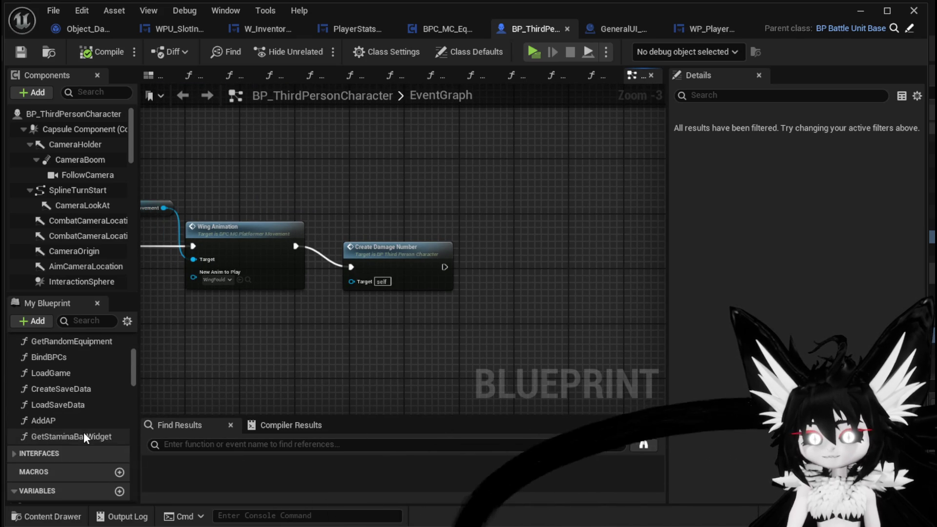
{"action": "scroll", "coordinate": [70, 431], "scroll_direction": "up", "scroll_amount": 10}
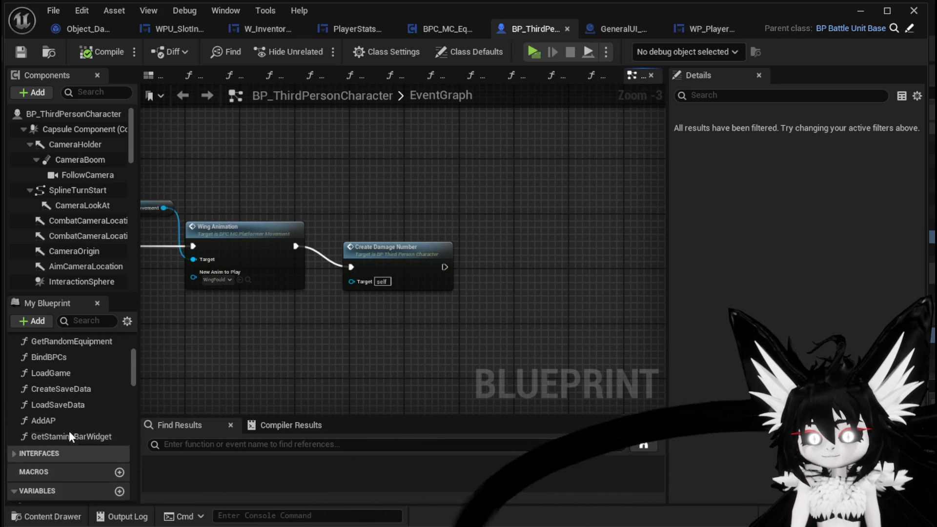
{"action": "scroll", "coordinate": [61, 261], "scroll_direction": "down", "scroll_amount": 3}
{"action": "scroll", "coordinate": [66, 260], "scroll_direction": "down", "scroll_amount": 8}
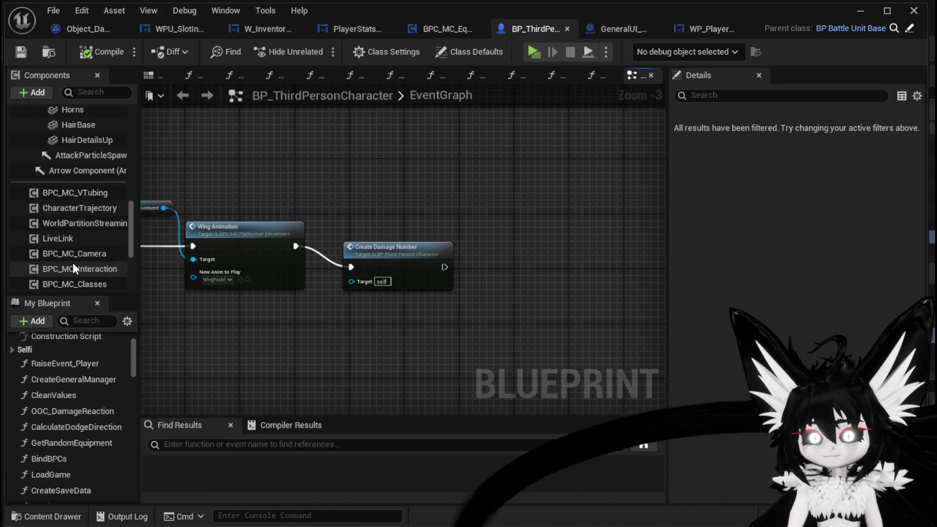
{"action": "scroll", "coordinate": [85, 262], "scroll_direction": "up", "scroll_amount": 4}
{"action": "scroll", "coordinate": [98, 261], "scroll_direction": "down", "scroll_amount": 4}
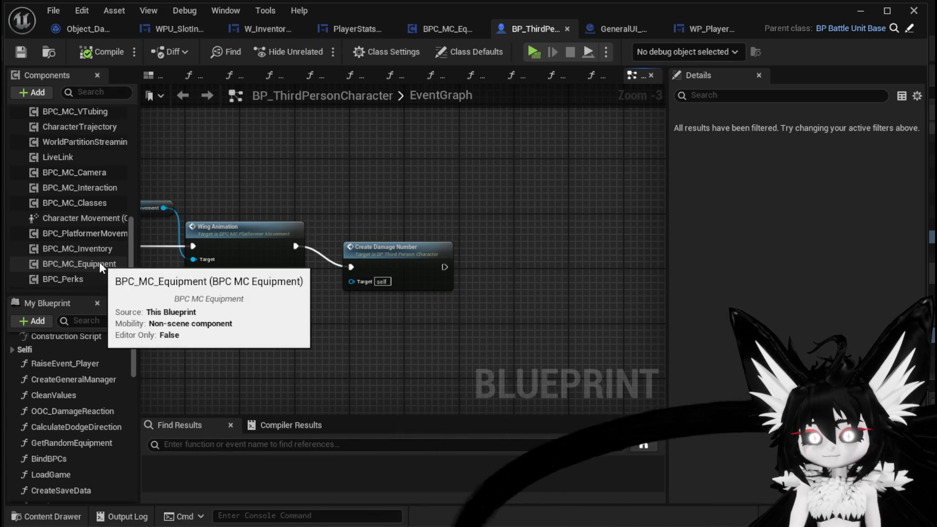
- Add a Bat Cosplay function node and wire it to run after Create Damage Number
{"action": "scroll", "coordinate": [99, 262], "scroll_direction": "down", "scroll_amount": 1}
{"action": "scroll", "coordinate": [98, 261], "scroll_direction": "down", "scroll_amount": 3}
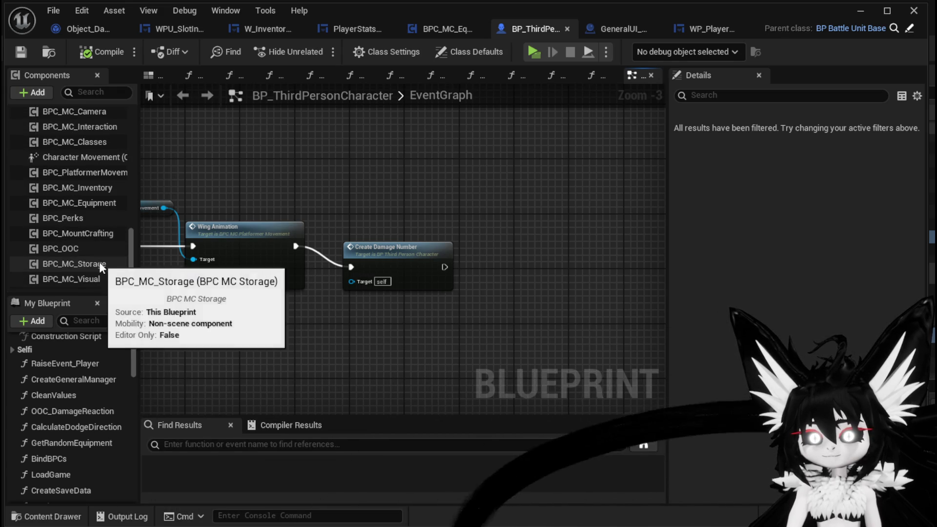
{"action": "mouse_move", "coordinate": [98, 274]}
{"action": "left_mouse_down"}
{"action": "mouse_move", "coordinate": [308, 157]}
{"action": "mouse_move", "coordinate": [512, 164]}
{"action": "mouse_move", "coordinate": [495, 252]}
{"action": "left_mouse_up"}
{"action": "type", "text": "bat"}
{"action": "left_click", "coordinate": [561, 233]}
{"action": "mouse_move", "coordinate": [444, 266]}
{"action": "left_mouse_down"}
{"action": "mouse_move", "coordinate": [485, 269]}
{"action": "mouse_move", "coordinate": [467, 266]}
{"action": "mouse_move", "coordinate": [504, 196]}
{"action": "left_mouse_up"}
{"action": "mouse_move", "coordinate": [401, 266]}
{"action": "left_mouse_down"}
{"action": "mouse_move", "coordinate": [403, 321]}
{"action": "mouse_move", "coordinate": [431, 254]}
{"action": "mouse_move", "coordinate": [420, 288]}
{"action": "left_mouse_up"}
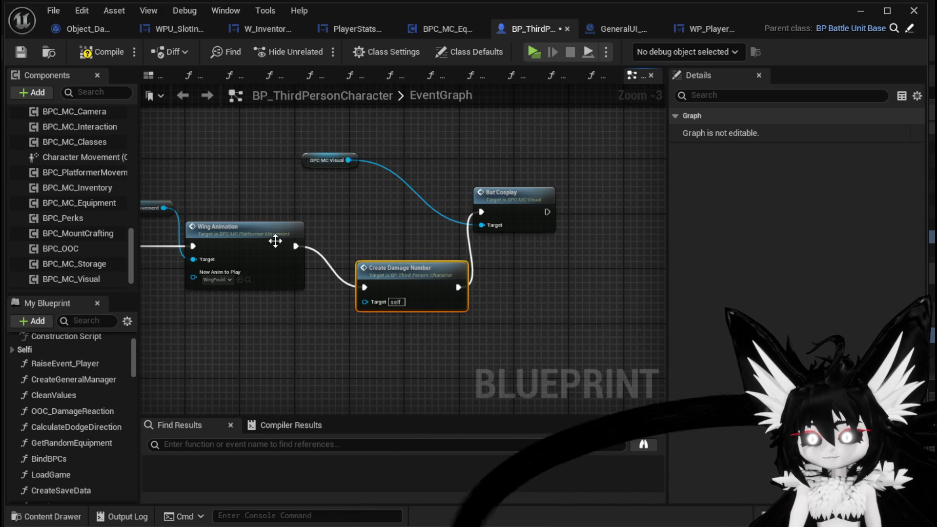
- Move Create Damage Number aside, connect Wing Animation directly to Bat Cosplay, and compile
{"action": "mouse_move", "coordinate": [280, 253]}
{"action": "left_mouse_down"}
{"action": "mouse_move", "coordinate": [414, 213]}
{"action": "mouse_move", "coordinate": [296, 224]}
{"action": "mouse_move", "coordinate": [483, 212]}
{"action": "left_mouse_up"}
{"action": "left_click_drag", "start_coordinate": [499, 206], "coordinate": [505, 225]}
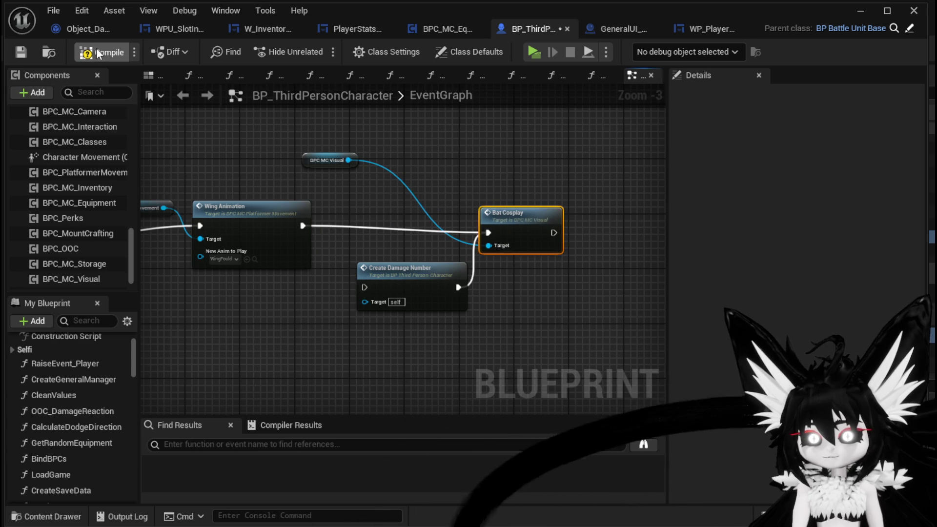
{"action": "left_click", "coordinate": [19, 52]}
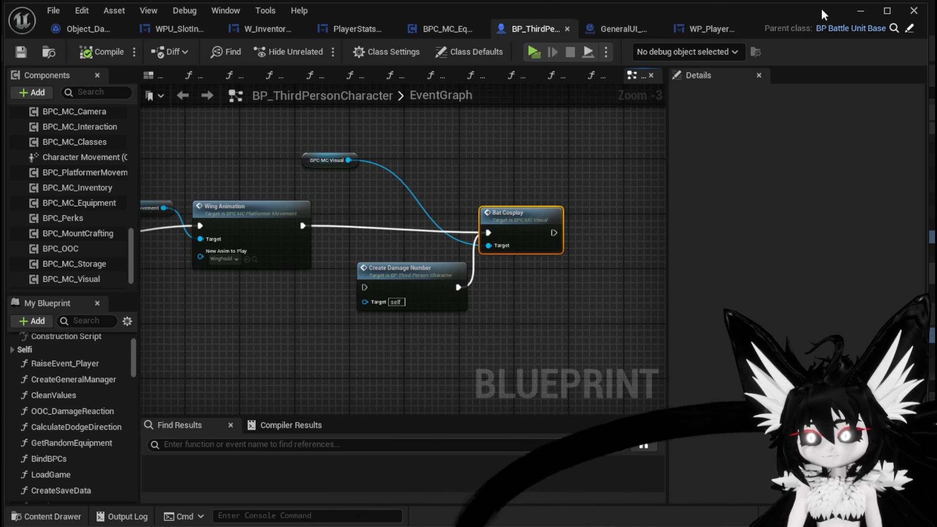
{"action": "left_click", "coordinate": [867, 10]}
- Launch a standalone game preview and jump the bat-form character toward the gates
{"action": "left_click", "coordinate": [316, 48]}
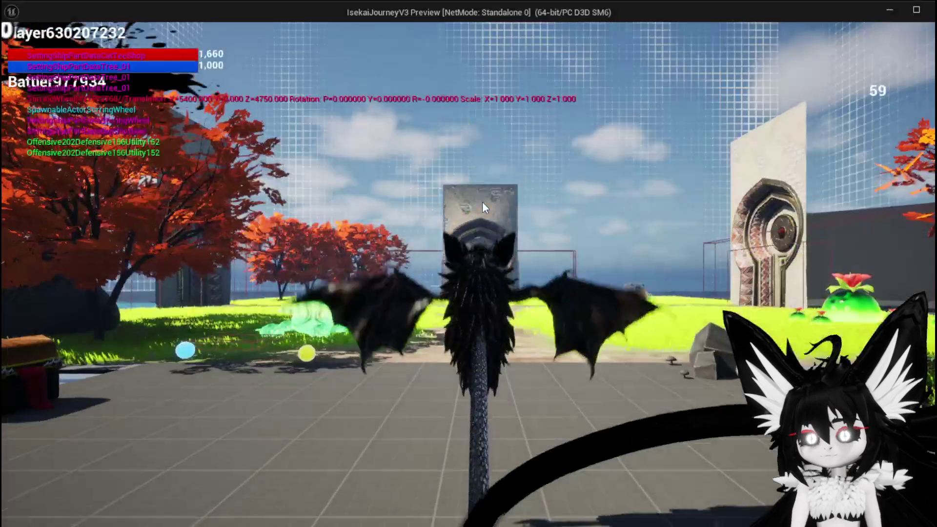
{"action": "key", "text": "space"}
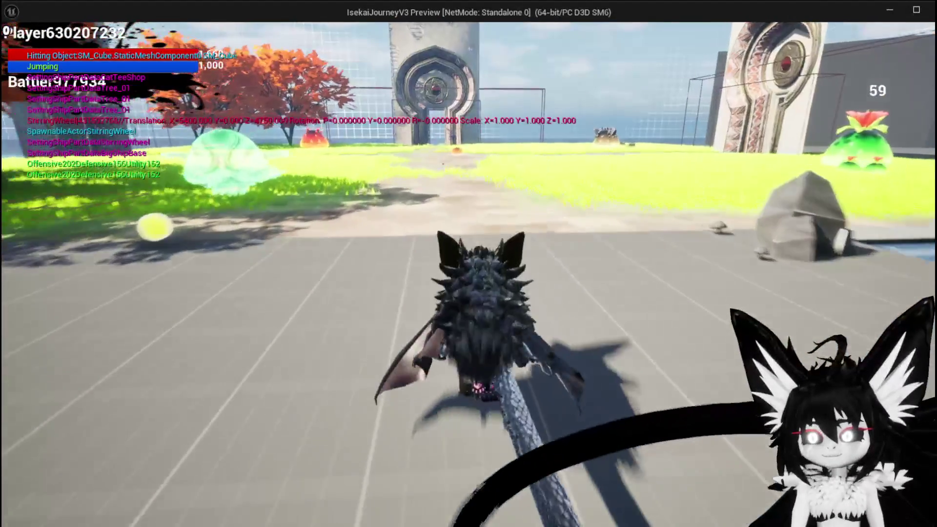
{"action": "key", "text": "space"}
{"action": "key", "text": "space"}
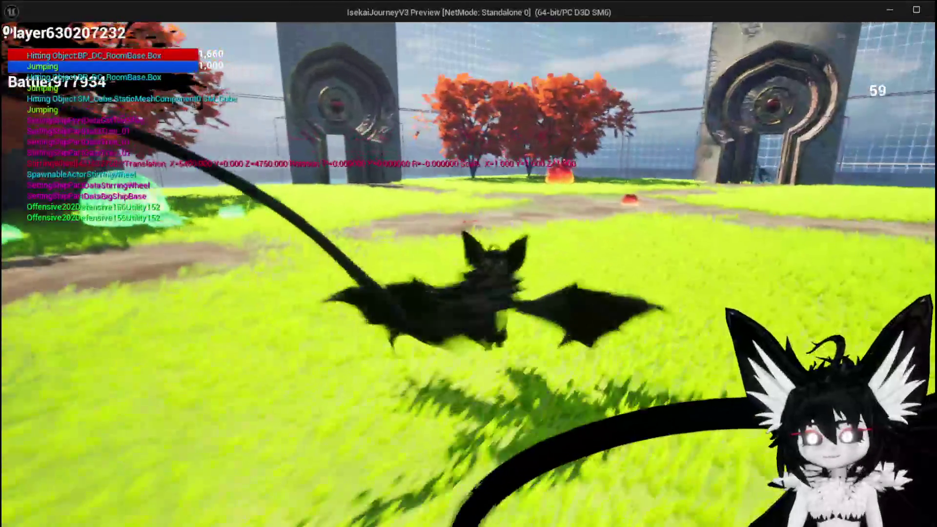
{"action": "key", "text": "space"}
{"action": "key", "text": "s"}
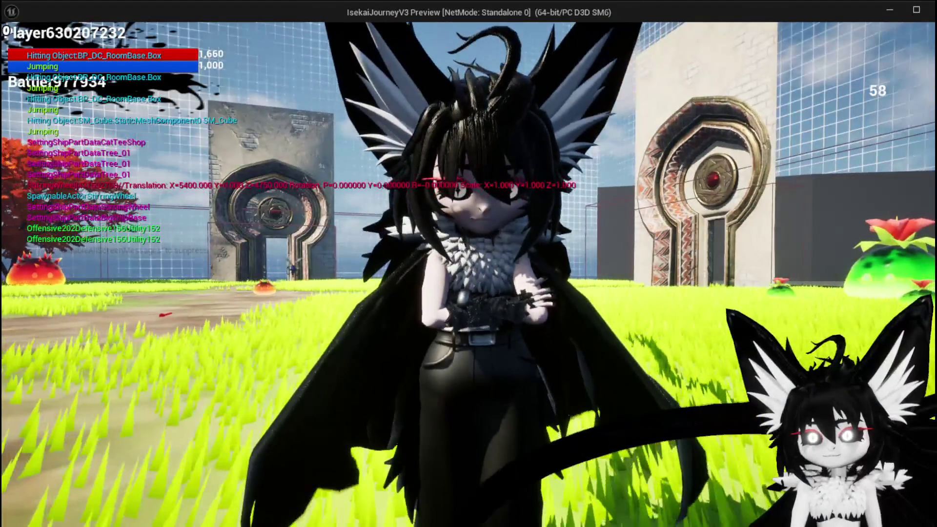
{"action": "key", "text": "space"}
{"action": "key", "text": "space"}
{"action": "key", "text": "space"}
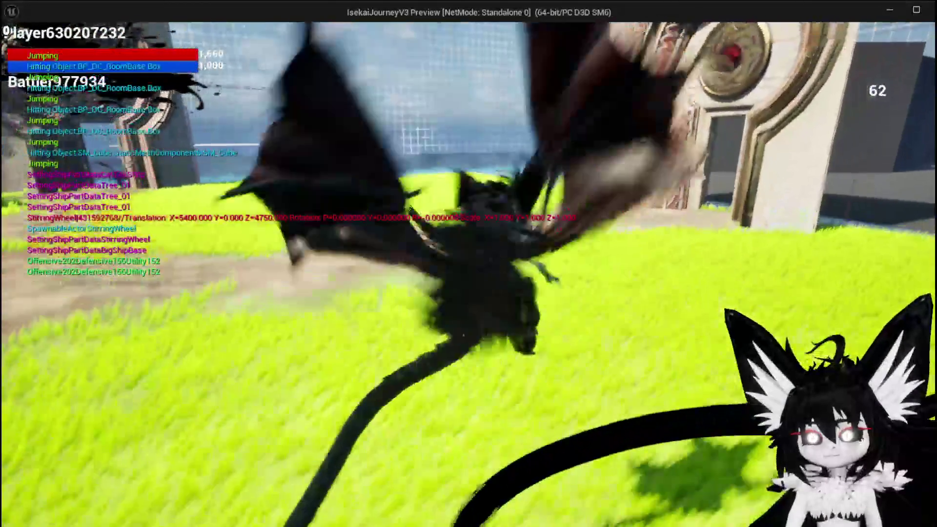
- Run and jump the bat character across the grassy field
{"action": "key", "text": "w"}
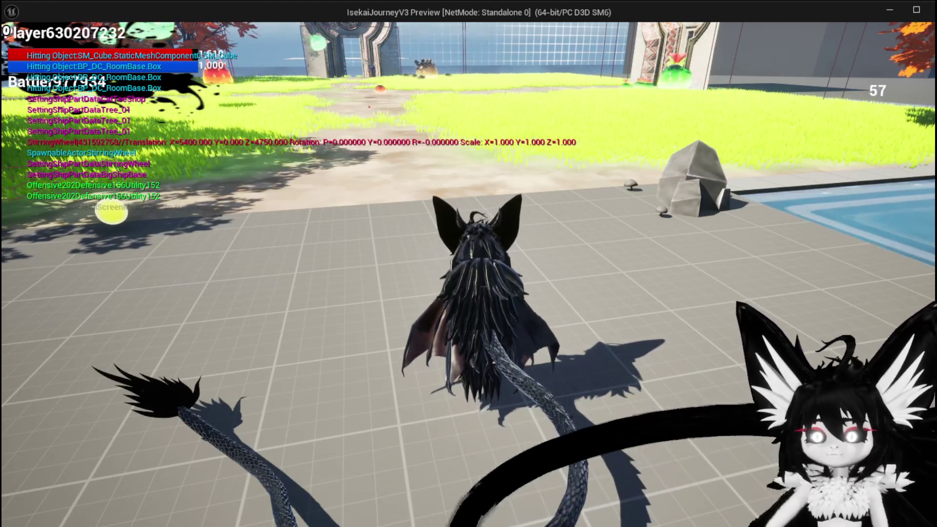
{"action": "key", "text": "w"}
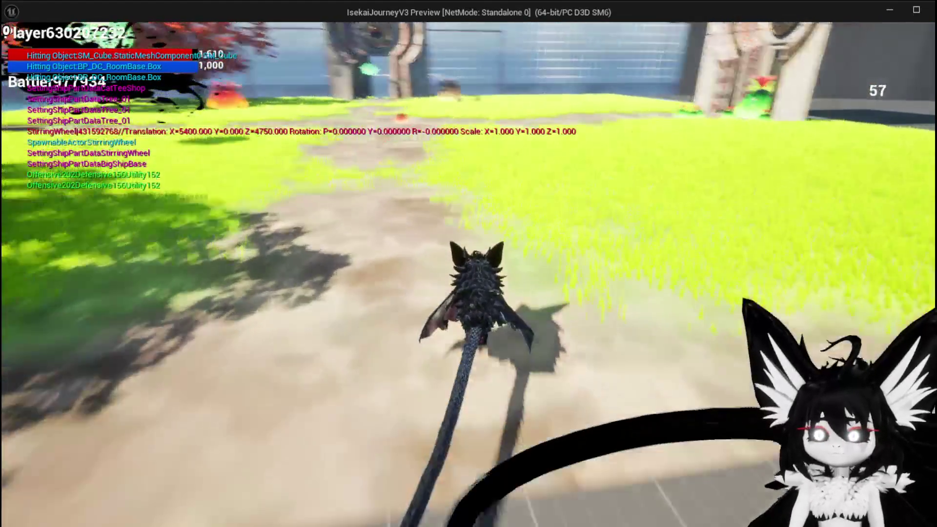
{"action": "key", "text": "space"}
{"action": "key", "text": "w"}
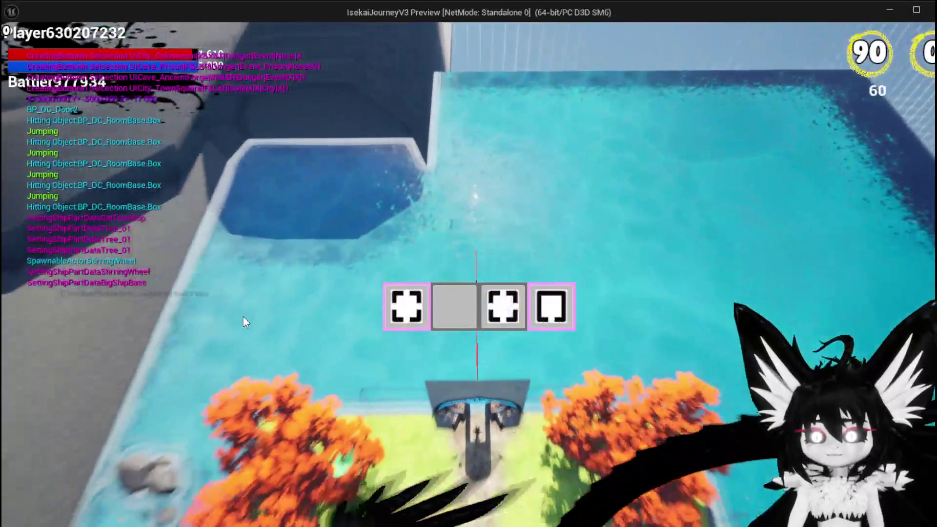
{"action": "mouse_move", "coordinate": [442, 301]}
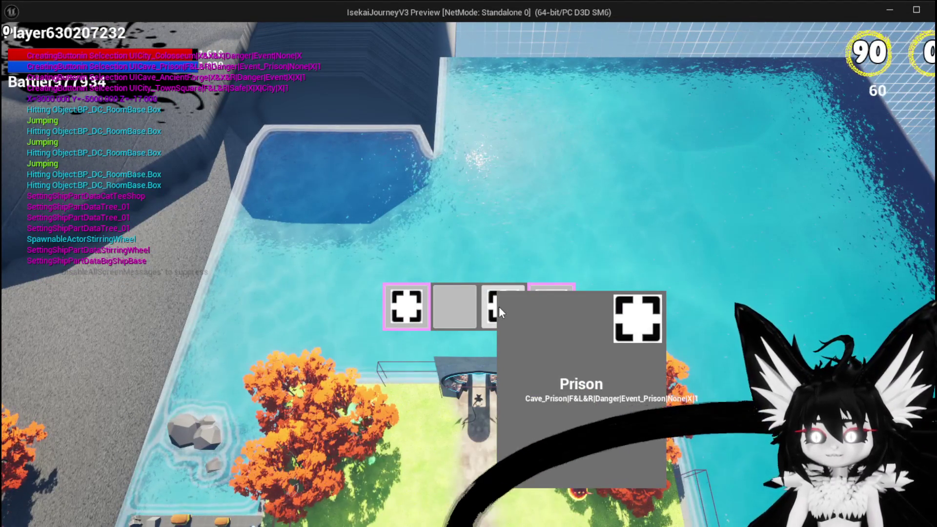
- Pick the Prison room and run and leap with wings through its corridor
{"action": "left_click", "coordinate": [498, 307]}
{"action": "key", "text": "w"}
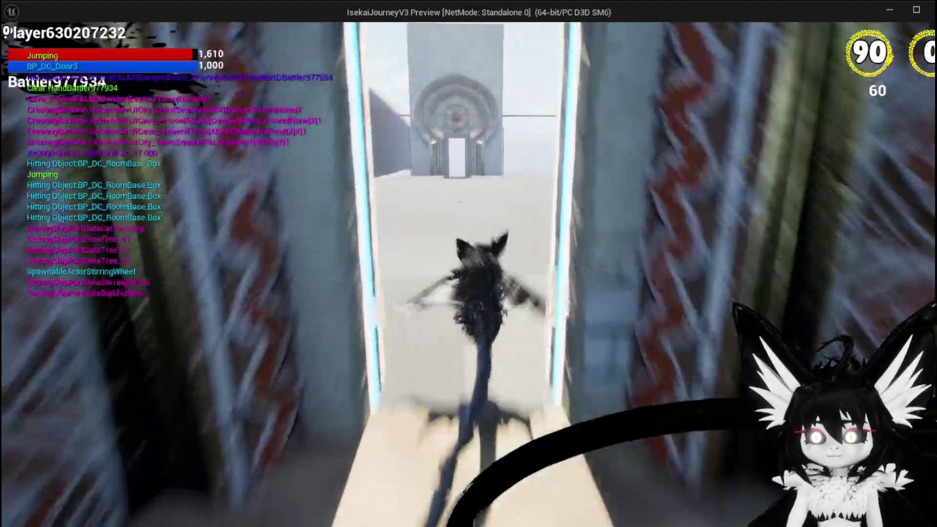
{"action": "key", "text": "space"}
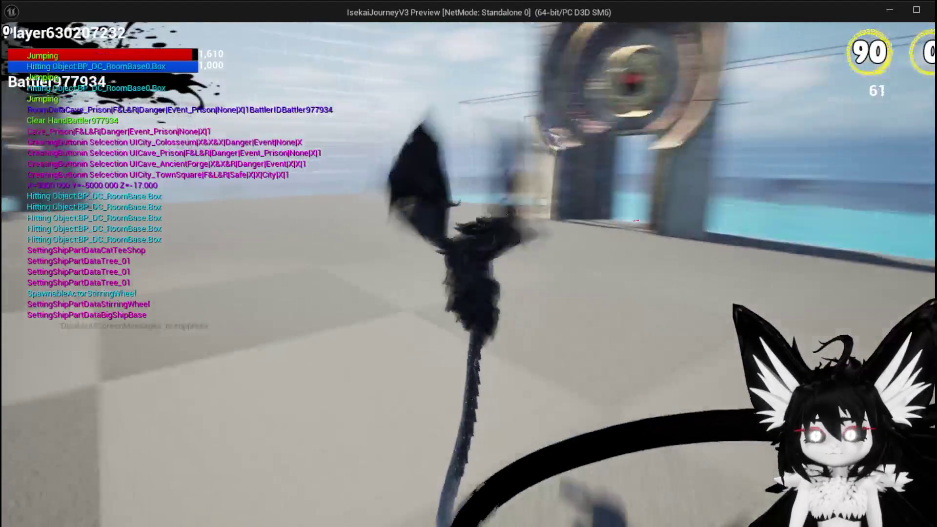
{"action": "key", "text": "space"}
{"action": "key", "text": "w"}
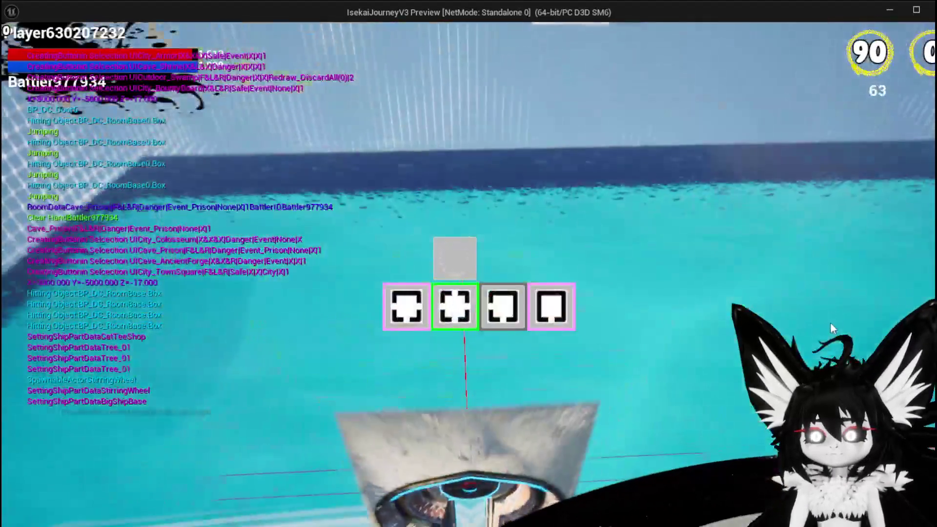
{"action": "mouse_move", "coordinate": [560, 324]}
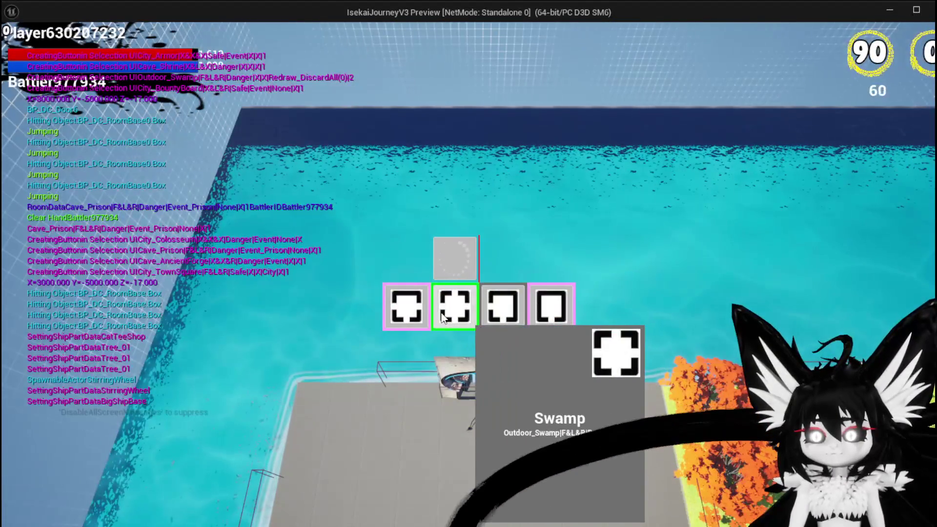
- Pick the BountyBoard room, glide through its courtyard onto the balcony and on
{"action": "left_click", "coordinate": [395, 320]}
{"action": "key", "text": "w"}
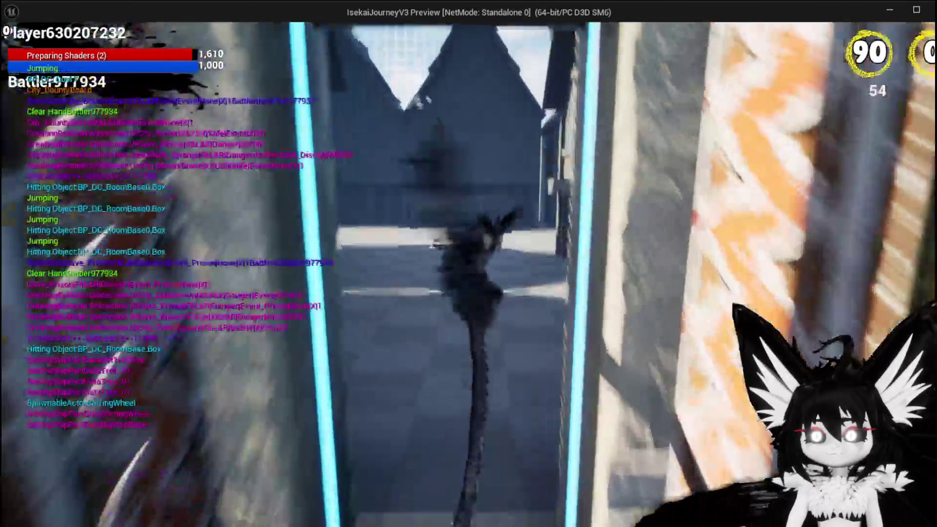
{"action": "key", "text": "space"}
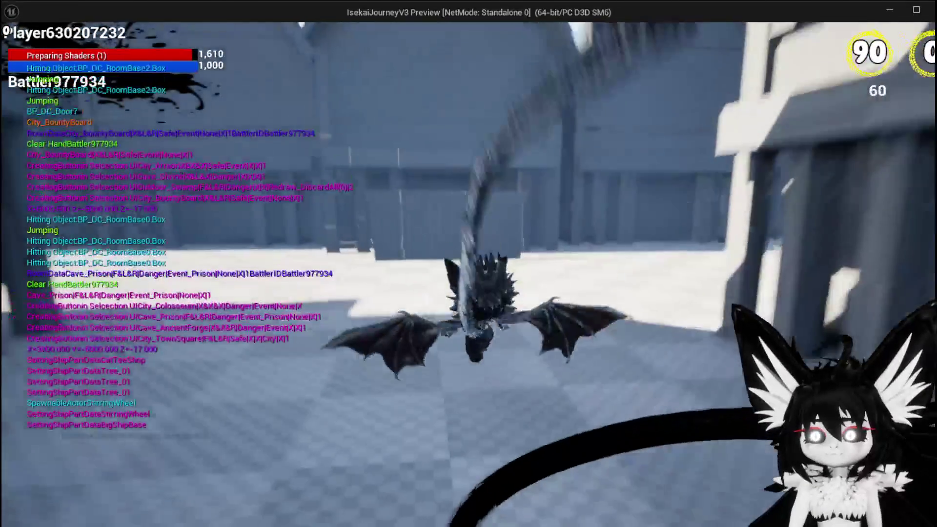
{"action": "key", "text": "space"}
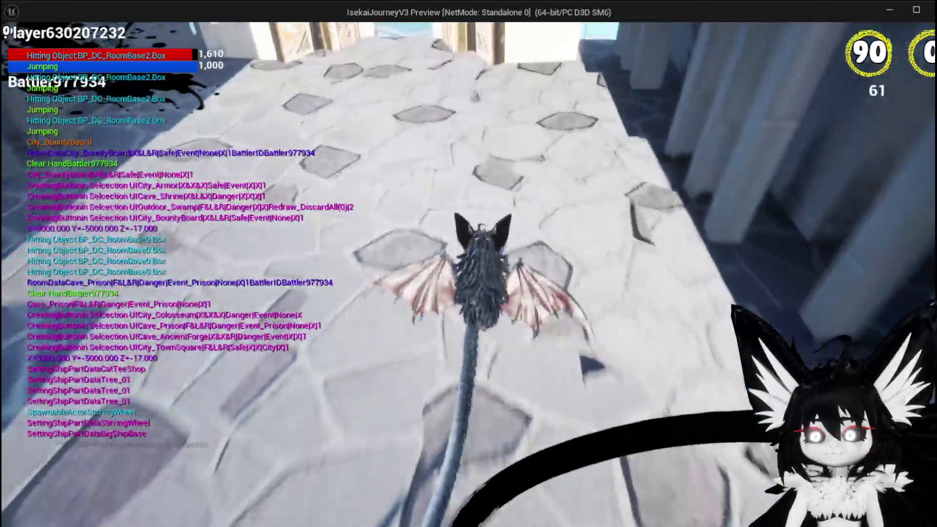
{"action": "key", "text": "w"}
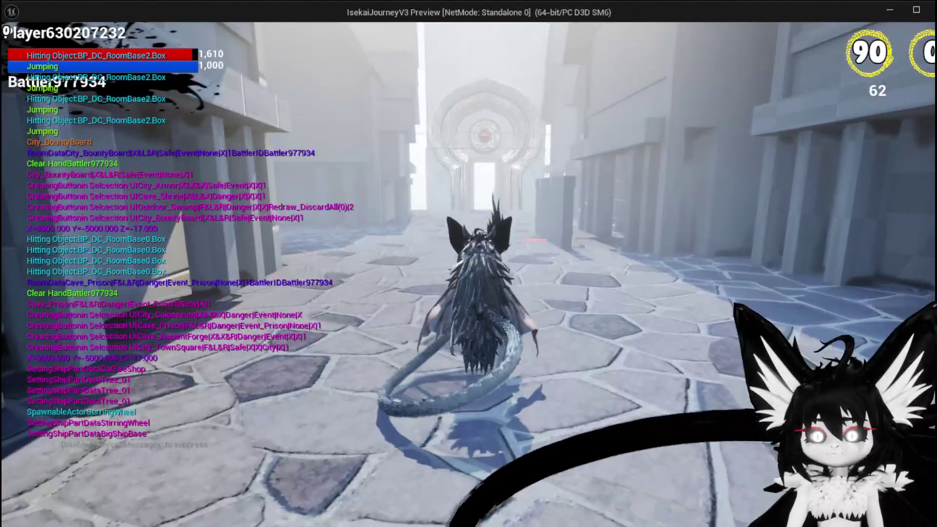
{"action": "key", "text": "a"}
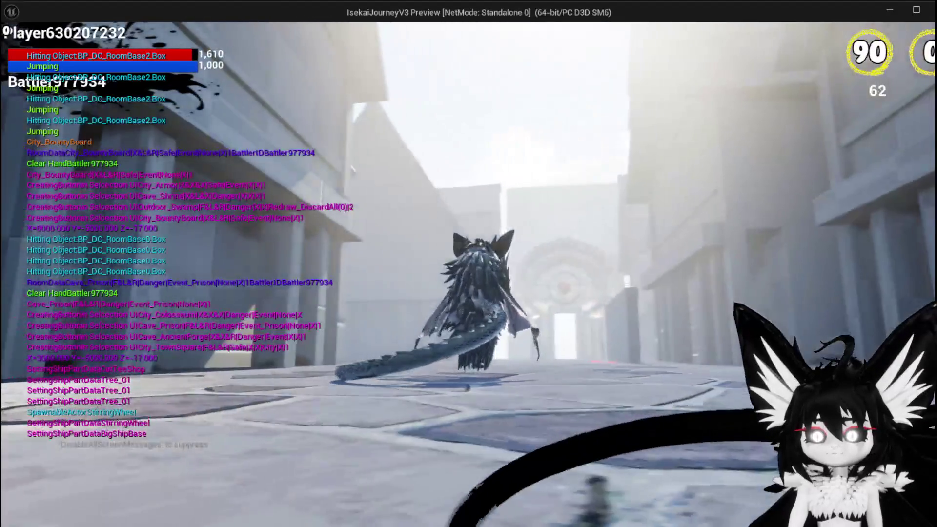
{"action": "key", "text": "space"}
{"action": "key", "text": "w"}
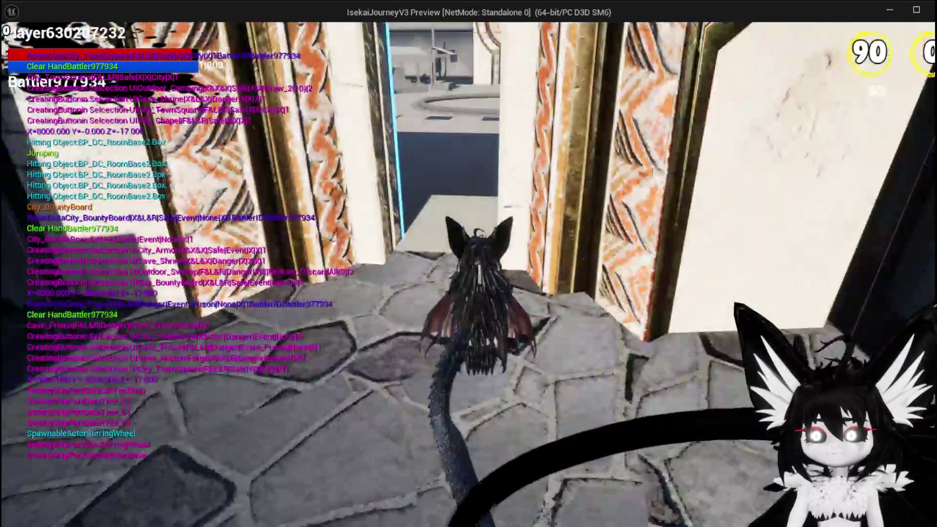
- Jump and double-jump across the courtyard through the ornate doorway
{"action": "key", "text": "w"}
{"action": "key", "text": "space"}
{"action": "key", "text": "space"}
{"action": "key", "text": "space"}
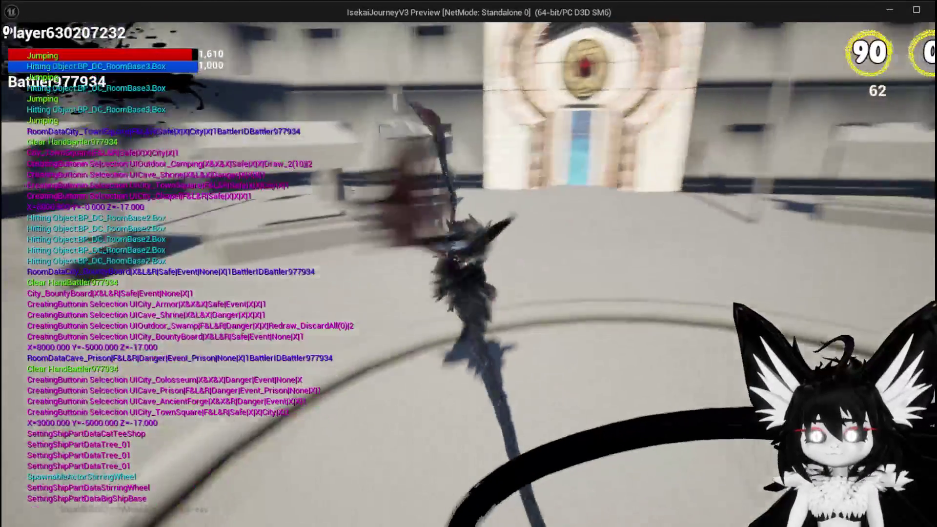
{"action": "key", "text": "space"}
{"action": "key", "text": "space"}
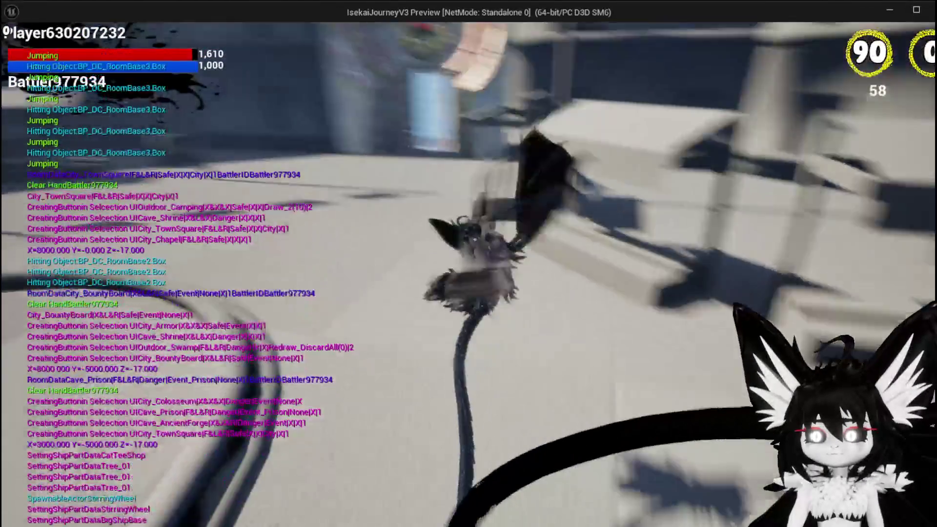
{"action": "key", "text": "space"}
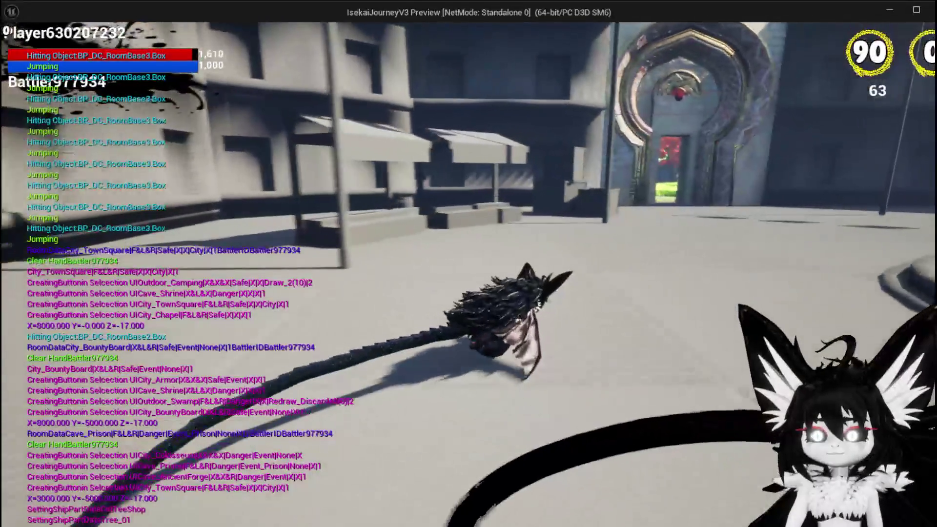
{"action": "key", "text": "space"}
{"action": "key", "text": "space"}
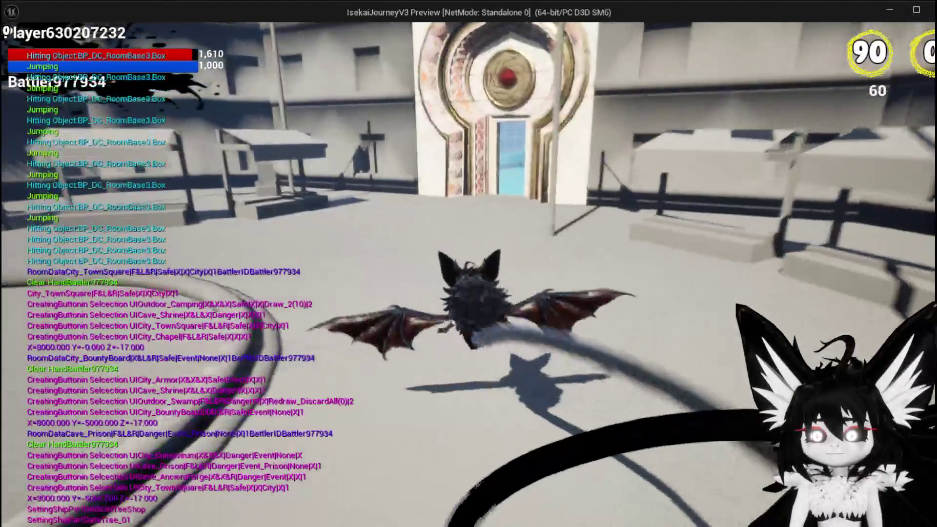
{"action": "key", "text": "space"}
{"action": "key", "text": "w"}
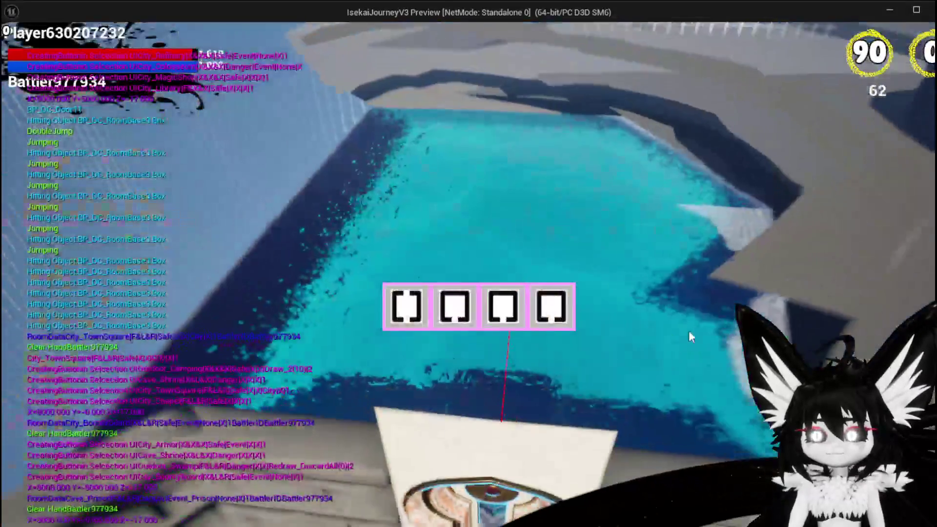
{"action": "mouse_move", "coordinate": [508, 314]}
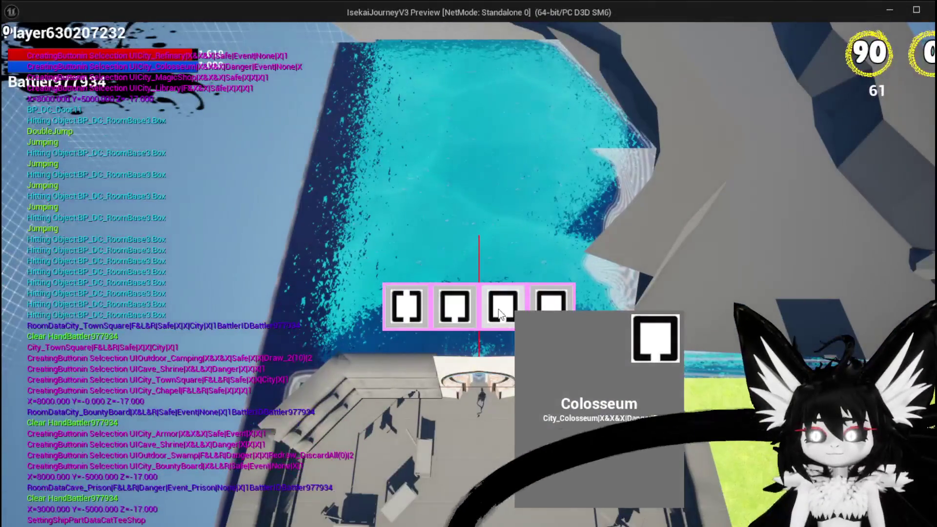
{"action": "mouse_move", "coordinate": [463, 312]}
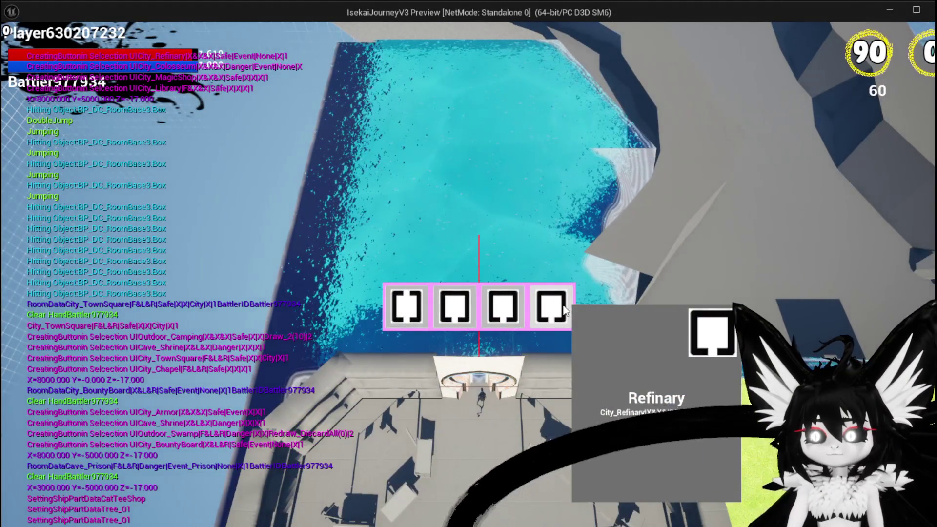
- Pick the Refinary room, process an item, close its inventory and return to the editor
{"action": "left_click", "coordinate": [565, 310]}
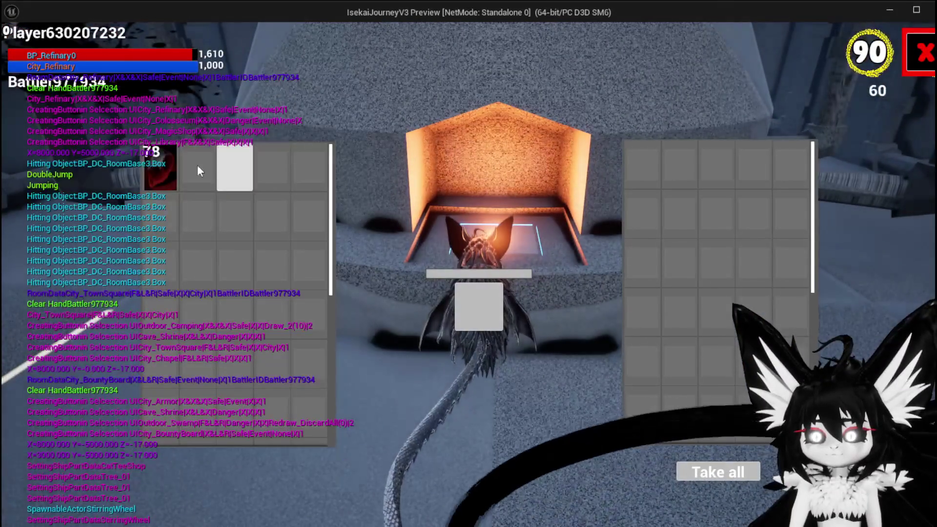
{"action": "left_click", "coordinate": [164, 170]}
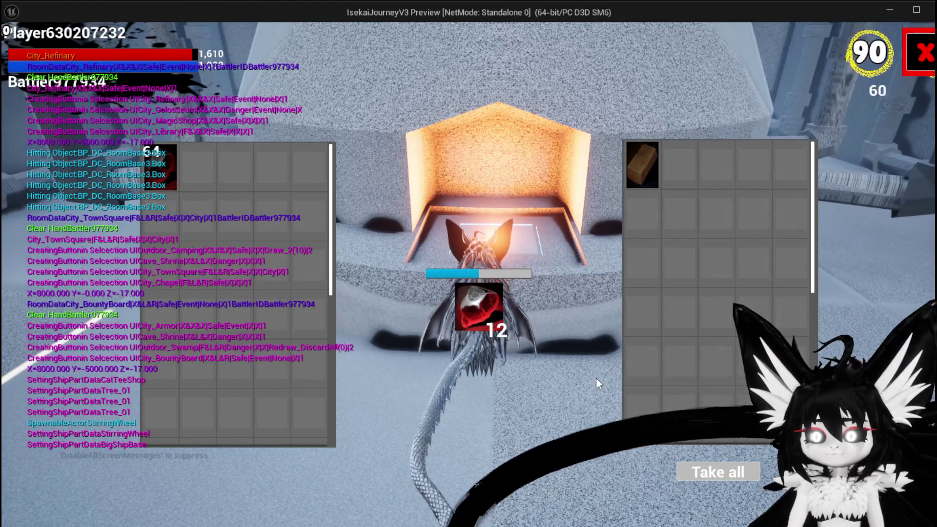
{"action": "key", "text": "Escape"}
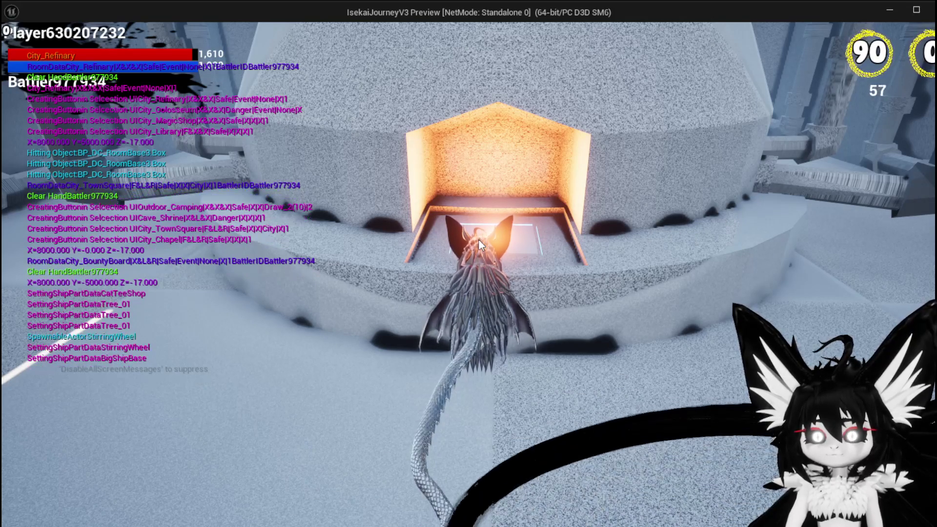
{"action": "key", "text": "alt+Tab"}
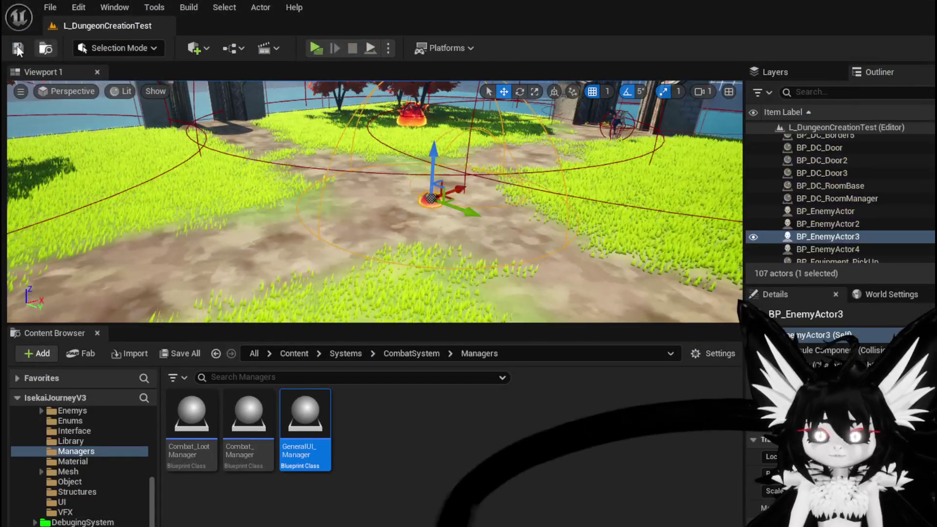
- Save the L_DungeonCreationTest level and fly the viewport past the orange enemy
{"action": "left_click", "coordinate": [18, 49]}
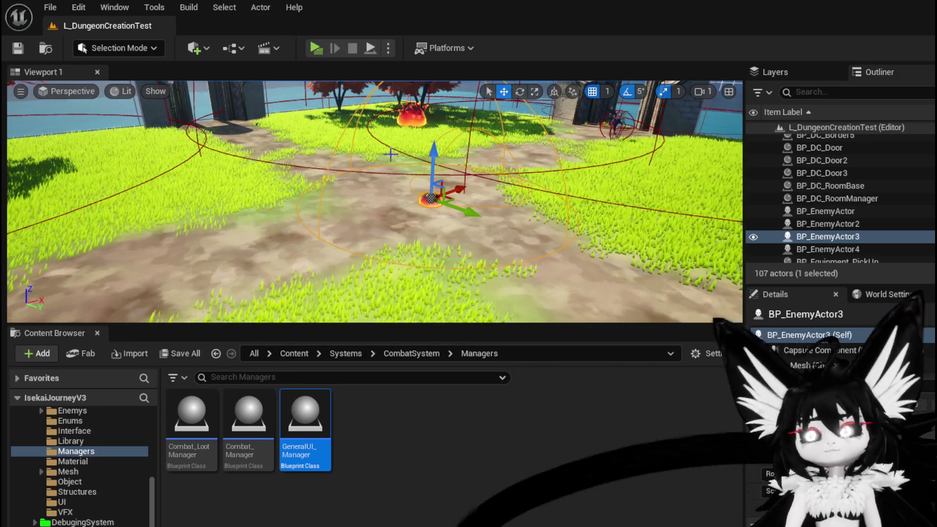
{"action": "mouse_move", "coordinate": [444, 141]}
{"action": "left_mouse_down"}
{"action": "mouse_move", "coordinate": [415, 144]}
{"action": "mouse_move", "coordinate": [473, 146]}
{"action": "mouse_move", "coordinate": [405, 146]}
{"action": "left_mouse_up"}
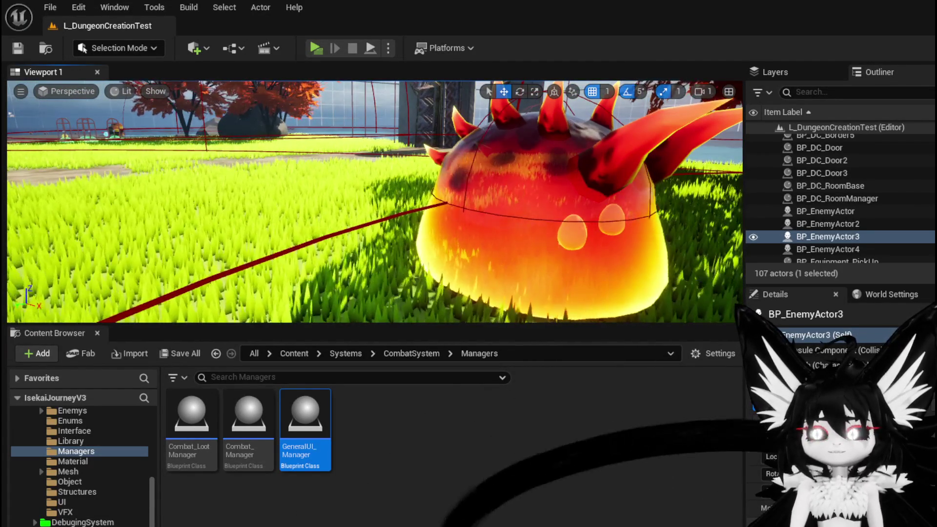
{"action": "left_click_drag", "start_coordinate": [405, 146], "coordinate": [357, 67]}
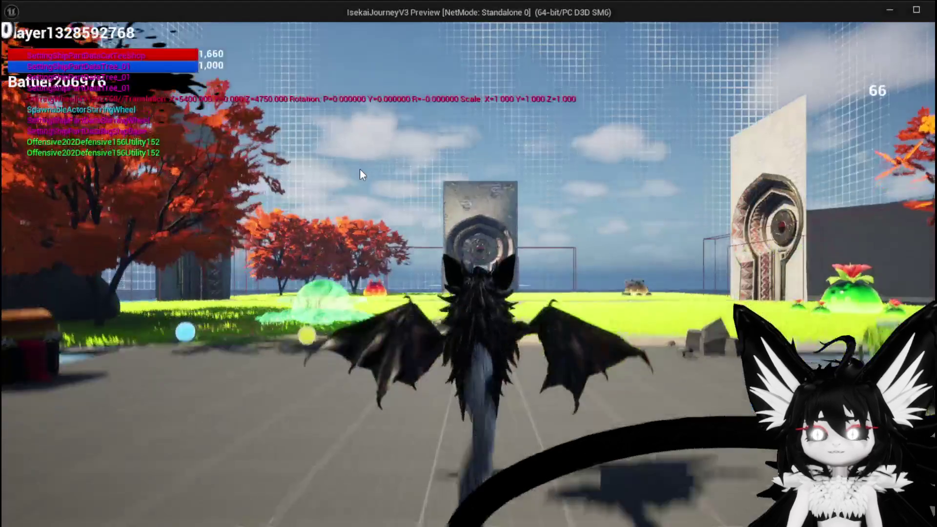
- Run the bat at the orange slime, attack and jump, then switch to Krita
{"action": "key", "text": "w"}
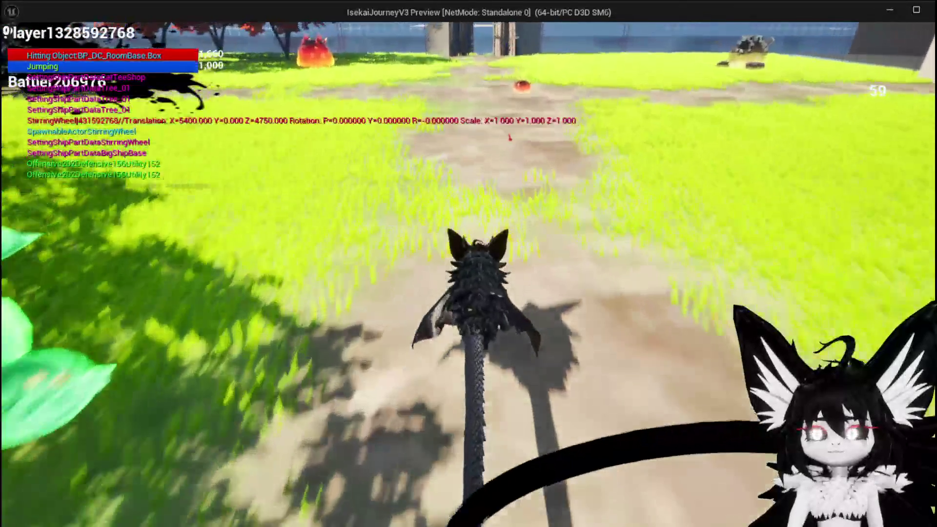
{"action": "key", "text": "w"}
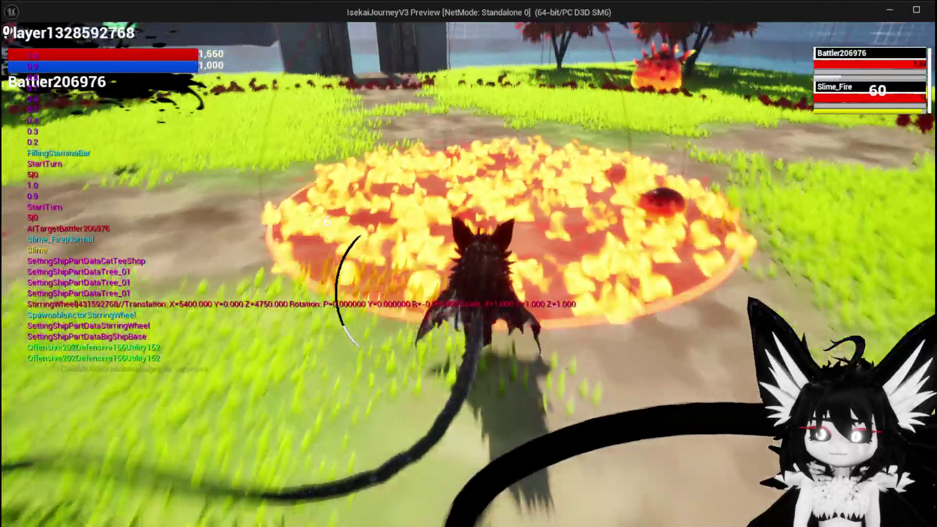
{"action": "key", "text": "space"}
{"action": "key", "text": "space"}
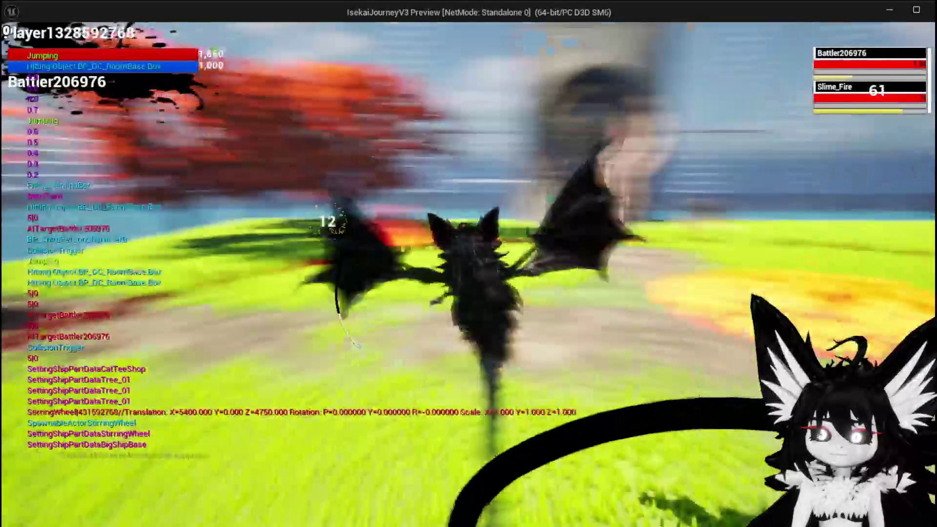
{"action": "key", "text": "alt+Tab"}
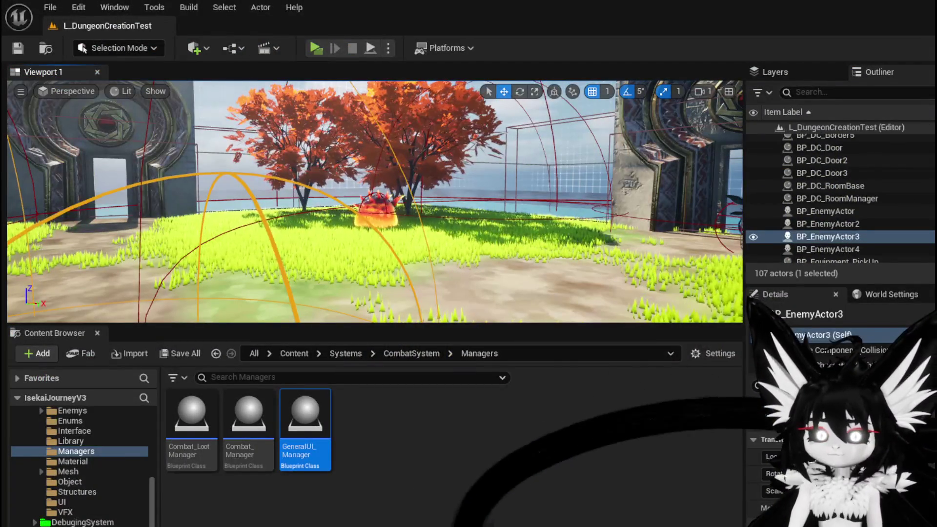
{"action": "key", "text": "alt+Tab"}
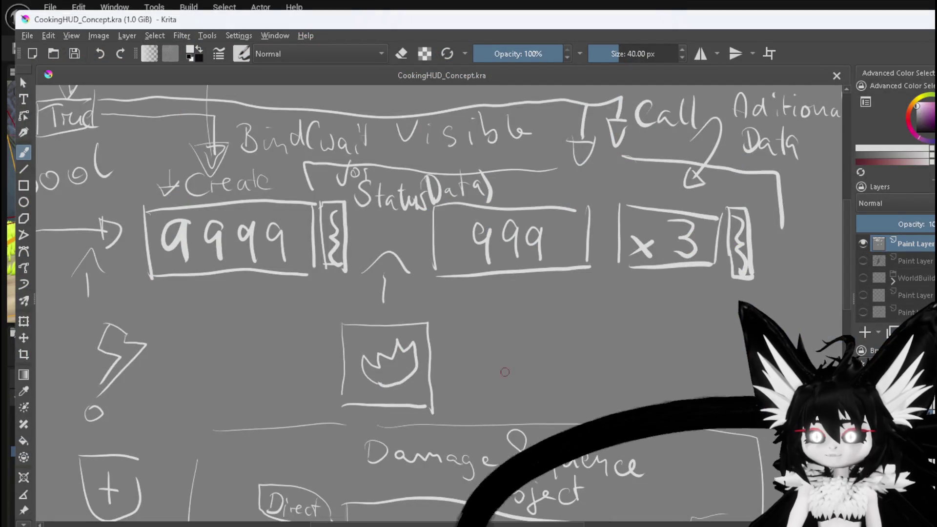
- Add a new paint layer above the HUD sketch and hide the sketch layer
{"action": "scroll", "coordinate": [546, 310], "scroll_direction": "down", "scroll_amount": 3}
{"action": "scroll", "coordinate": [546, 310], "scroll_direction": "up", "scroll_amount": 2}
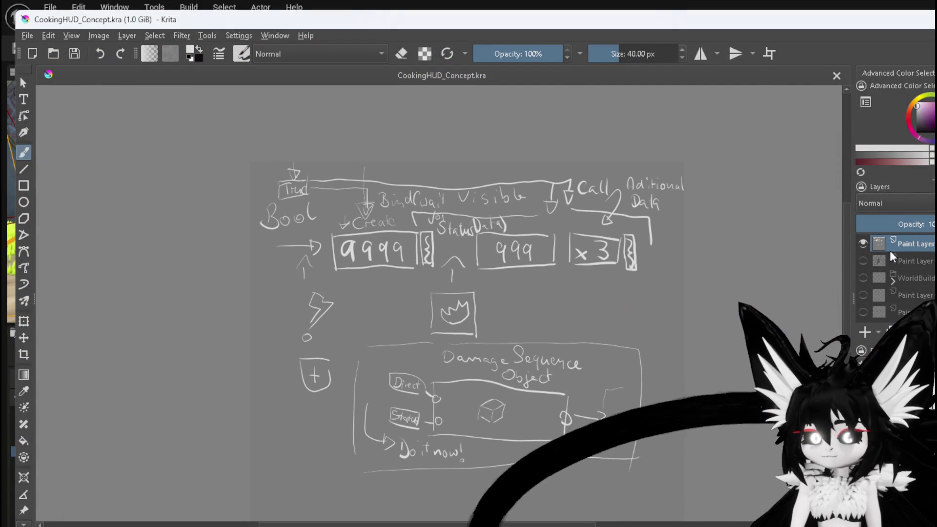
{"action": "left_click", "coordinate": [859, 332]}
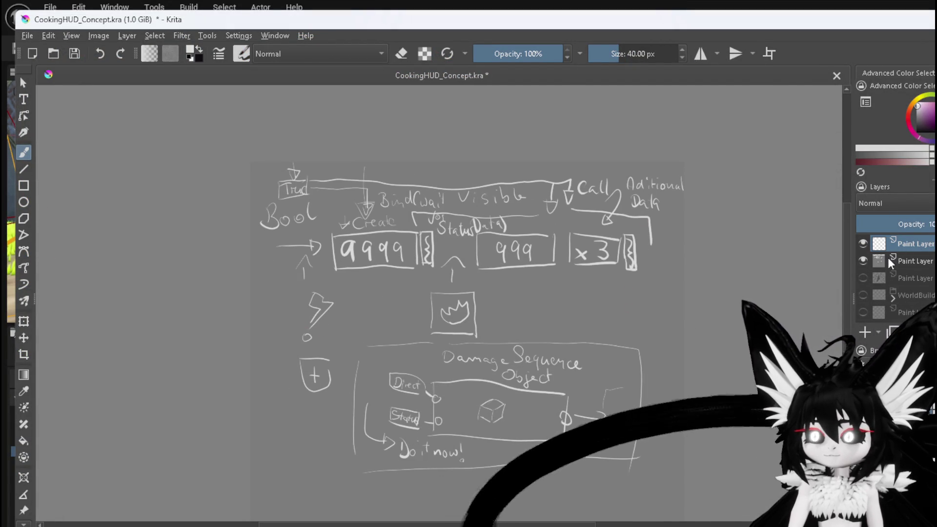
{"action": "left_click", "coordinate": [863, 260]}
{"action": "left_click_drag", "start_coordinate": [151, 291], "coordinate": [154, 222]}
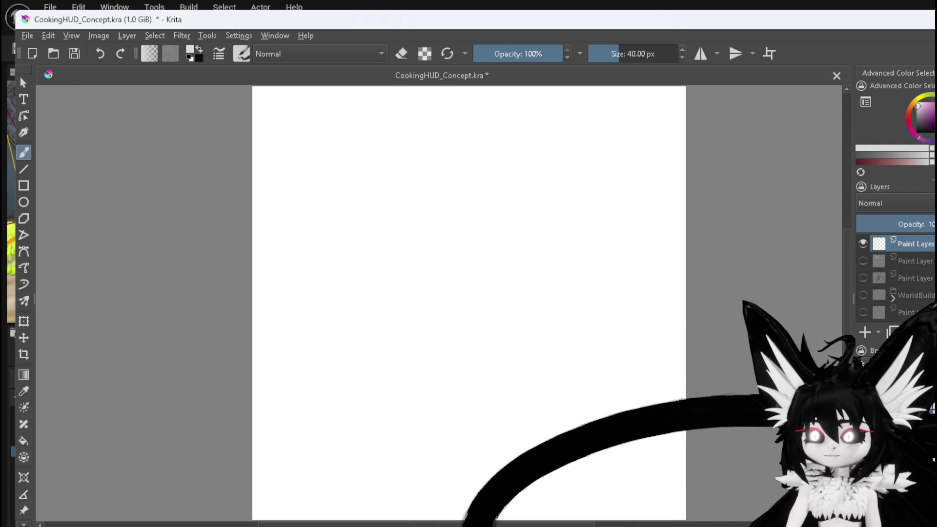
- Fill the new layer with near-black grey, then set a light-grey freehand brush
{"action": "left_click", "coordinate": [916, 120]}
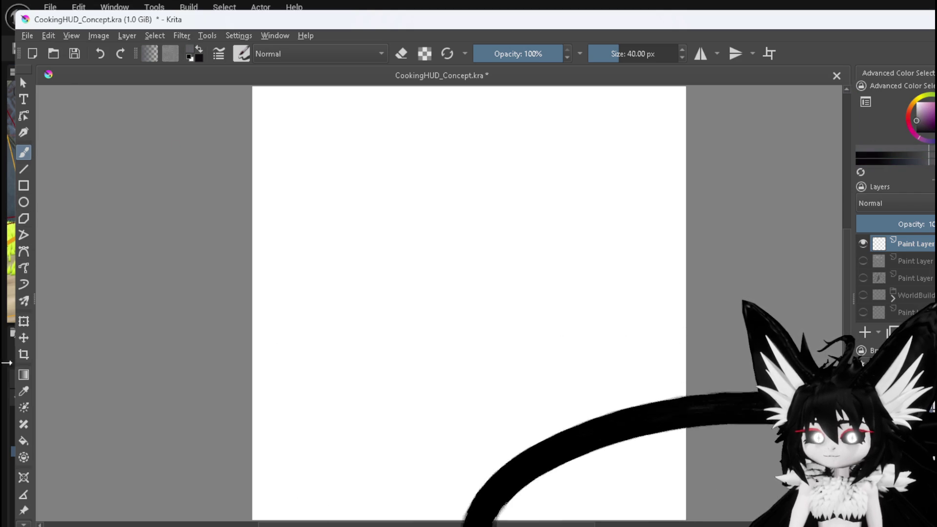
{"action": "left_click", "coordinate": [23, 441]}
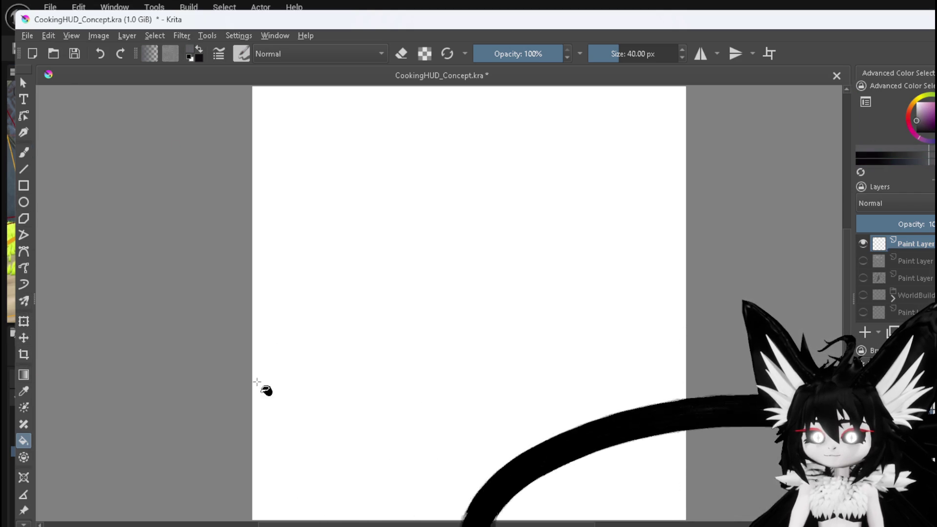
{"action": "left_click", "coordinate": [299, 379]}
{"action": "left_click", "coordinate": [23, 153]}
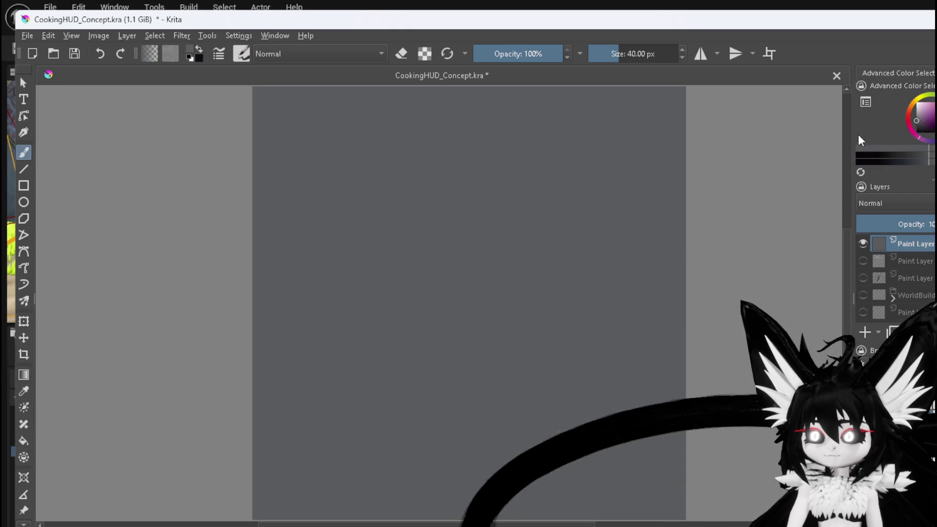
{"action": "left_click", "coordinate": [910, 112]}
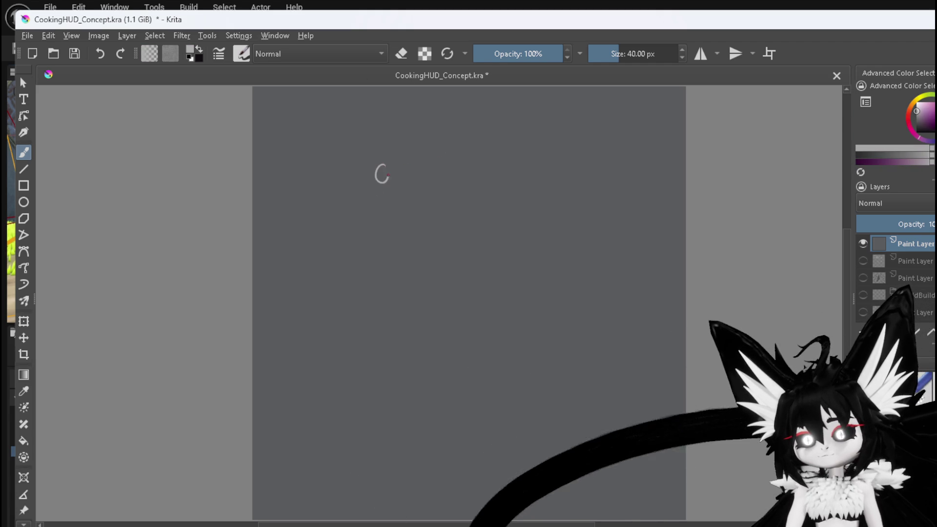
- Sketch a stick figure's arms and a bat's face, eye and side curves in light grey
{"action": "left_click_drag", "start_coordinate": [376, 189], "coordinate": [389, 186]}
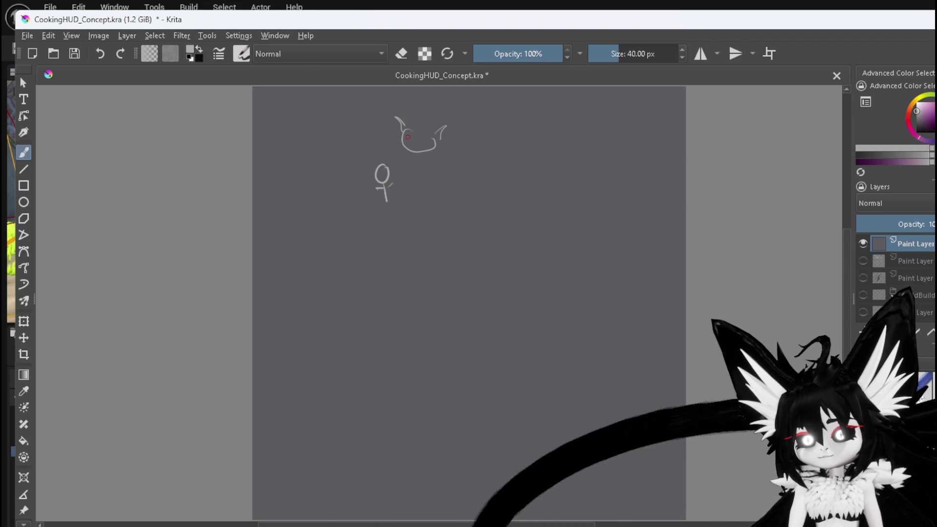
{"action": "mouse_move", "coordinate": [405, 134]}
{"action": "left_mouse_down"}
{"action": "mouse_move", "coordinate": [451, 159]}
{"action": "mouse_move", "coordinate": [461, 181]}
{"action": "mouse_move", "coordinate": [440, 181]}
{"action": "left_mouse_up"}
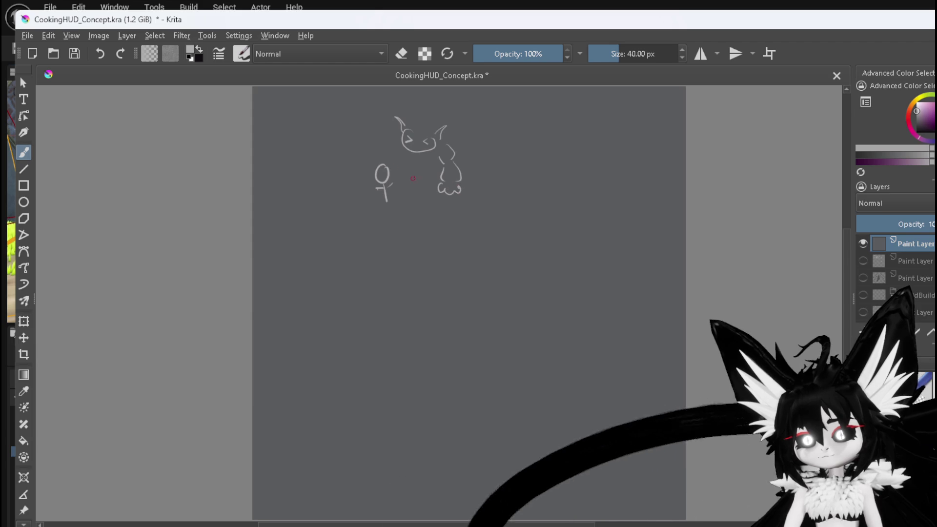
{"action": "mouse_move", "coordinate": [374, 142]}
{"action": "left_mouse_down"}
{"action": "mouse_move", "coordinate": [365, 153]}
{"action": "mouse_move", "coordinate": [373, 165]}
{"action": "mouse_move", "coordinate": [408, 153]}
{"action": "left_mouse_up"}
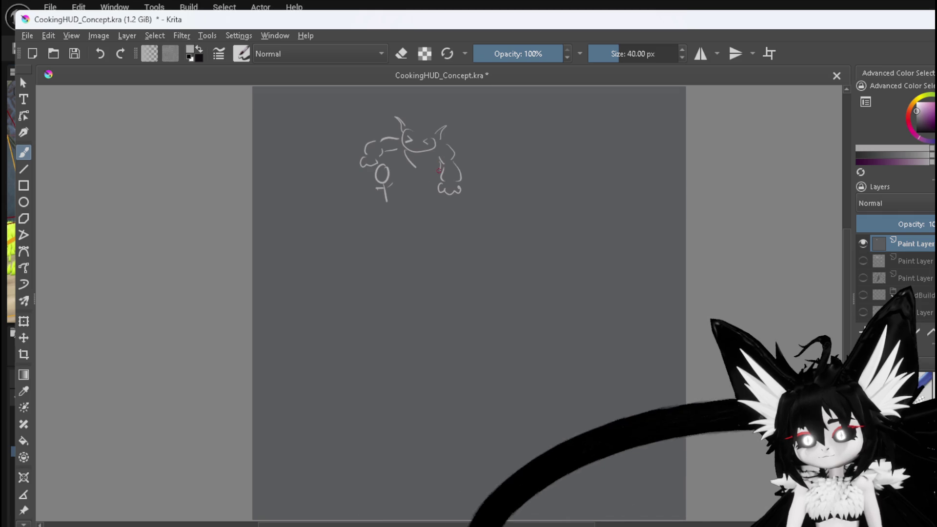
{"action": "left_click_drag", "start_coordinate": [408, 180], "coordinate": [407, 192]}
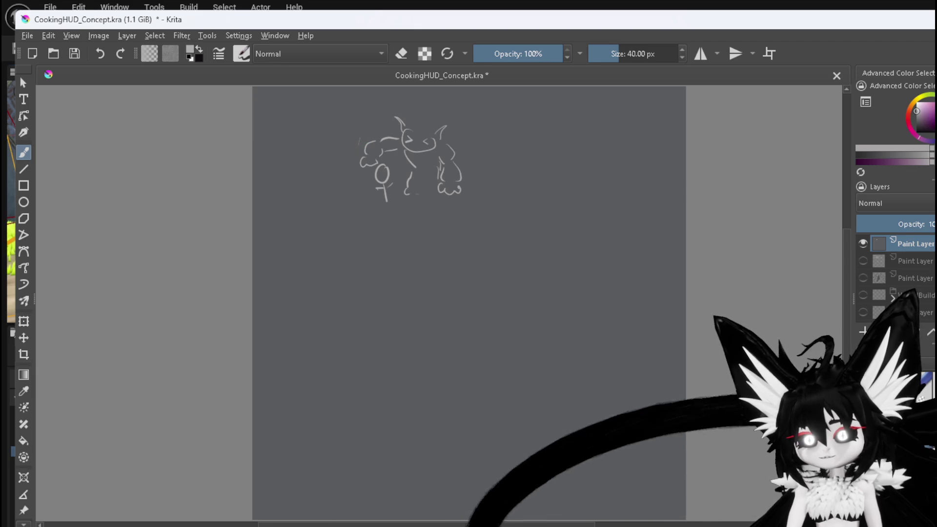
{"action": "left_click_drag", "start_coordinate": [357, 140], "coordinate": [350, 166]}
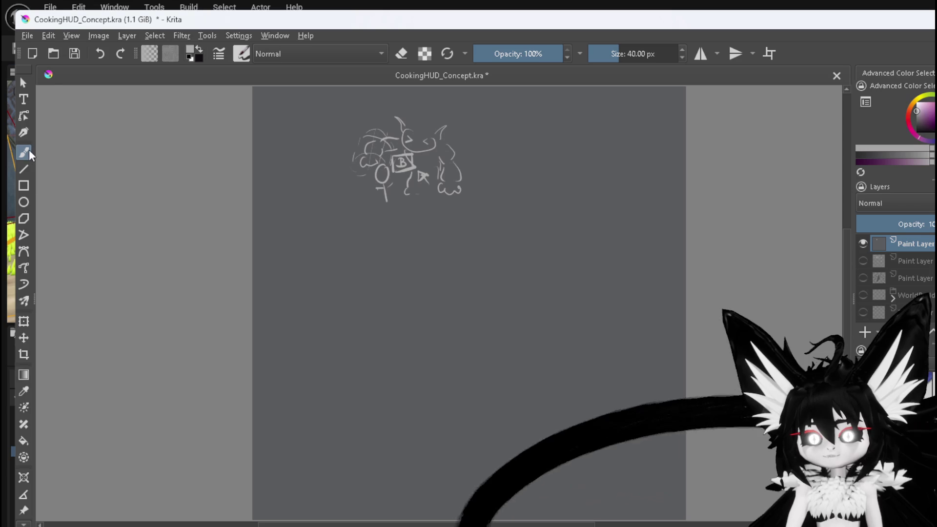
{"action": "scroll", "coordinate": [28, 391], "scroll_direction": "down", "scroll_amount": 2}
- Copy the selected bat sketch to a new layer and move it below the original
{"action": "left_click", "coordinate": [23, 454]}
{"action": "left_click_drag", "start_coordinate": [316, 102], "coordinate": [512, 204]}
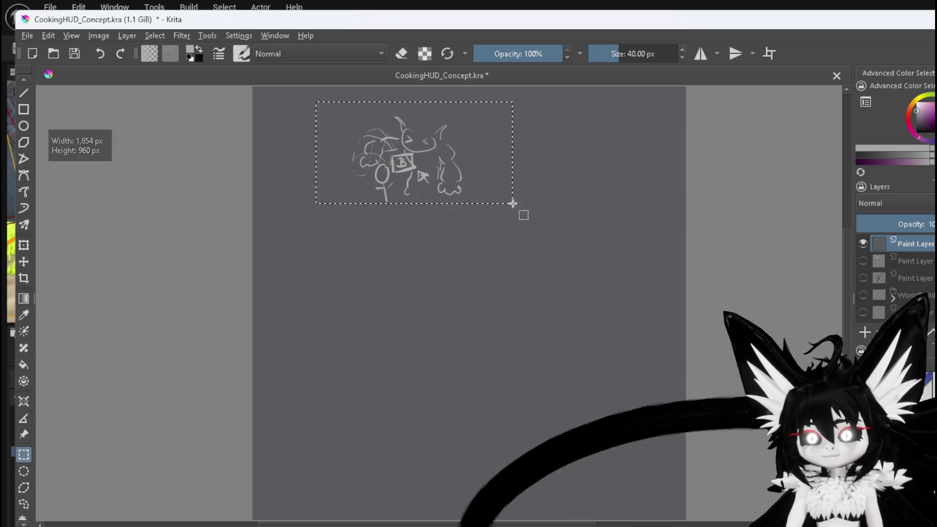
{"action": "left_click", "coordinate": [23, 244]}
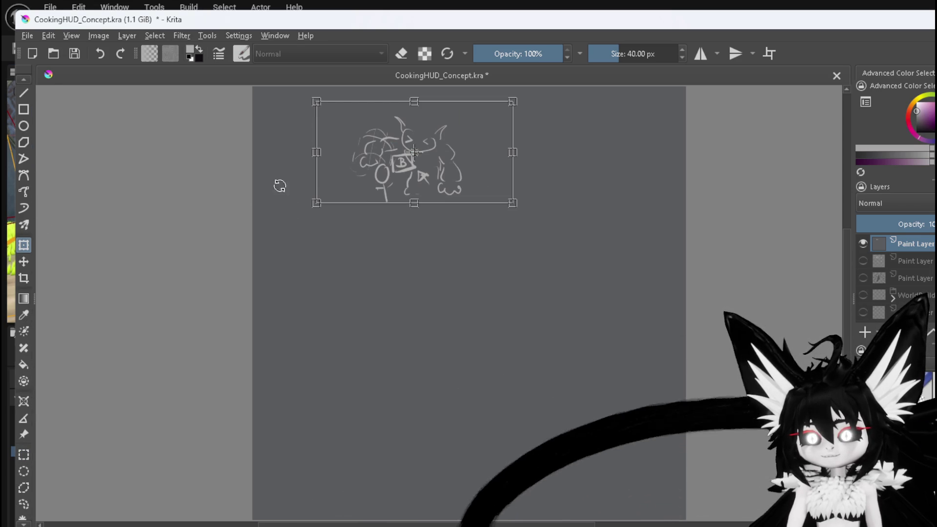
{"action": "key", "text": "ctrl+alt+j"}
{"action": "left_click_drag", "start_coordinate": [381, 171], "coordinate": [365, 390]}
{"action": "key", "text": "Return"}
- Clear the selection and return to the Freehand Brush
{"action": "scroll", "coordinate": [378, 314], "scroll_direction": "up", "scroll_amount": 3}
{"action": "scroll", "coordinate": [365, 390], "scroll_direction": "down", "scroll_amount": 3}
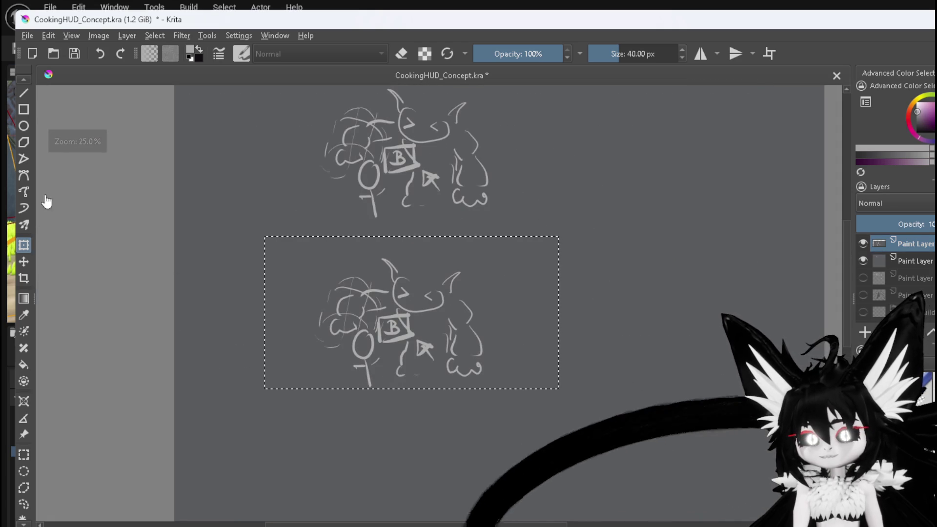
{"action": "left_click", "coordinate": [23, 454]}
{"action": "left_click", "coordinate": [138, 238]}
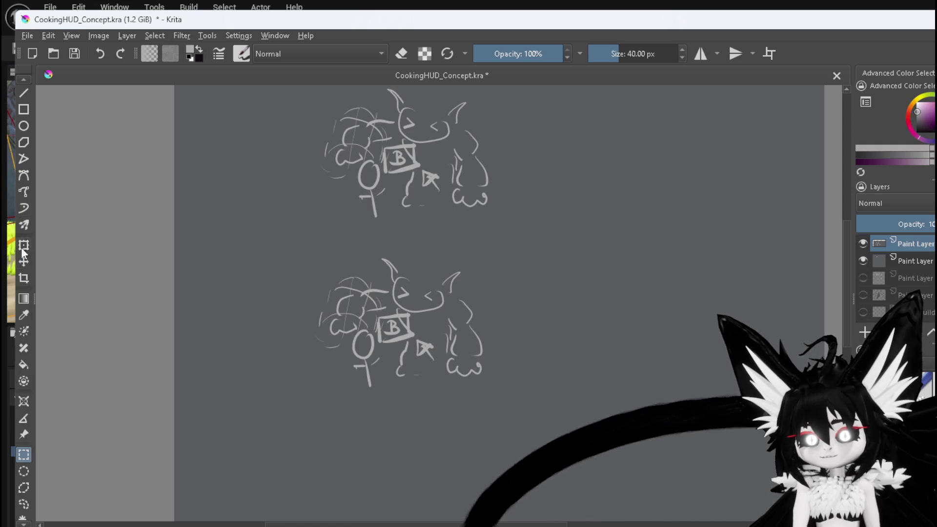
{"action": "scroll", "coordinate": [36, 412], "scroll_direction": "down", "scroll_amount": 2}
{"action": "scroll", "coordinate": [161, 400], "scroll_direction": "up", "scroll_amount": 2}
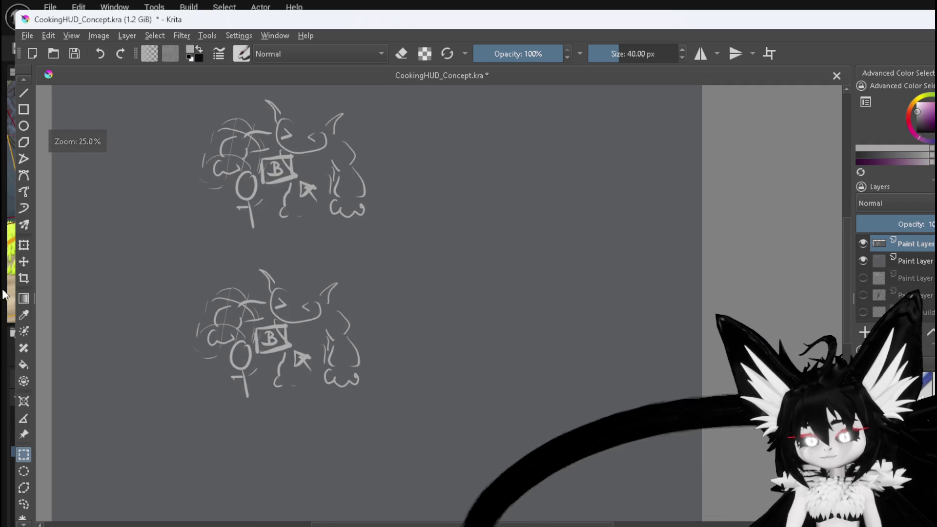
{"action": "scroll", "coordinate": [28, 230], "scroll_direction": "down", "scroll_amount": 2}
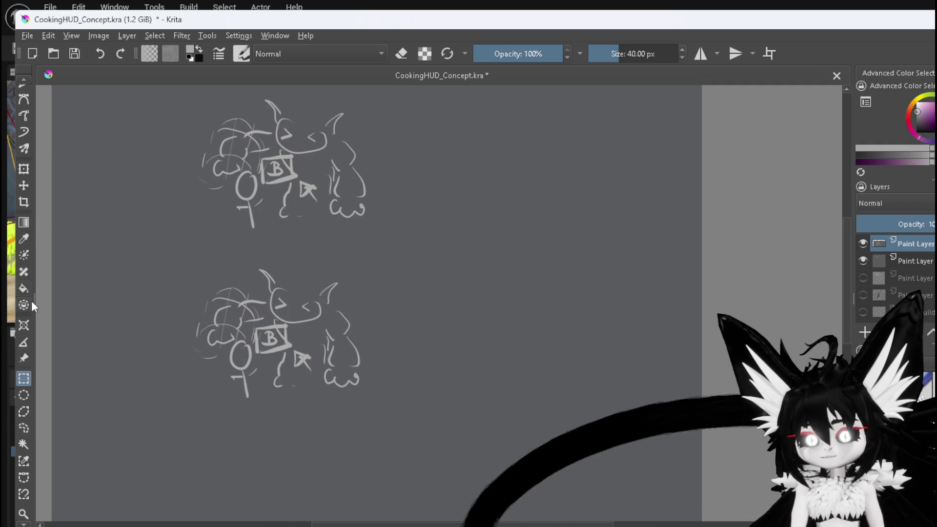
{"action": "scroll", "coordinate": [31, 297], "scroll_direction": "up", "scroll_amount": 4}
{"action": "left_click", "coordinate": [24, 152]}
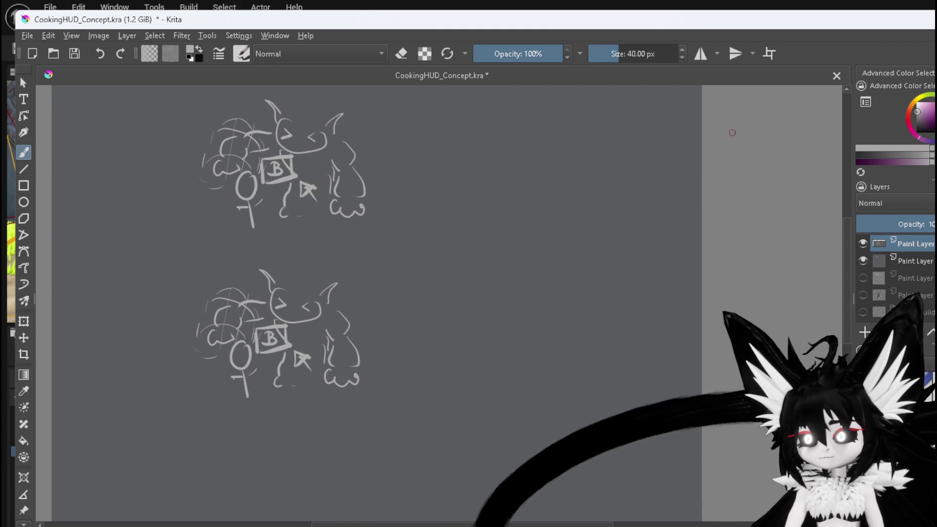
- Erase the scribbles, arrow and lollipop from the lower sketch with an 85 px brush
{"action": "left_click", "coordinate": [408, 272], "text": "ctrl"}
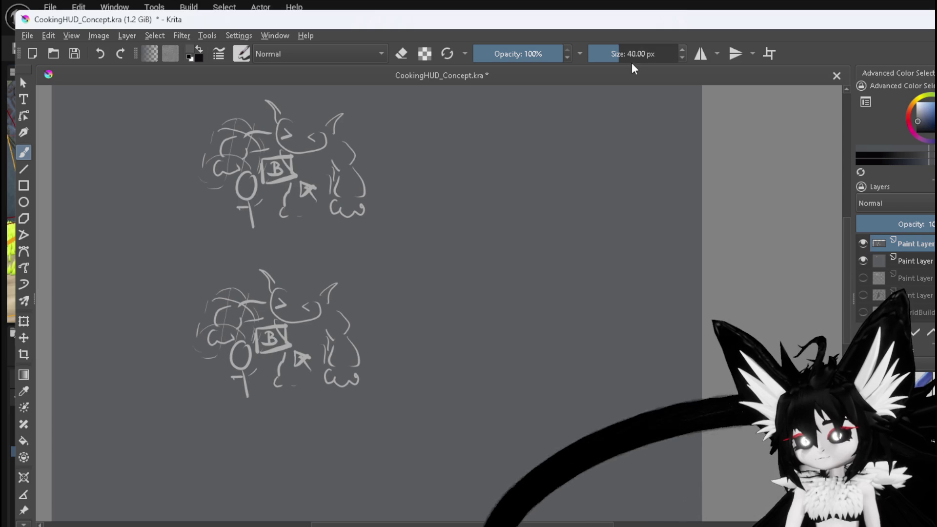
{"action": "left_click_drag", "start_coordinate": [621, 53], "coordinate": [628, 53]}
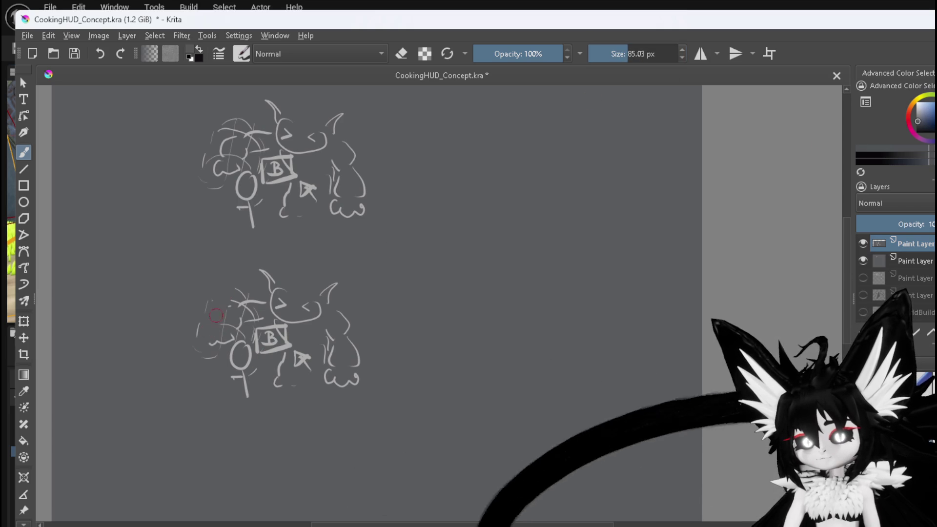
{"action": "mouse_move", "coordinate": [220, 337]}
{"action": "left_mouse_down"}
{"action": "mouse_move", "coordinate": [239, 317]}
{"action": "mouse_move", "coordinate": [275, 342]}
{"action": "mouse_move", "coordinate": [282, 325]}
{"action": "mouse_move", "coordinate": [304, 367]}
{"action": "left_mouse_up"}
{"action": "mouse_move", "coordinate": [241, 348]}
{"action": "left_mouse_down"}
{"action": "mouse_move", "coordinate": [230, 402]}
{"action": "mouse_move", "coordinate": [247, 387]}
{"action": "mouse_move", "coordinate": [238, 318]}
{"action": "mouse_move", "coordinate": [258, 350]}
{"action": "mouse_move", "coordinate": [220, 366]}
{"action": "left_mouse_up"}
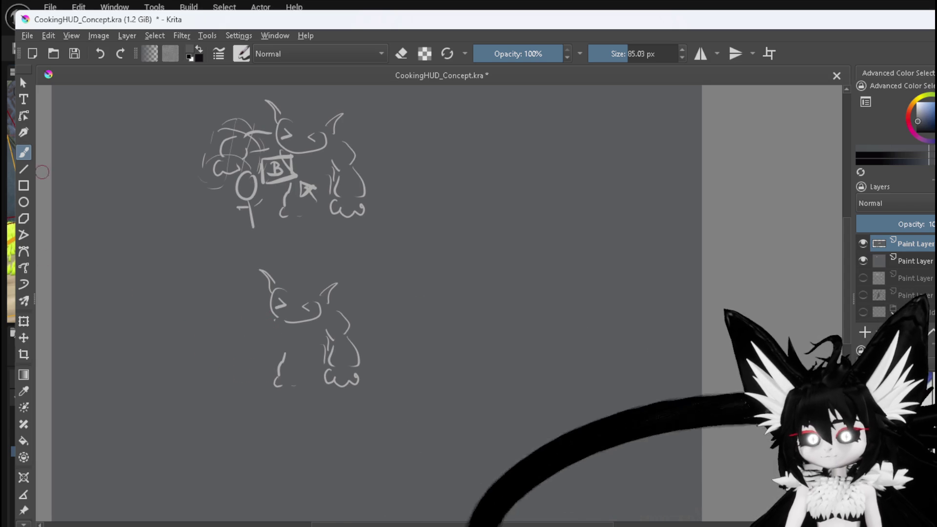
- Sample the light sketch-line grey and redraw the lower bat's arms in a new pose
{"action": "left_click", "coordinate": [362, 357], "text": "ctrl"}
{"action": "left_click", "coordinate": [359, 360], "text": "ctrl"}
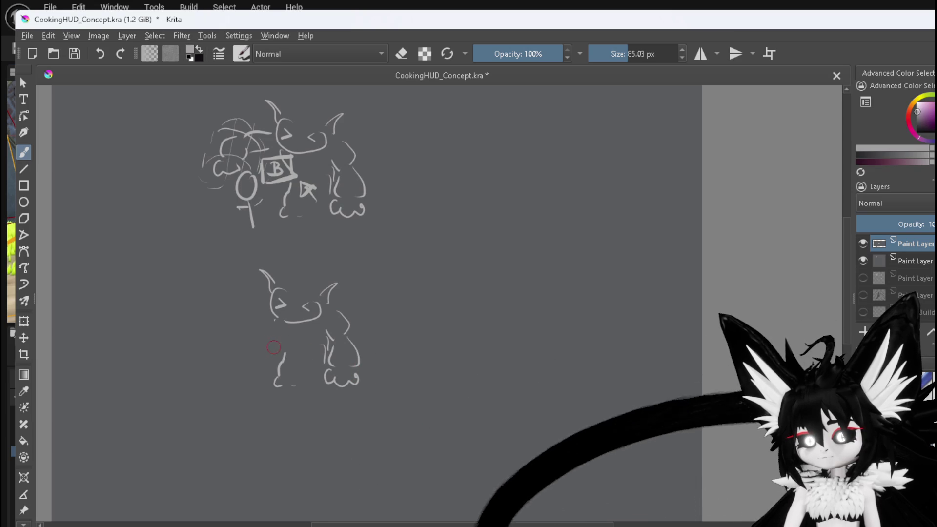
{"action": "left_click_drag", "start_coordinate": [271, 329], "coordinate": [279, 336]}
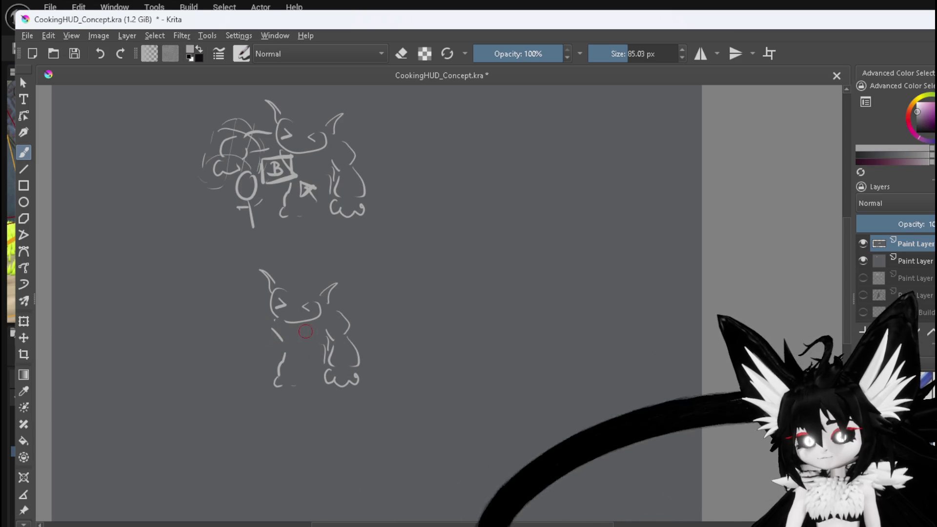
{"action": "mouse_move", "coordinate": [315, 355]}
{"action": "left_mouse_down"}
{"action": "mouse_move", "coordinate": [308, 330]}
{"action": "mouse_move", "coordinate": [289, 338]}
{"action": "left_mouse_up"}
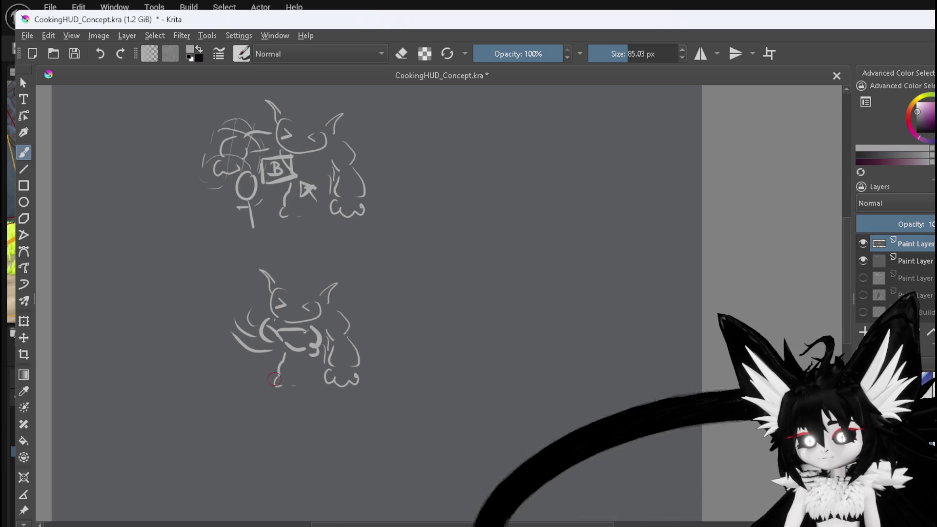
{"action": "mouse_move", "coordinate": [335, 340]}
{"action": "left_mouse_down"}
{"action": "mouse_move", "coordinate": [310, 362]}
{"action": "mouse_move", "coordinate": [328, 350]}
{"action": "left_mouse_up"}
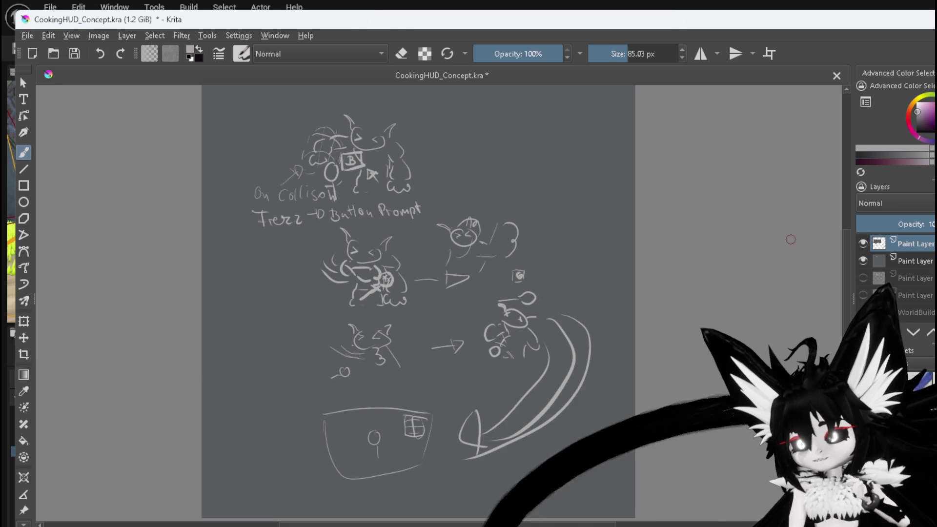
- Paint out the big arcs with a 356.74 px background-grey brush and save CookingHUD_Concept.kra
{"action": "left_click", "coordinate": [470, 386], "text": "ctrl"}
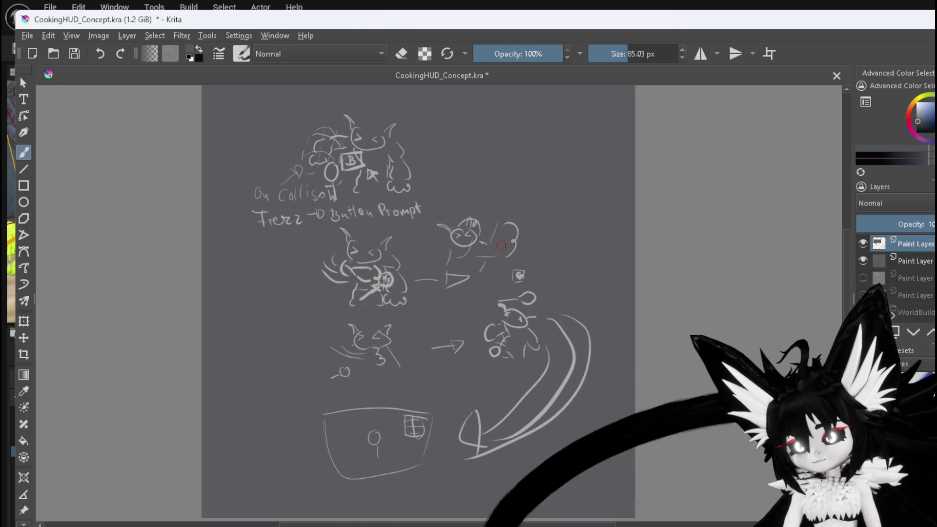
{"action": "left_click_drag", "start_coordinate": [641, 57], "coordinate": [649, 54]}
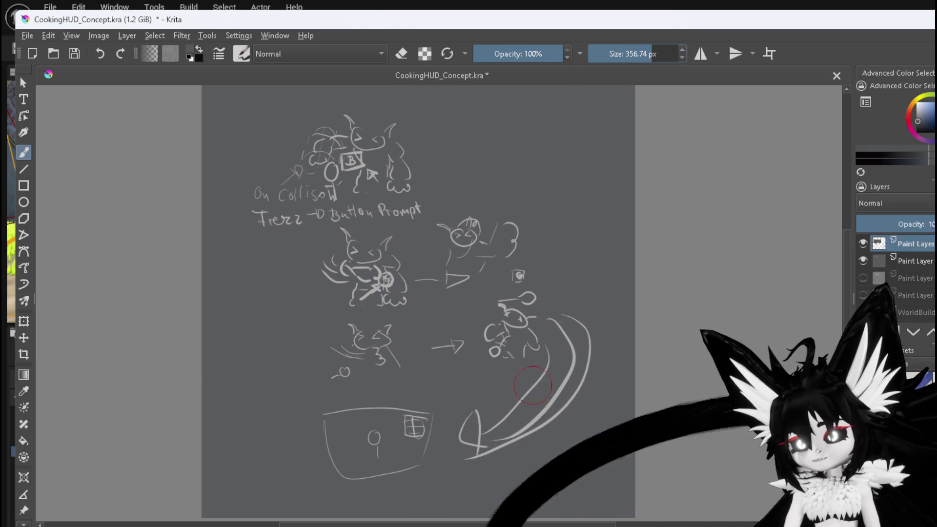
{"action": "mouse_move", "coordinate": [523, 445]}
{"action": "left_mouse_down"}
{"action": "mouse_move", "coordinate": [581, 361]}
{"action": "mouse_move", "coordinate": [575, 326]}
{"action": "mouse_move", "coordinate": [560, 318]}
{"action": "left_mouse_up"}
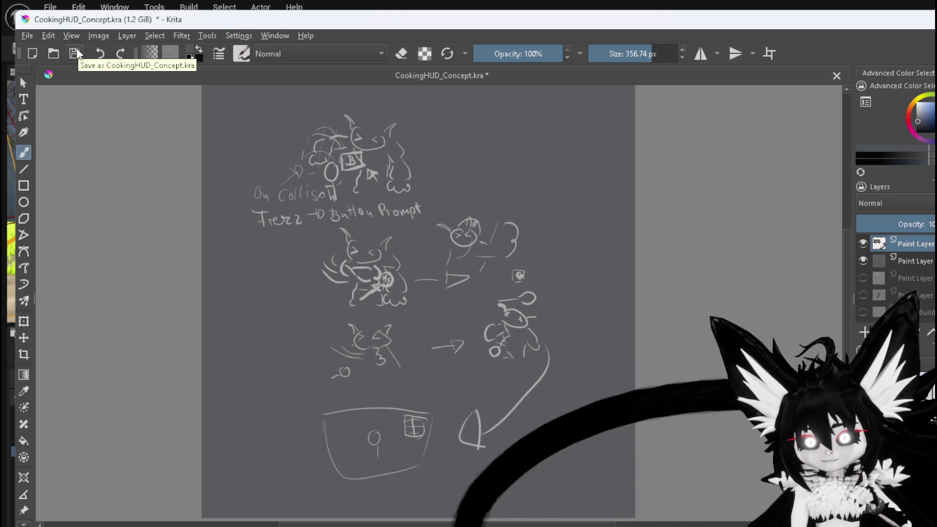
{"action": "left_click", "coordinate": [77, 54]}
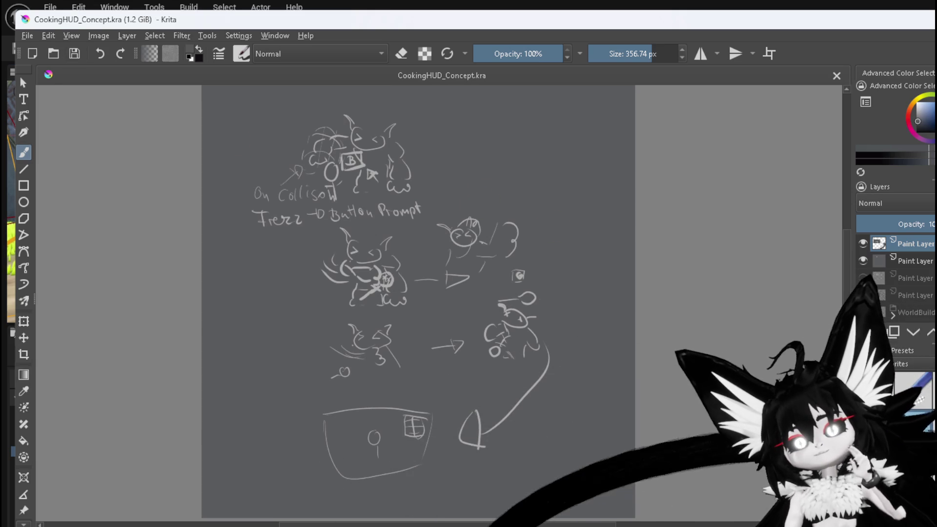
{"action": "key", "text": "alt+Tab"}
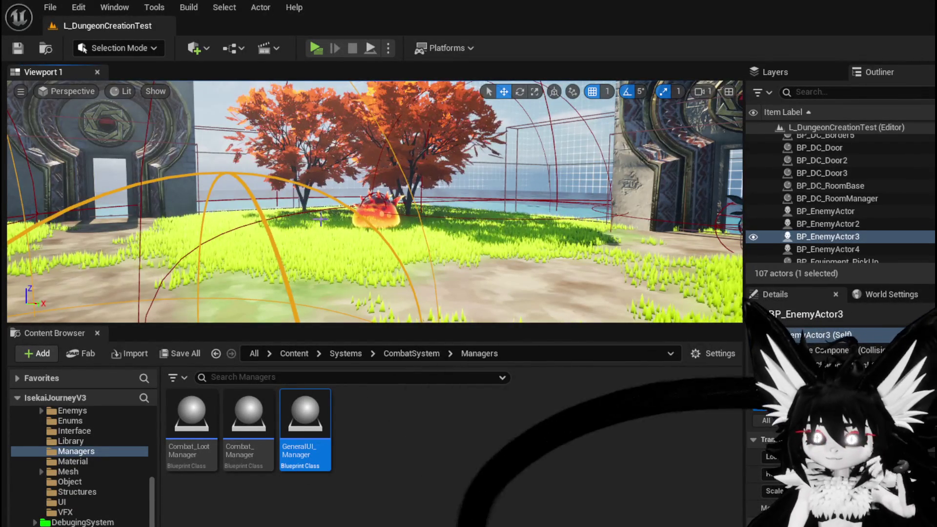
{"action": "scroll", "coordinate": [303, 222], "scroll_direction": "up", "scroll_amount": 3}
{"action": "left_click_drag", "start_coordinate": [302, 222], "coordinate": [185, 222]}
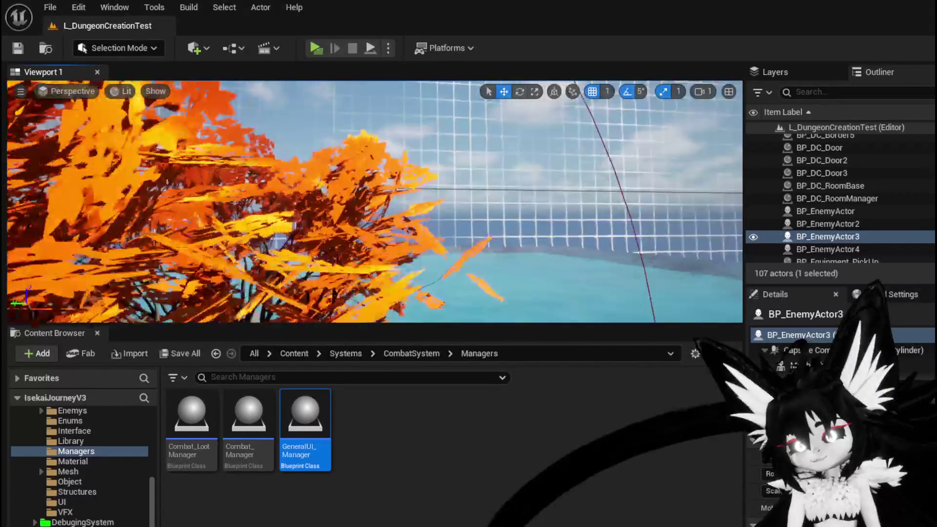
{"action": "scroll", "coordinate": [375, 202], "scroll_direction": "up", "scroll_amount": 3}
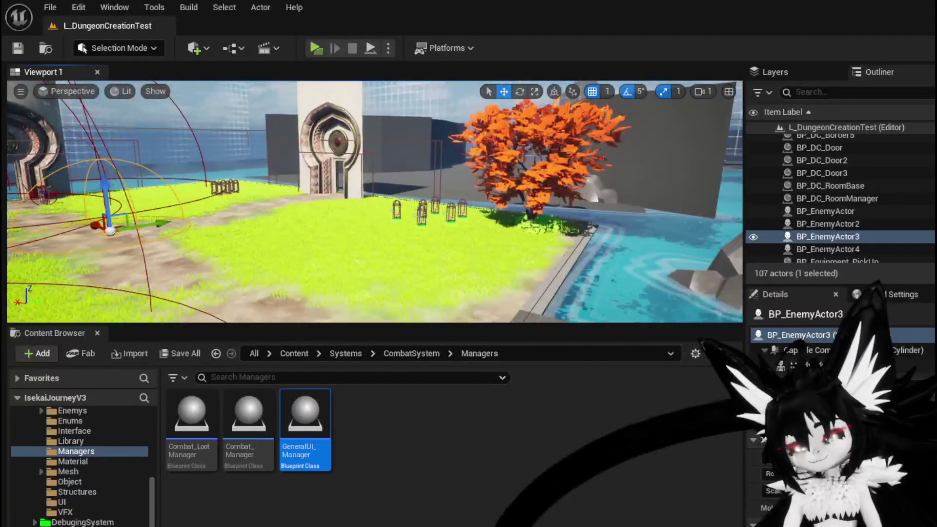
{"action": "mouse_move", "coordinate": [186, 222]}
{"action": "left_mouse_down"}
{"action": "mouse_move", "coordinate": [254, 195]}
{"action": "mouse_move", "coordinate": [98, 185]}
{"action": "mouse_move", "coordinate": [113, 205]}
{"action": "left_mouse_up"}
{"action": "left_click_drag", "start_coordinate": [312, 180], "coordinate": [328, 179]}
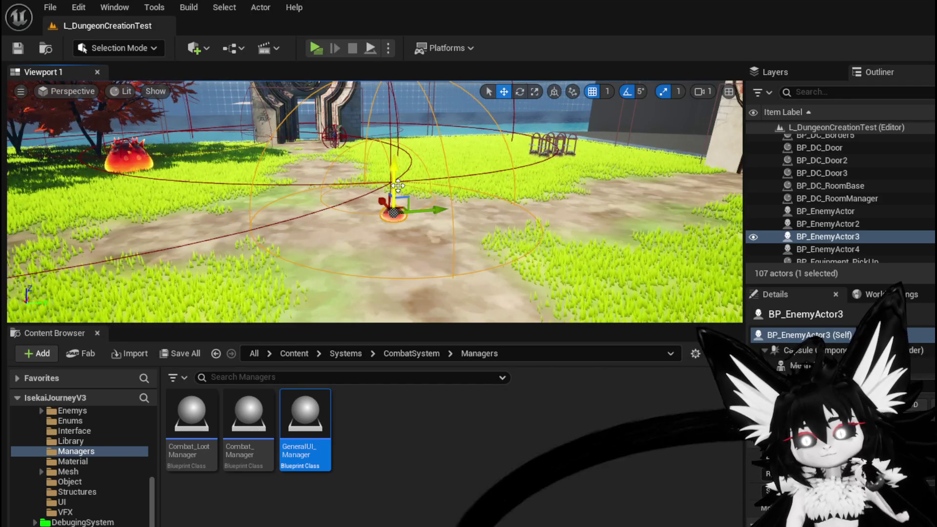
{"action": "left_click_drag", "start_coordinate": [398, 186], "coordinate": [432, 186]}
{"action": "mouse_move", "coordinate": [282, 179]}
{"action": "left_mouse_down"}
{"action": "mouse_move", "coordinate": [254, 179]}
{"action": "mouse_move", "coordinate": [282, 179]}
{"action": "left_mouse_up"}
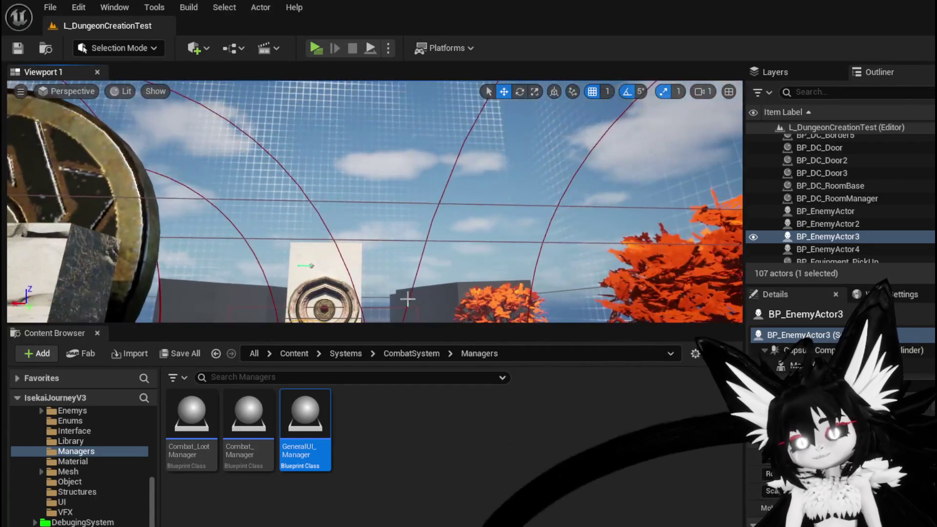
{"action": "scroll", "coordinate": [380, 108], "scroll_direction": "up", "scroll_amount": 1}
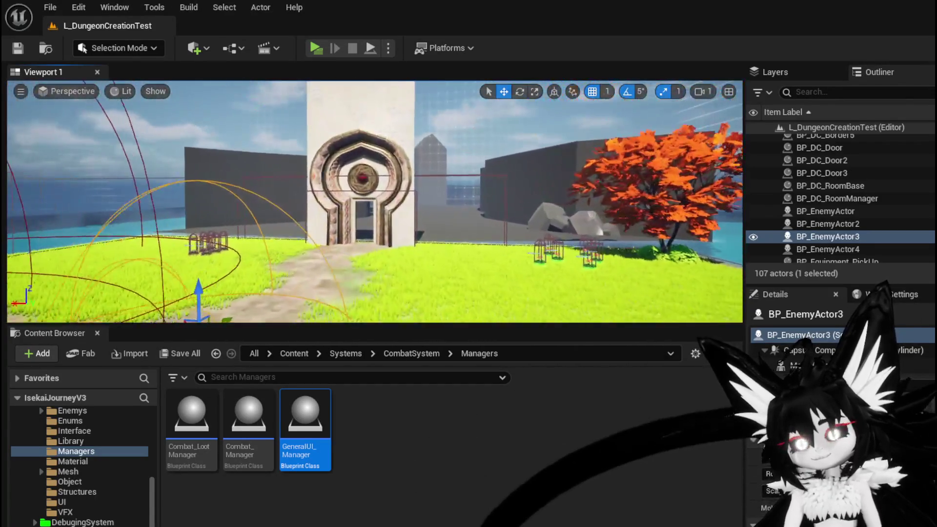
{"action": "scroll", "coordinate": [515, 205], "scroll_direction": "up", "scroll_amount": 2}
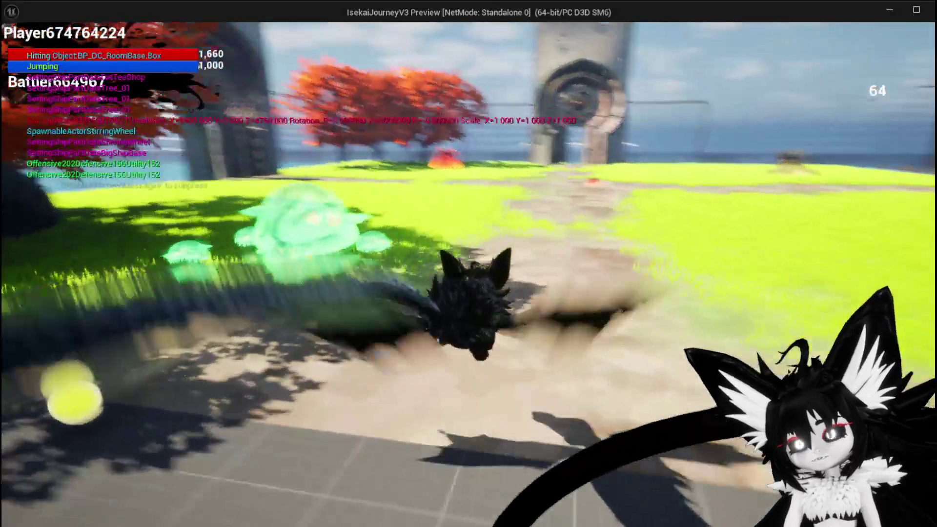
{"action": "key", "text": "space"}
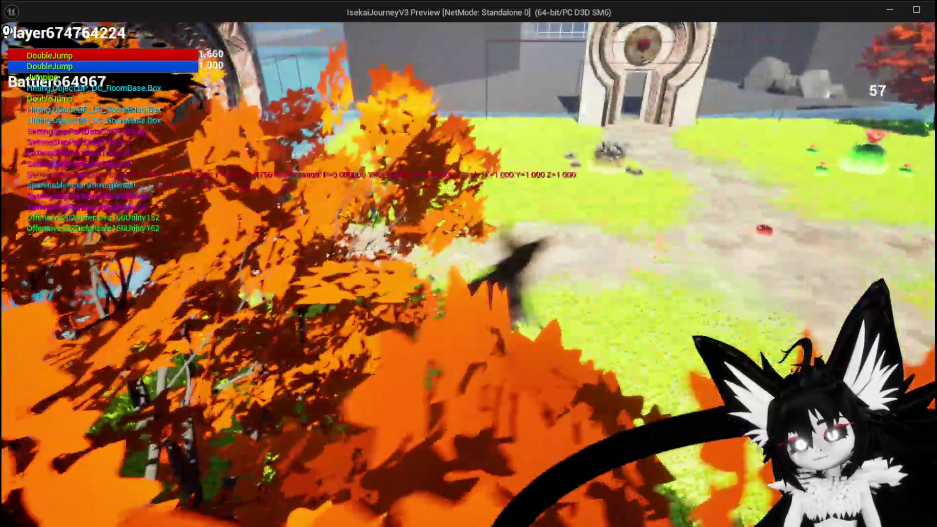
{"action": "key", "text": "space"}
{"action": "key", "text": "w"}
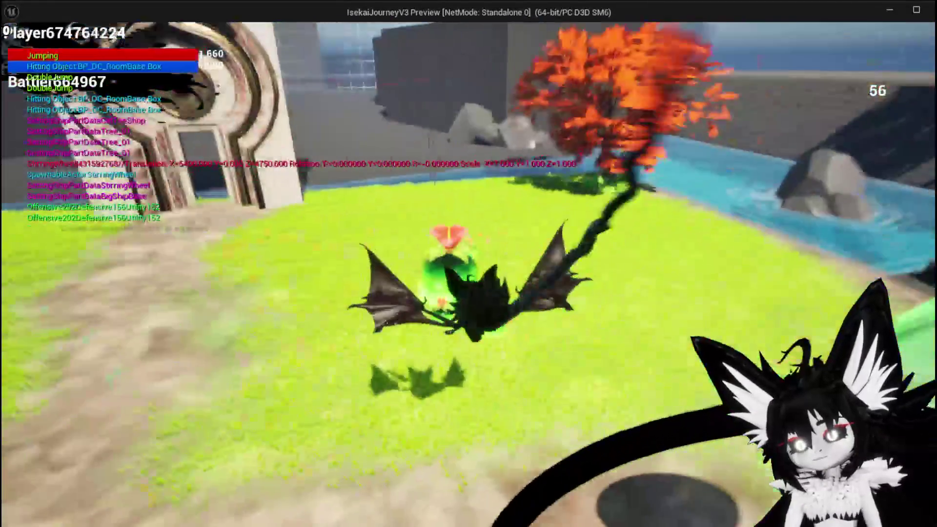
{"action": "key", "text": "space"}
{"action": "key", "text": "space"}
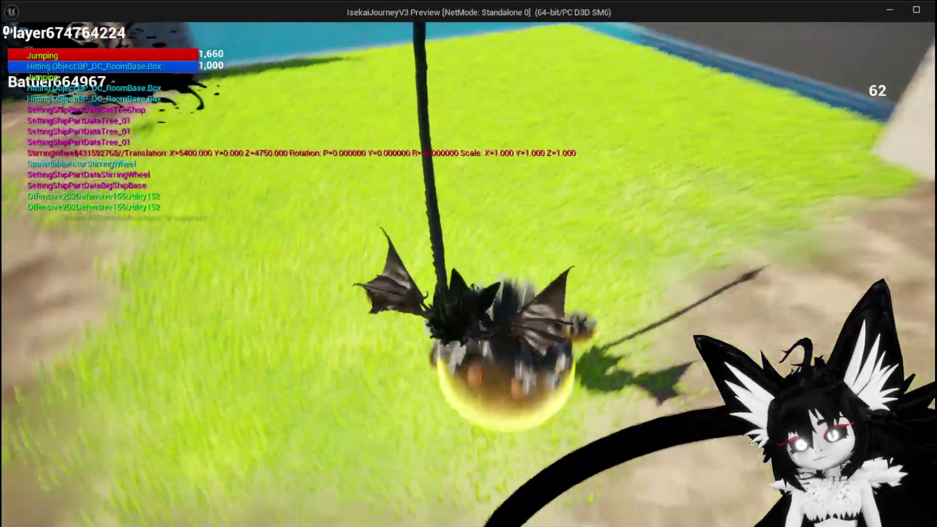
{"action": "key", "text": "w"}
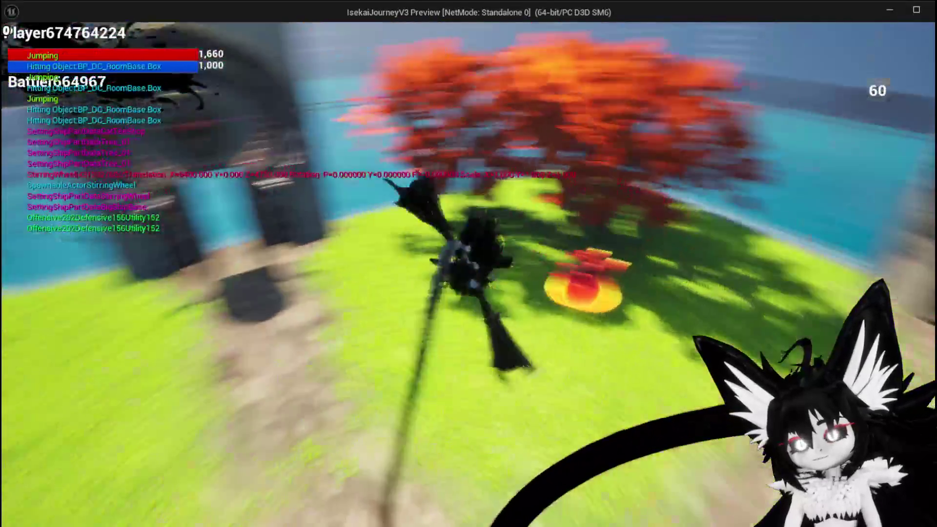
{"action": "key", "text": "Escape"}
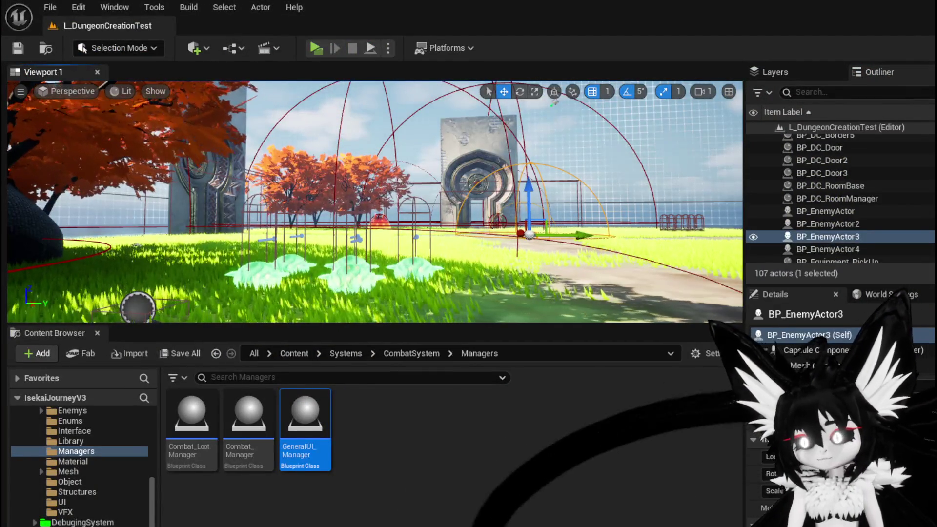
- Glance at the BP_ThirdPersonCharacter event graph, then return to Krita and move onto empty canvas
{"action": "key", "text": "alt+Tab"}
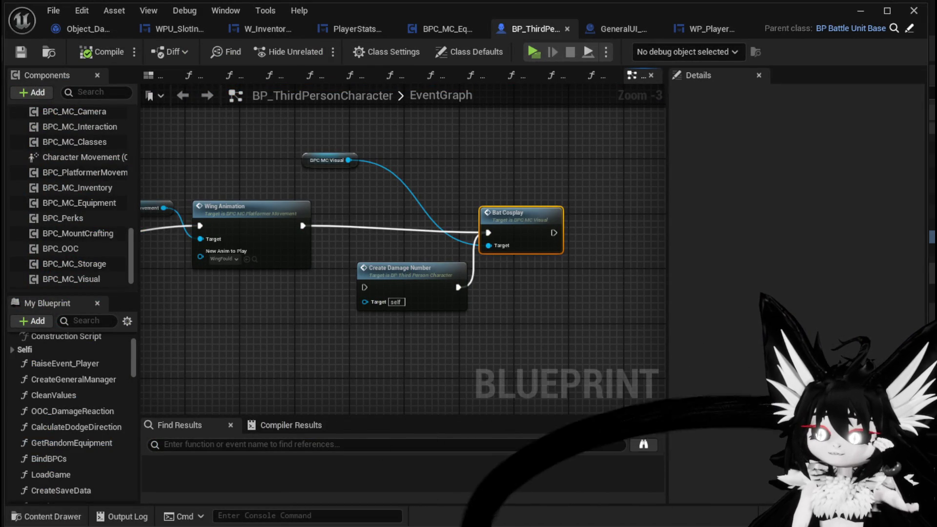
{"action": "key", "text": "alt+Tab"}
{"action": "left_click_drag", "start_coordinate": [533, 406], "coordinate": [502, 240]}
{"action": "scroll", "coordinate": [502, 241], "scroll_direction": "up", "scroll_amount": 3}
{"action": "mouse_move", "coordinate": [492, 293]}
{"action": "left_mouse_down"}
{"action": "mouse_move", "coordinate": [579, 283]}
{"action": "mouse_move", "coordinate": [443, 264]}
{"action": "mouse_move", "coordinate": [527, 271]}
{"action": "left_mouse_up"}
{"action": "scroll", "coordinate": [524, 266], "scroll_direction": "up", "scroll_amount": 3}
{"action": "scroll", "coordinate": [493, 292], "scroll_direction": "down", "scroll_amount": 2}
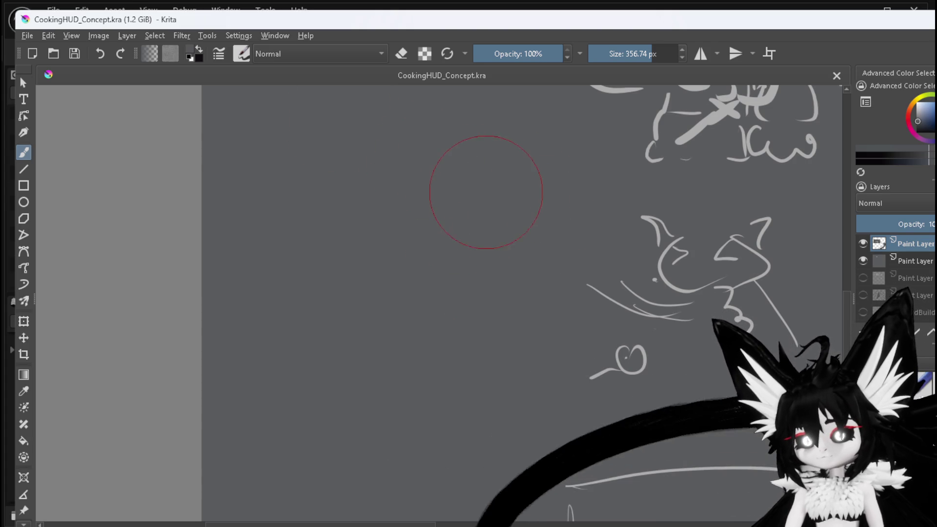
- Pick a mid grey in the Advanced Color Selector and draw the first stroke left of the bats
{"action": "left_click", "coordinate": [466, 225]}
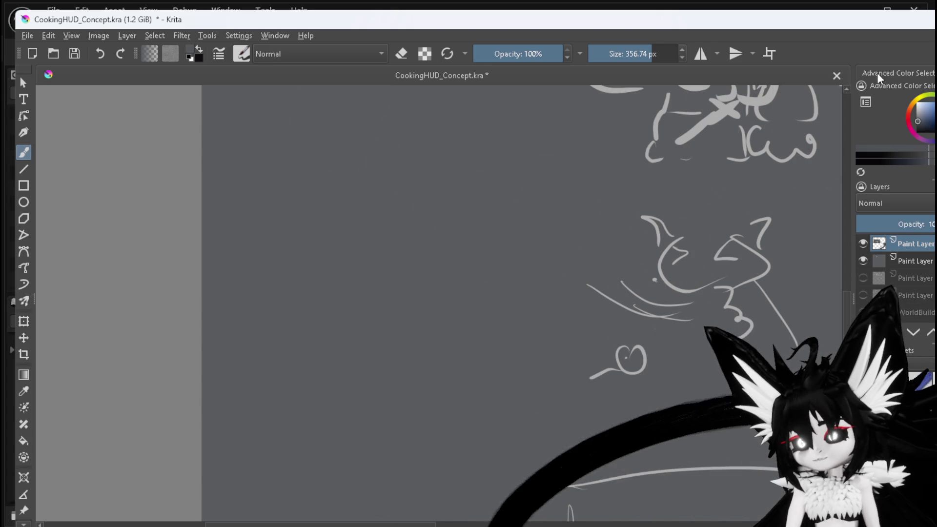
{"action": "left_click", "coordinate": [917, 117]}
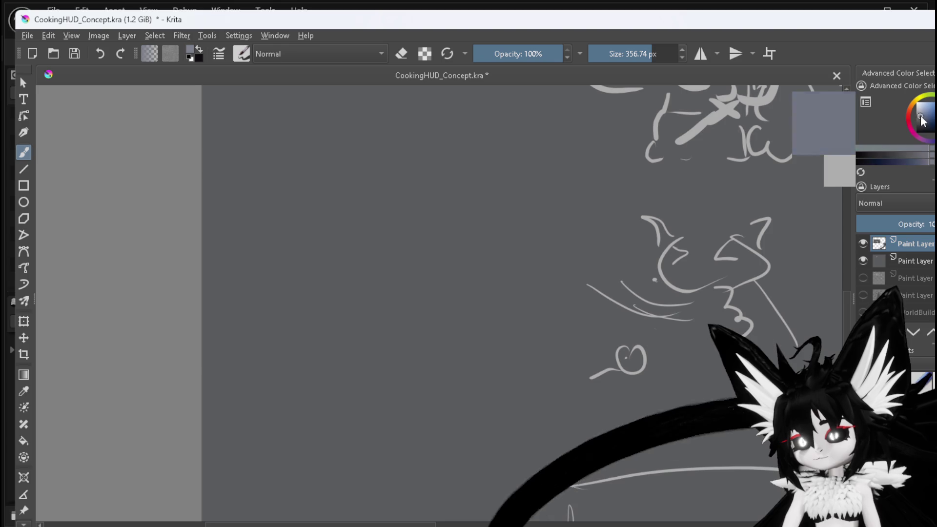
{"action": "left_click_drag", "start_coordinate": [411, 254], "coordinate": [437, 299]}
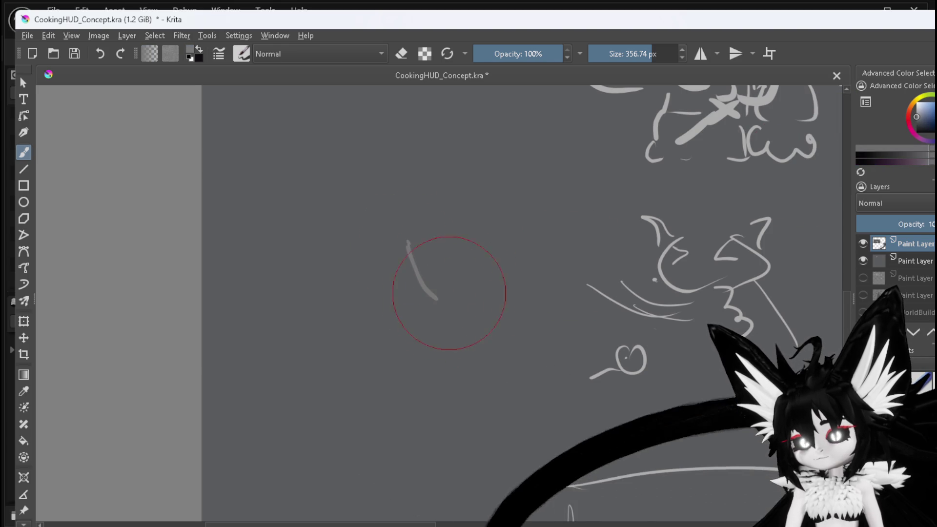
- Rough in the bat's body strokes and two long diagonal bones for the left wing
{"action": "left_click_drag", "start_coordinate": [492, 236], "coordinate": [496, 253]}
{"action": "left_click_drag", "start_coordinate": [496, 266], "coordinate": [491, 293]}
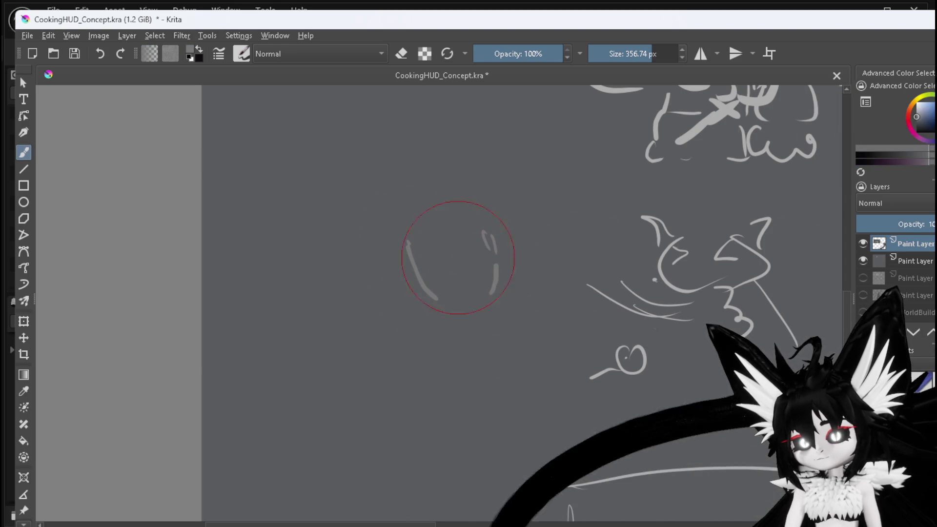
{"action": "left_click_drag", "start_coordinate": [502, 243], "coordinate": [510, 265]}
{"action": "mouse_move", "coordinate": [500, 233]}
{"action": "left_mouse_down"}
{"action": "mouse_move", "coordinate": [523, 292]}
{"action": "mouse_move", "coordinate": [514, 293]}
{"action": "mouse_move", "coordinate": [497, 361]}
{"action": "left_mouse_up"}
{"action": "mouse_move", "coordinate": [403, 250]}
{"action": "left_mouse_down"}
{"action": "mouse_move", "coordinate": [410, 325]}
{"action": "mouse_move", "coordinate": [372, 349]}
{"action": "left_mouse_up"}
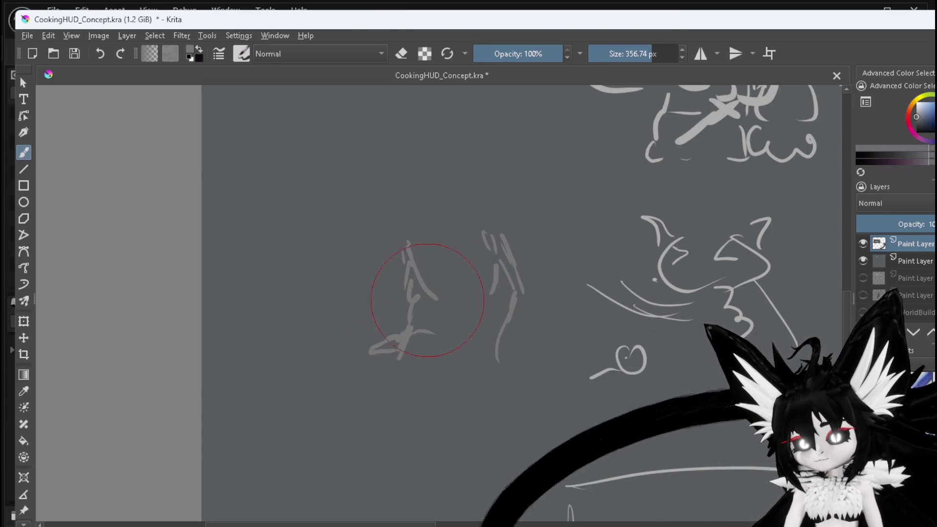
{"action": "left_click_drag", "start_coordinate": [402, 213], "coordinate": [378, 259]}
{"action": "mouse_move", "coordinate": [354, 288]}
{"action": "left_mouse_down"}
{"action": "mouse_move", "coordinate": [283, 322]}
{"action": "mouse_move", "coordinate": [343, 371]}
{"action": "left_mouse_up"}
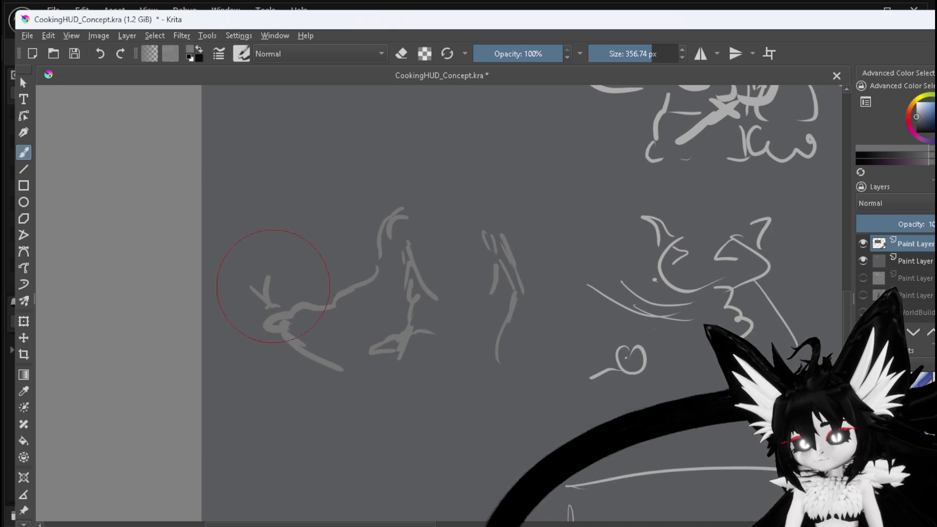
{"action": "left_click_drag", "start_coordinate": [268, 303], "coordinate": [302, 210]}
{"action": "left_click_drag", "start_coordinate": [299, 301], "coordinate": [369, 194]}
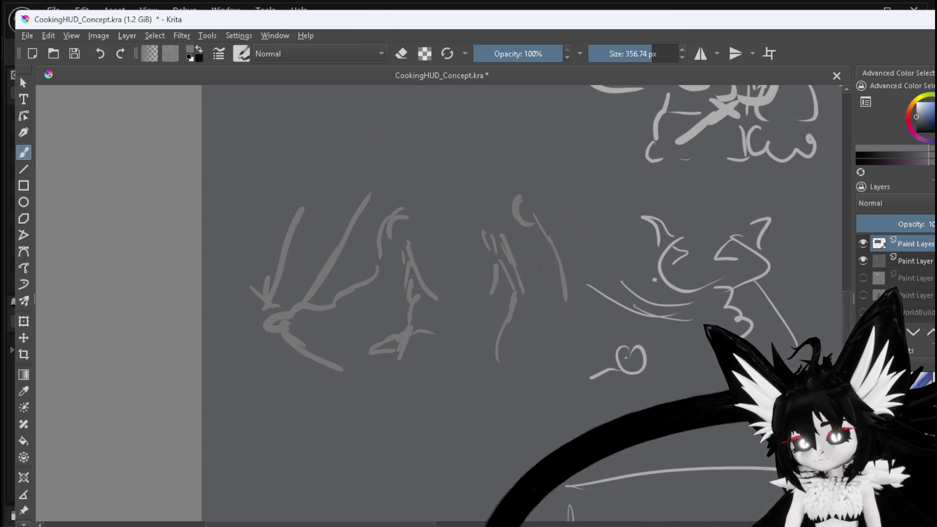
- Sketch the right wing's membranes, lower edge and outer curve, then redraw the left wing outline
{"action": "left_click_drag", "start_coordinate": [537, 254], "coordinate": [554, 274]}
{"action": "left_click_drag", "start_coordinate": [557, 324], "coordinate": [584, 279]}
{"action": "left_click_drag", "start_coordinate": [574, 180], "coordinate": [591, 267]}
{"action": "mouse_move", "coordinate": [558, 327]}
{"action": "left_mouse_down"}
{"action": "mouse_move", "coordinate": [536, 343]}
{"action": "mouse_move", "coordinate": [590, 305]}
{"action": "mouse_move", "coordinate": [614, 214]}
{"action": "left_mouse_up"}
{"action": "mouse_move", "coordinate": [548, 356]}
{"action": "left_mouse_down"}
{"action": "mouse_move", "coordinate": [603, 332]}
{"action": "mouse_move", "coordinate": [635, 301]}
{"action": "left_mouse_up"}
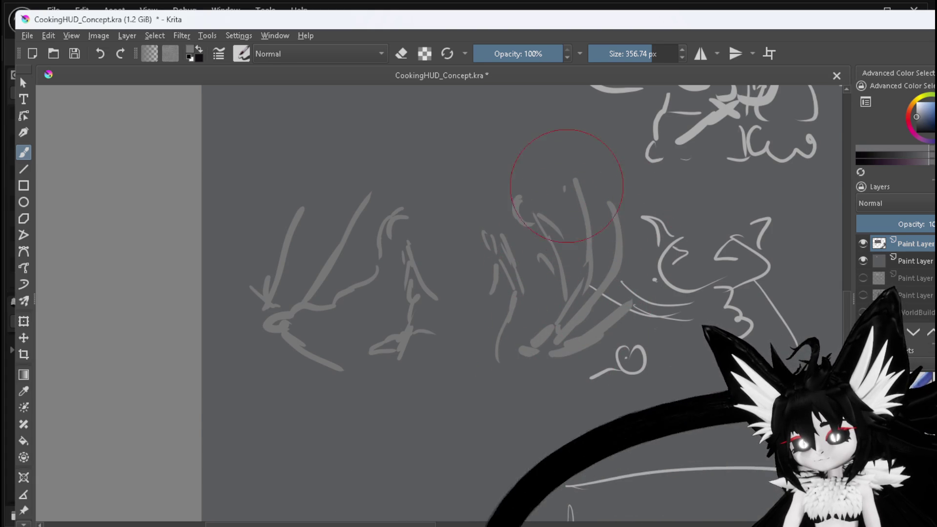
{"action": "mouse_move", "coordinate": [580, 178]}
{"action": "left_mouse_down"}
{"action": "mouse_move", "coordinate": [614, 219]}
{"action": "mouse_move", "coordinate": [634, 308]}
{"action": "left_mouse_up"}
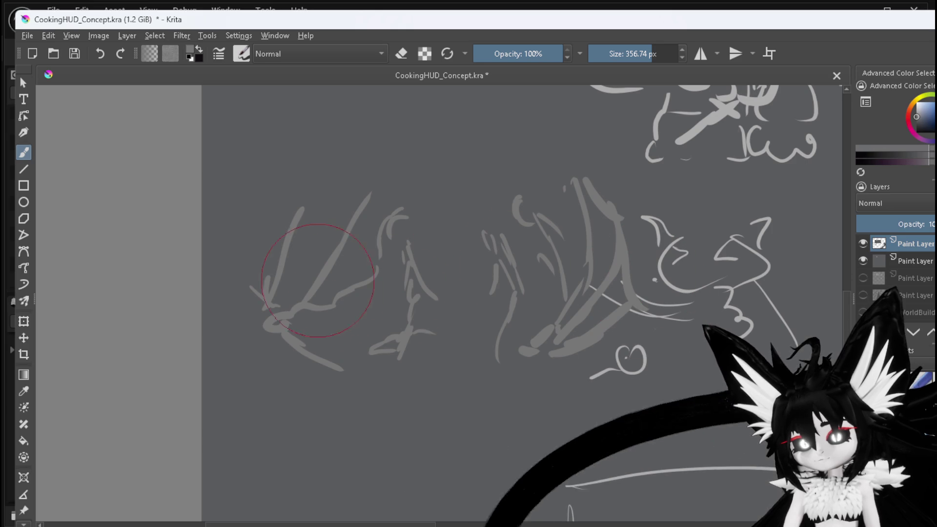
{"action": "left_click_drag", "start_coordinate": [291, 224], "coordinate": [353, 196]}
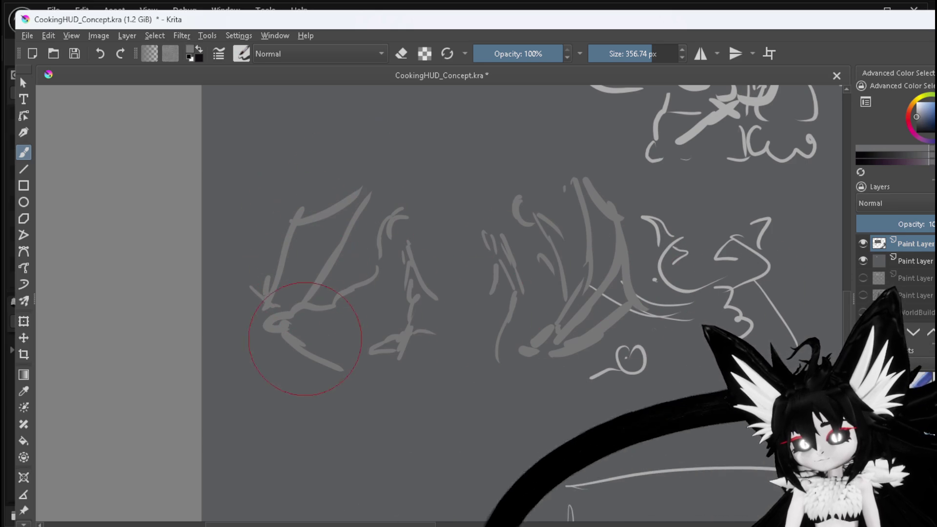
{"action": "mouse_move", "coordinate": [259, 310]}
{"action": "left_mouse_down"}
{"action": "mouse_move", "coordinate": [249, 234]}
{"action": "mouse_move", "coordinate": [287, 203]}
{"action": "left_mouse_up"}
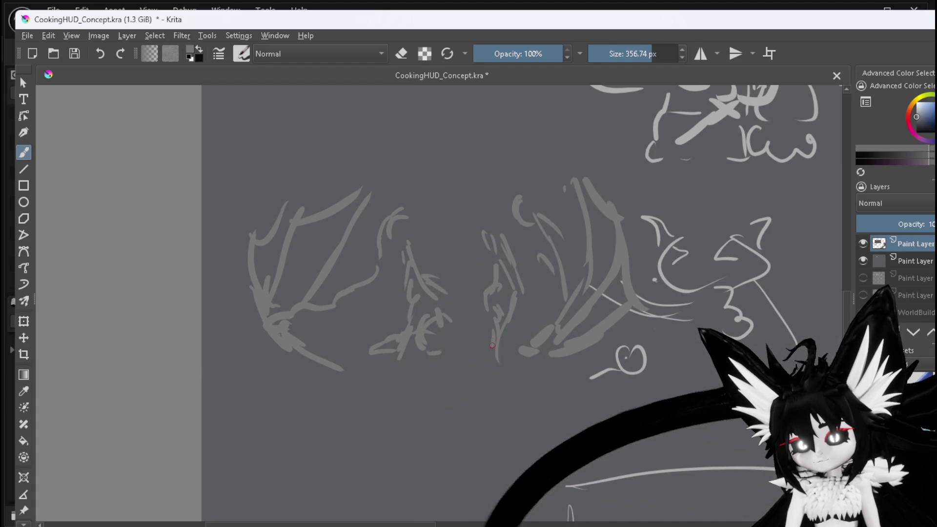
- Add the bat's feet, head outline, pointed ears and chin
{"action": "left_click_drag", "start_coordinate": [470, 337], "coordinate": [477, 344]}
{"action": "left_click_drag", "start_coordinate": [429, 366], "coordinate": [421, 379]}
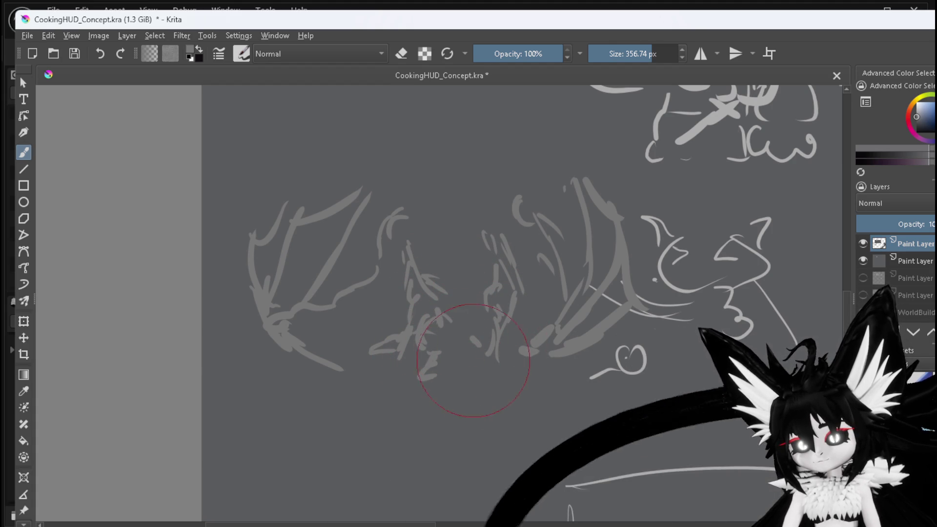
{"action": "mouse_move", "coordinate": [413, 192]}
{"action": "left_mouse_down"}
{"action": "mouse_move", "coordinate": [401, 207]}
{"action": "mouse_move", "coordinate": [442, 249]}
{"action": "mouse_move", "coordinate": [459, 212]}
{"action": "mouse_move", "coordinate": [471, 210]}
{"action": "mouse_move", "coordinate": [458, 171]}
{"action": "mouse_move", "coordinate": [476, 202]}
{"action": "left_mouse_up"}
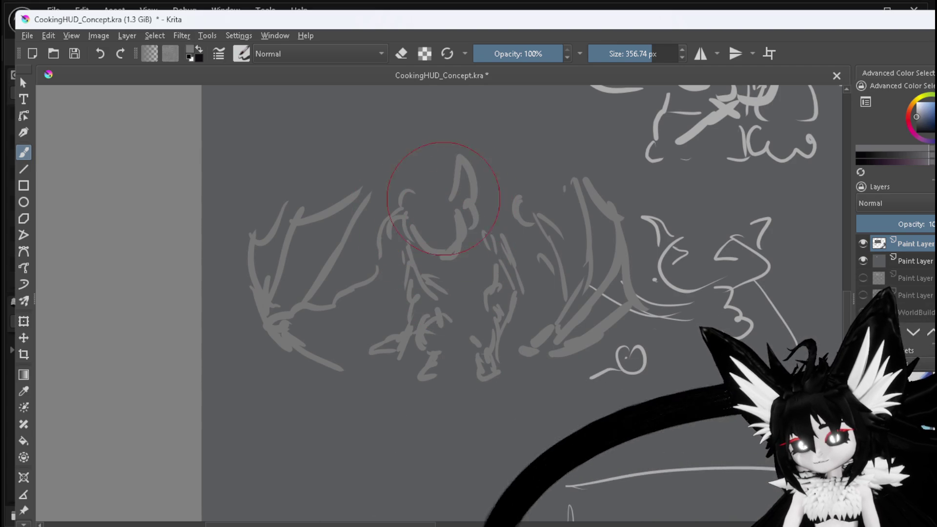
{"action": "left_click_drag", "start_coordinate": [407, 249], "coordinate": [437, 254]}
{"action": "left_click_drag", "start_coordinate": [405, 205], "coordinate": [432, 197]}
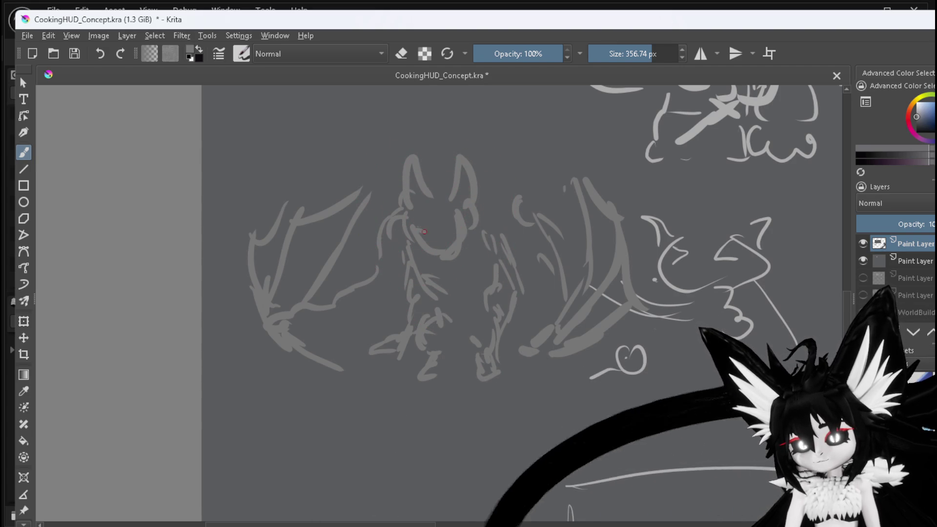
{"action": "mouse_move", "coordinate": [484, 222]}
{"action": "left_mouse_down"}
{"action": "mouse_move", "coordinate": [501, 215]}
{"action": "mouse_move", "coordinate": [541, 238]}
{"action": "mouse_move", "coordinate": [561, 319]}
{"action": "mouse_move", "coordinate": [534, 339]}
{"action": "left_mouse_up"}
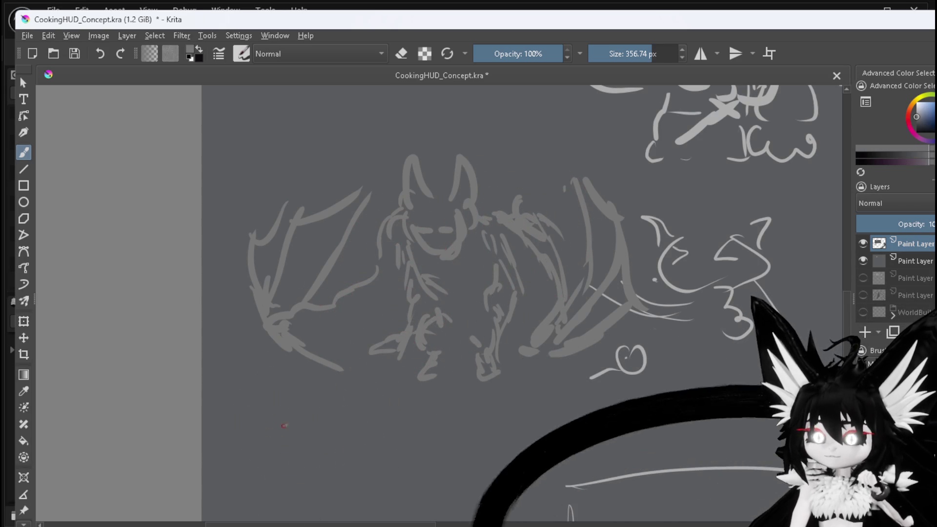
- Draw an arrow below the large bat and a small winged stick figure
{"action": "left_click_drag", "start_coordinate": [277, 428], "coordinate": [317, 400]}
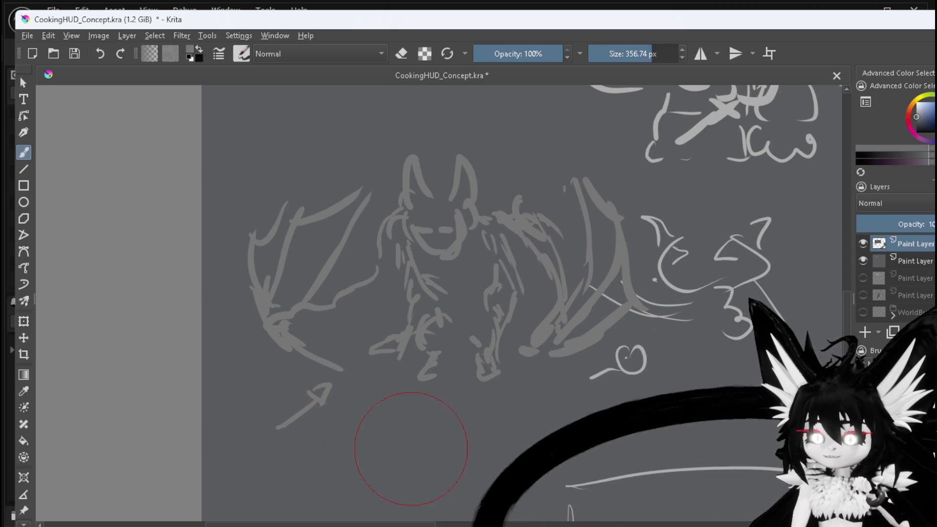
{"action": "left_click_drag", "start_coordinate": [385, 408], "coordinate": [418, 297]}
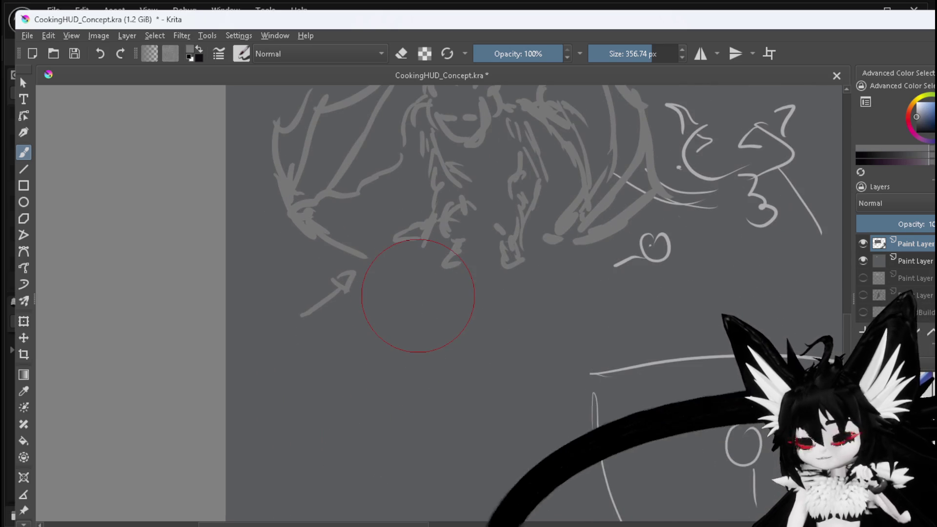
{"action": "left_click_drag", "start_coordinate": [342, 355], "coordinate": [345, 434]}
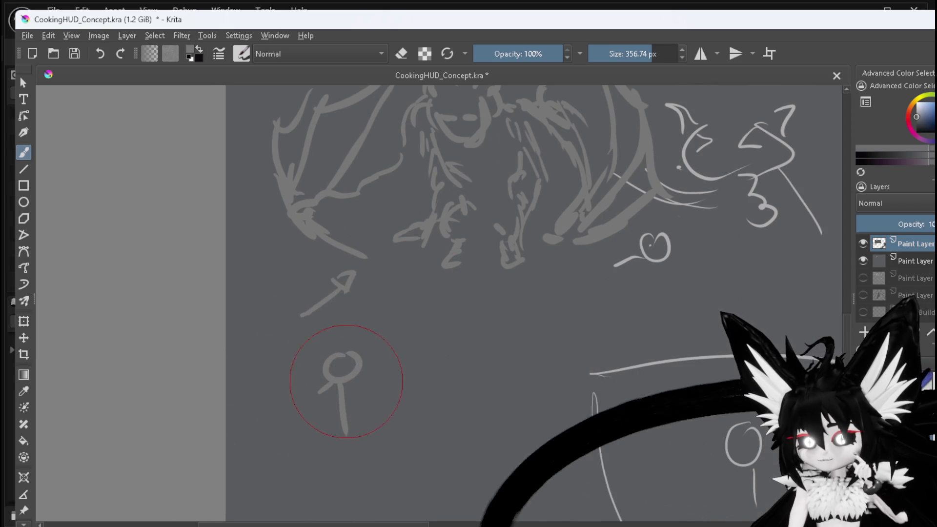
{"action": "left_click_drag", "start_coordinate": [344, 384], "coordinate": [362, 403]}
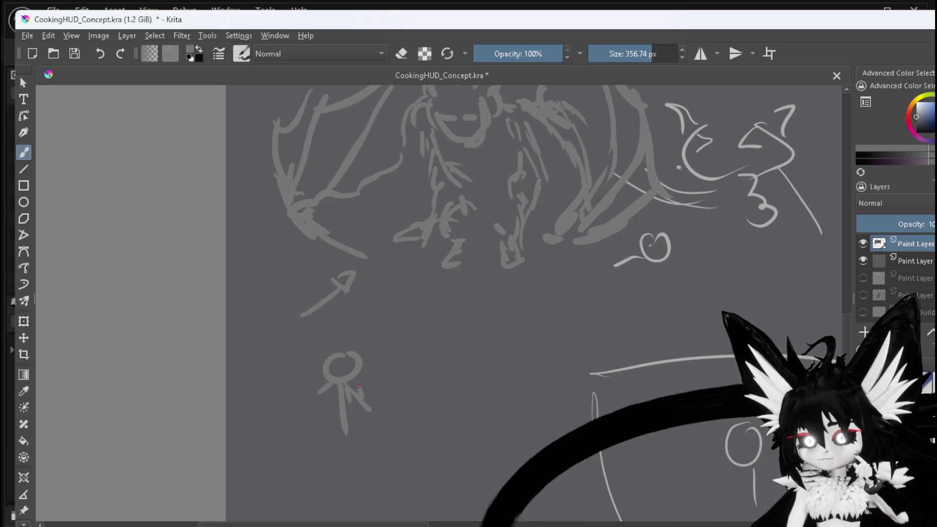
{"action": "mouse_move", "coordinate": [375, 396]}
{"action": "left_mouse_down"}
{"action": "mouse_move", "coordinate": [393, 425]}
{"action": "mouse_move", "coordinate": [362, 439]}
{"action": "left_mouse_up"}
{"action": "mouse_move", "coordinate": [324, 388]}
{"action": "left_mouse_down"}
{"action": "mouse_move", "coordinate": [334, 437]}
{"action": "mouse_move", "coordinate": [317, 420]}
{"action": "mouse_move", "coordinate": [320, 434]}
{"action": "mouse_move", "coordinate": [297, 430]}
{"action": "mouse_move", "coordinate": [315, 396]}
{"action": "left_mouse_up"}
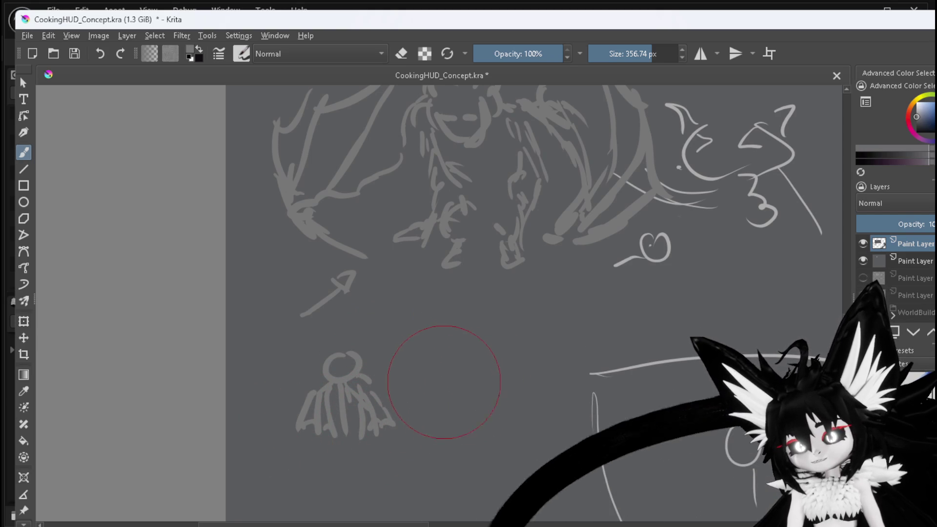
- Sketch a second small winged bat with an upward arrow beside it
{"action": "mouse_move", "coordinate": [446, 365]}
{"action": "left_mouse_down"}
{"action": "mouse_move", "coordinate": [456, 363]}
{"action": "mouse_move", "coordinate": [455, 430]}
{"action": "mouse_move", "coordinate": [447, 429]}
{"action": "left_mouse_up"}
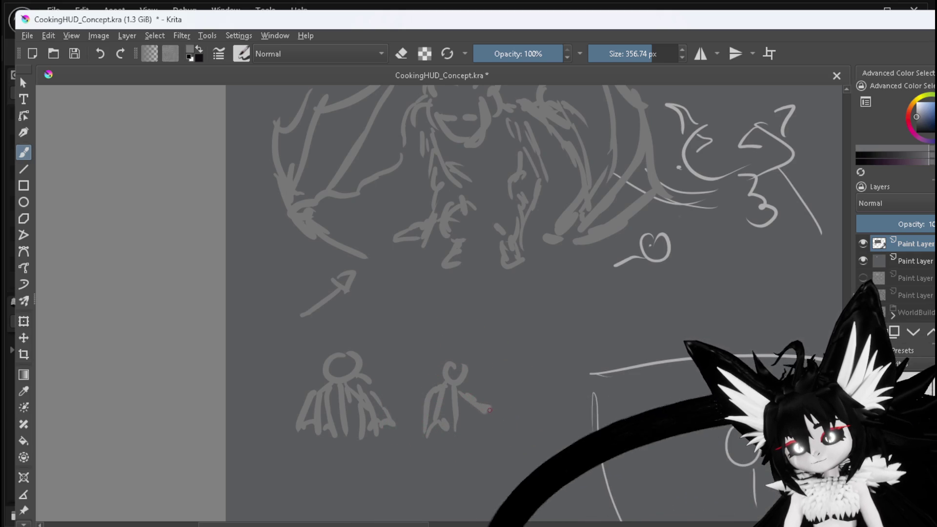
{"action": "left_click_drag", "start_coordinate": [489, 409], "coordinate": [510, 414]}
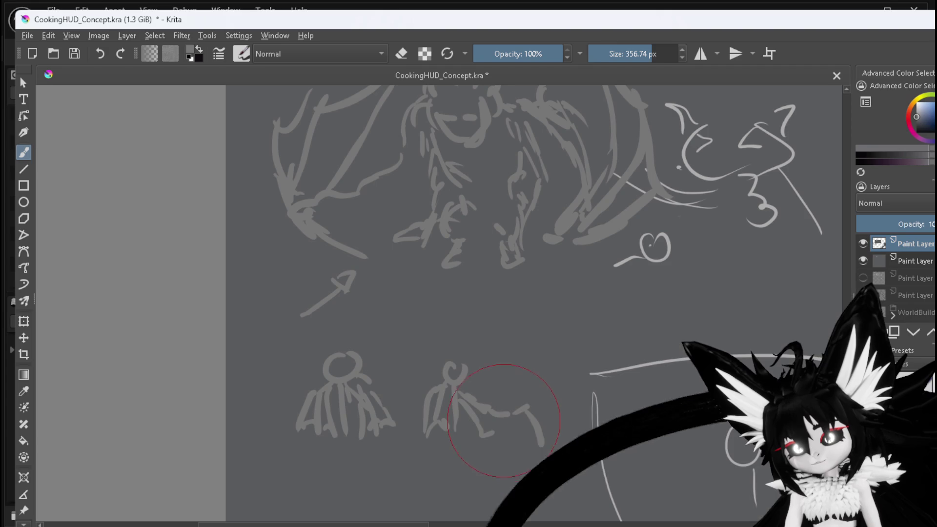
{"action": "left_click_drag", "start_coordinate": [503, 421], "coordinate": [476, 460]}
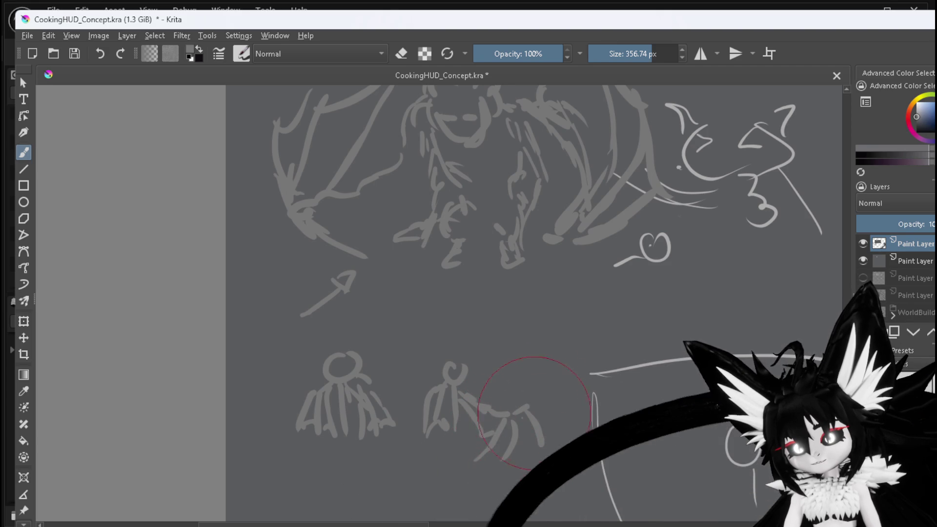
{"action": "left_click_drag", "start_coordinate": [525, 380], "coordinate": [555, 371]}
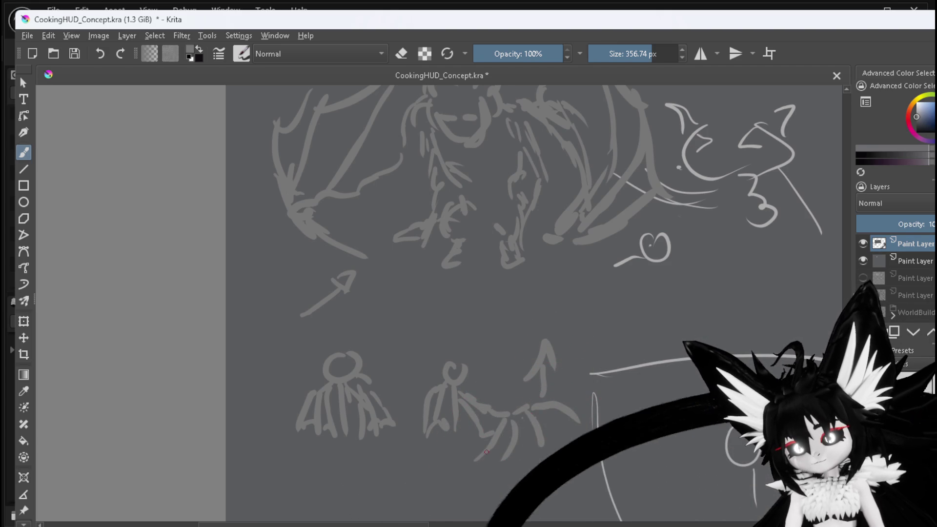
{"action": "left_click_drag", "start_coordinate": [485, 452], "coordinate": [503, 428]}
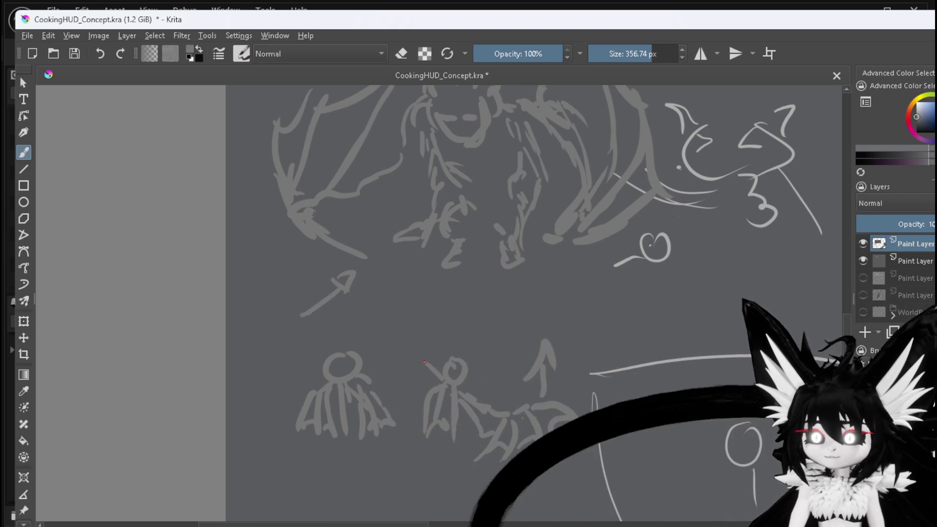
- Try out arc strokes over the small figure and above the upward arrow
{"action": "mouse_move", "coordinate": [444, 375]}
{"action": "left_mouse_down"}
{"action": "mouse_move", "coordinate": [496, 310]}
{"action": "mouse_move", "coordinate": [520, 328]}
{"action": "left_mouse_up"}
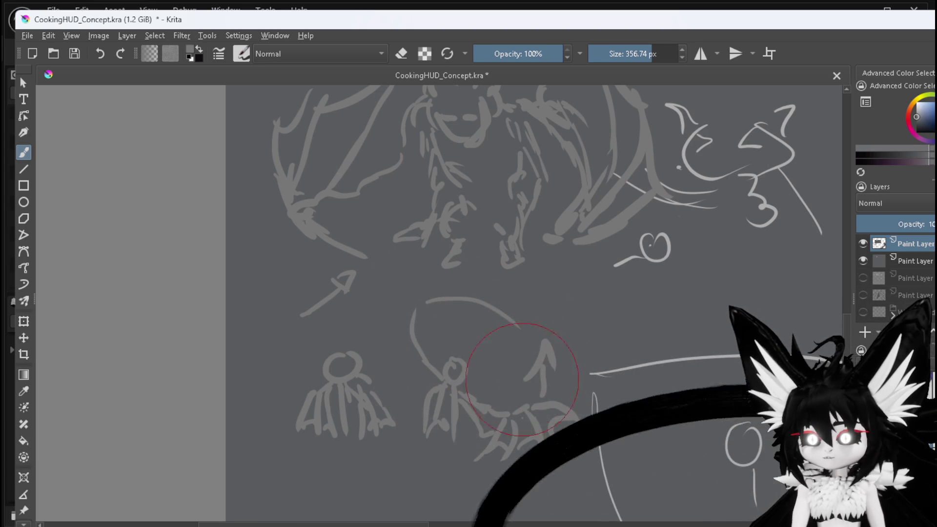
{"action": "left_click_drag", "start_coordinate": [466, 388], "coordinate": [507, 350]}
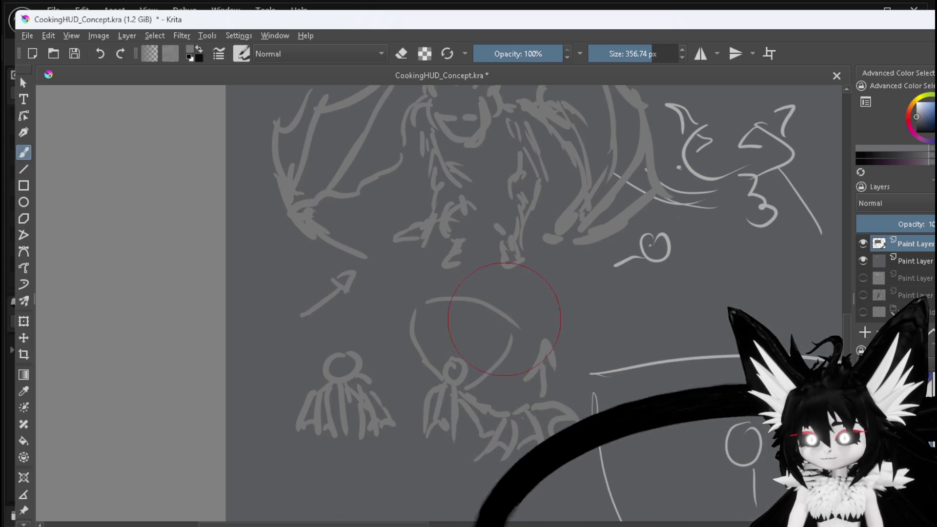
{"action": "left_click_drag", "start_coordinate": [478, 321], "coordinate": [517, 325]}
{"action": "left_click_drag", "start_coordinate": [459, 390], "coordinate": [539, 297]}
{"action": "left_click_drag", "start_coordinate": [548, 294], "coordinate": [570, 345]}
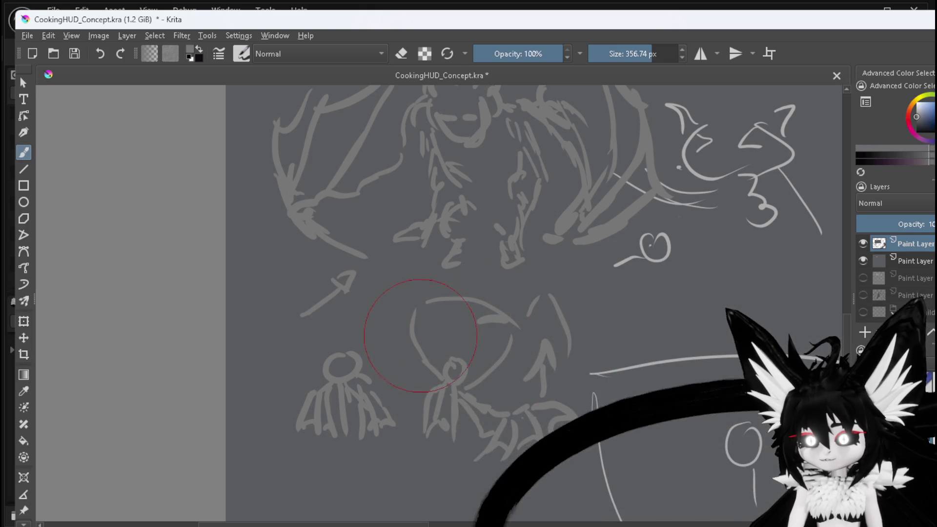
{"action": "left_click_drag", "start_coordinate": [388, 337], "coordinate": [429, 278]}
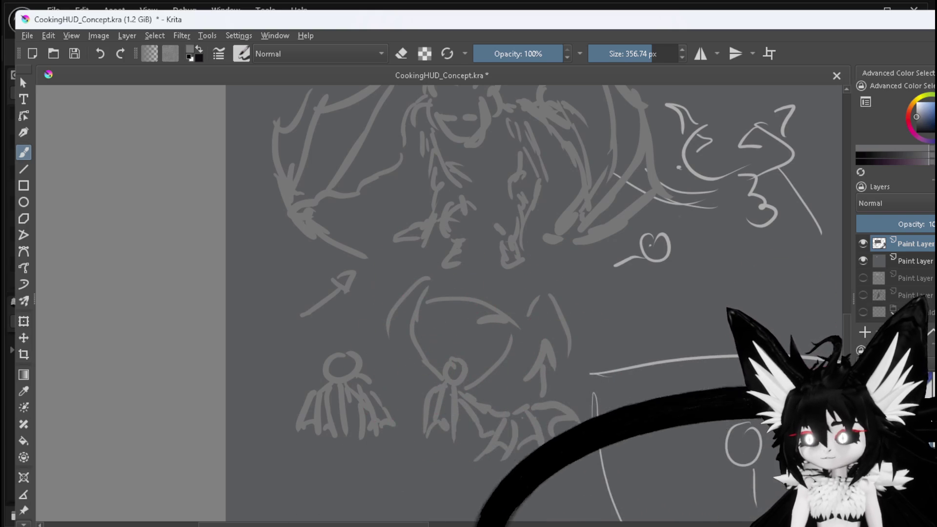
- Eyedrop the background grey and paint out the stray arc strokes
{"action": "left_click", "coordinate": [619, 305], "text": "ctrl"}
{"action": "mouse_move", "coordinate": [464, 313]}
{"action": "left_mouse_down"}
{"action": "mouse_move", "coordinate": [503, 310]}
{"action": "mouse_move", "coordinate": [494, 371]}
{"action": "left_mouse_up"}
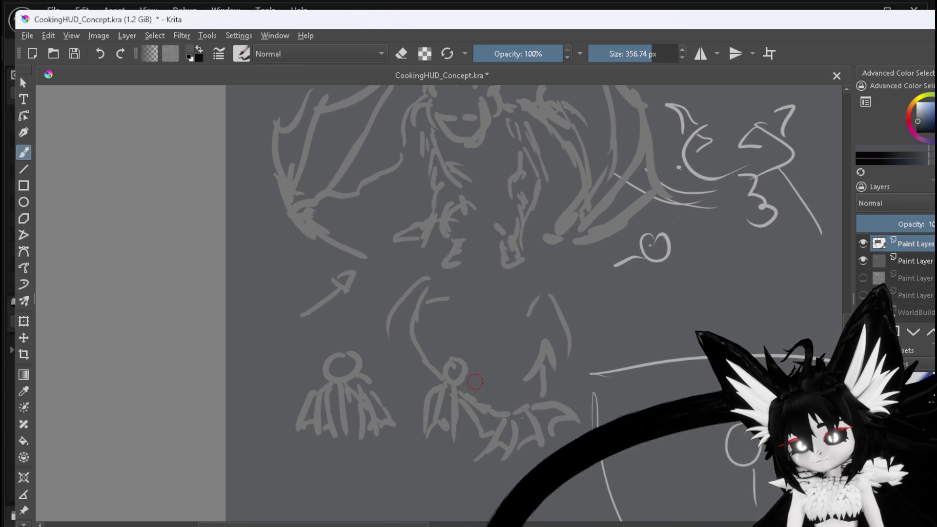
{"action": "left_click_drag", "start_coordinate": [548, 305], "coordinate": [539, 322]}
{"action": "mouse_move", "coordinate": [434, 295]}
{"action": "left_mouse_down"}
{"action": "mouse_move", "coordinate": [429, 303]}
{"action": "mouse_move", "coordinate": [416, 274]}
{"action": "mouse_move", "coordinate": [412, 356]}
{"action": "mouse_move", "coordinate": [432, 370]}
{"action": "left_mouse_up"}
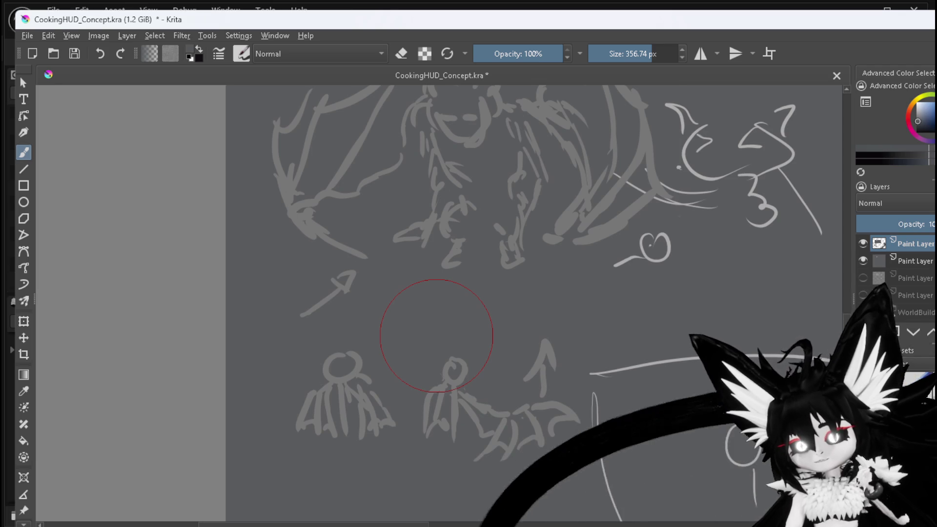
{"action": "scroll", "coordinate": [436, 335], "scroll_direction": "down", "scroll_amount": 1}
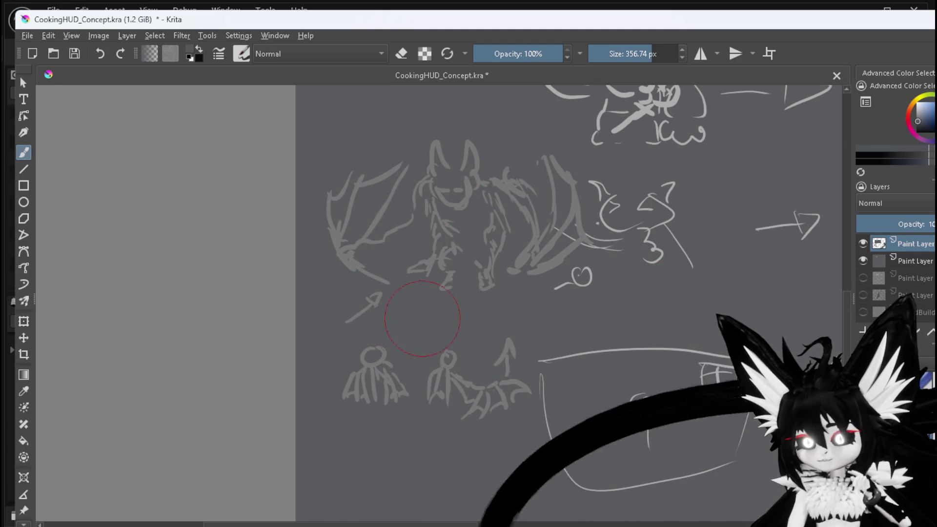
- Sample the sketch grey and draw arrows to the wing, down at the bat, and below the small bats
{"action": "left_click", "coordinate": [577, 211], "text": "ctrl"}
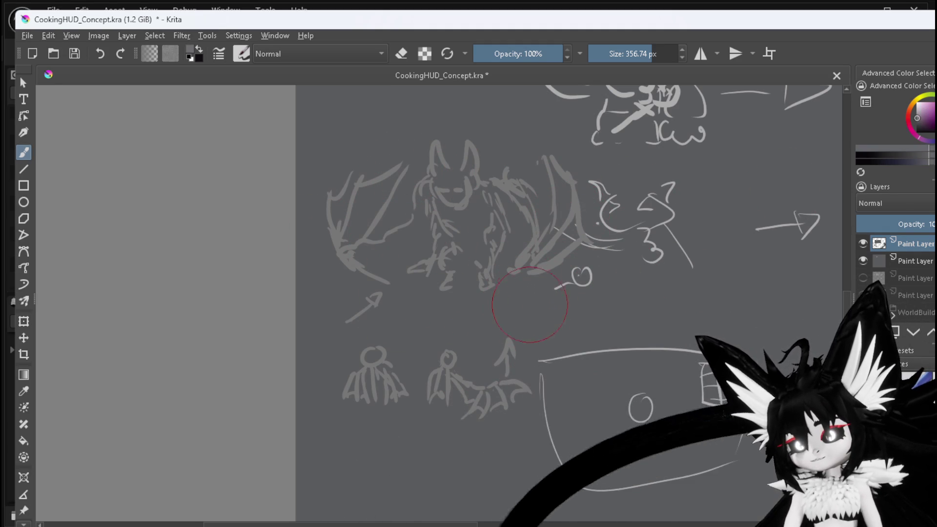
{"action": "left_click_drag", "start_coordinate": [532, 290], "coordinate": [523, 345]}
{"action": "left_click_drag", "start_coordinate": [528, 293], "coordinate": [543, 294]}
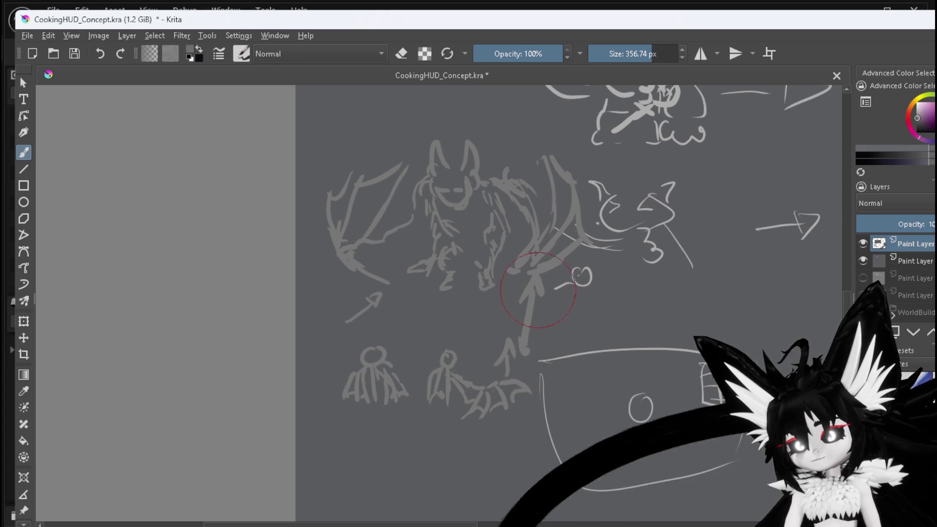
{"action": "left_click_drag", "start_coordinate": [516, 123], "coordinate": [507, 148]}
{"action": "left_click_drag", "start_coordinate": [502, 138], "coordinate": [513, 142]}
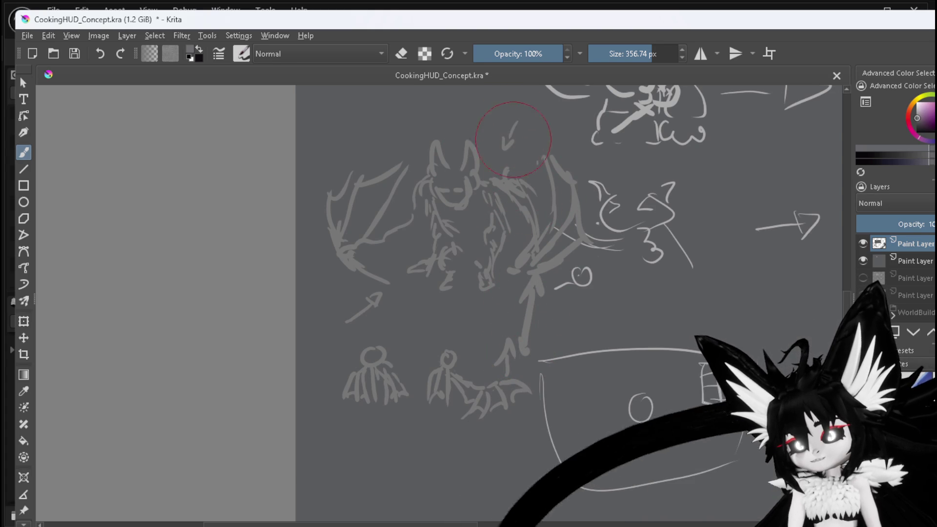
{"action": "mouse_move", "coordinate": [431, 460]}
{"action": "left_mouse_down"}
{"action": "mouse_move", "coordinate": [454, 427]}
{"action": "mouse_move", "coordinate": [450, 441]}
{"action": "left_mouse_up"}
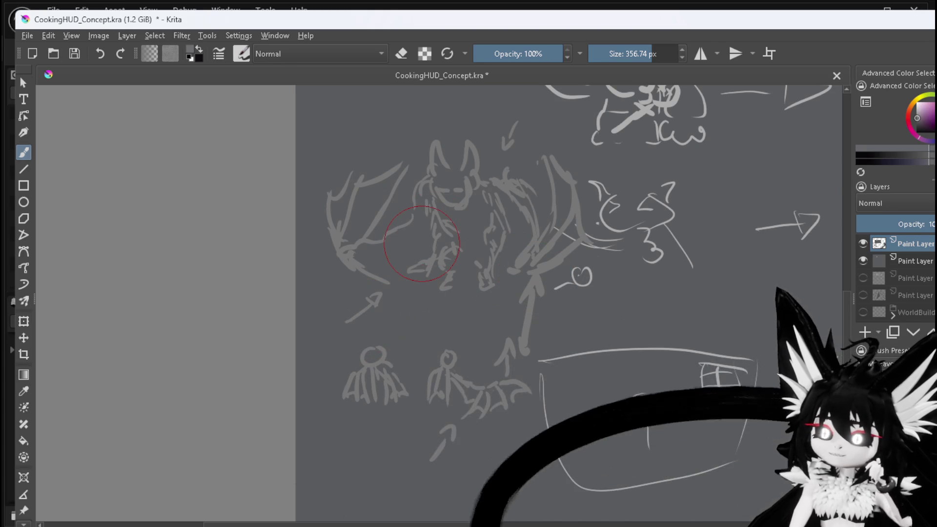
- Zoom out and recentre to view the whole concept sheet
{"action": "scroll", "coordinate": [427, 233], "scroll_direction": "down", "scroll_amount": 2}
{"action": "mouse_move", "coordinate": [445, 220]}
{"action": "left_mouse_down"}
{"action": "mouse_move", "coordinate": [440, 239]}
{"action": "mouse_move", "coordinate": [424, 176]}
{"action": "mouse_move", "coordinate": [506, 190]}
{"action": "left_mouse_up"}
{"action": "scroll", "coordinate": [425, 127], "scroll_direction": "up", "scroll_amount": 2}
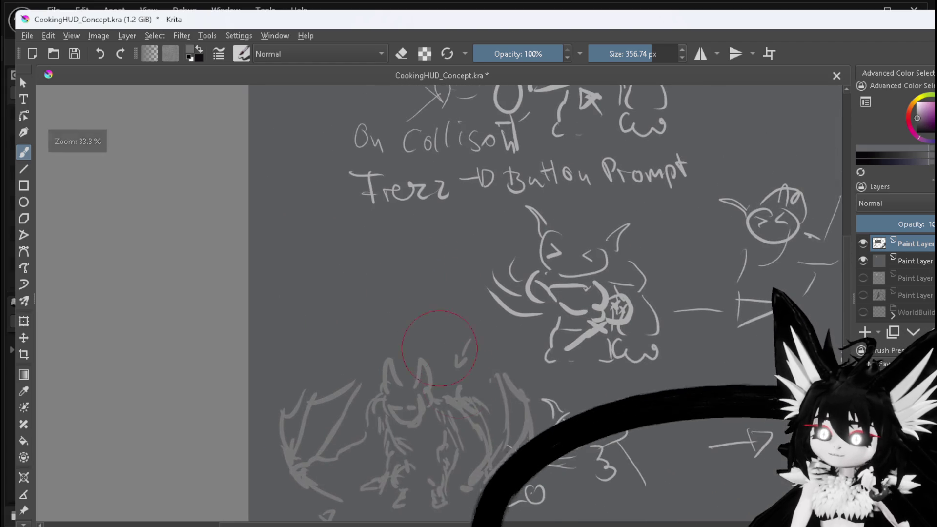
{"action": "scroll", "coordinate": [531, 305], "scroll_direction": "down", "scroll_amount": 2}
{"action": "scroll", "coordinate": [541, 285], "scroll_direction": "up", "scroll_amount": 3}
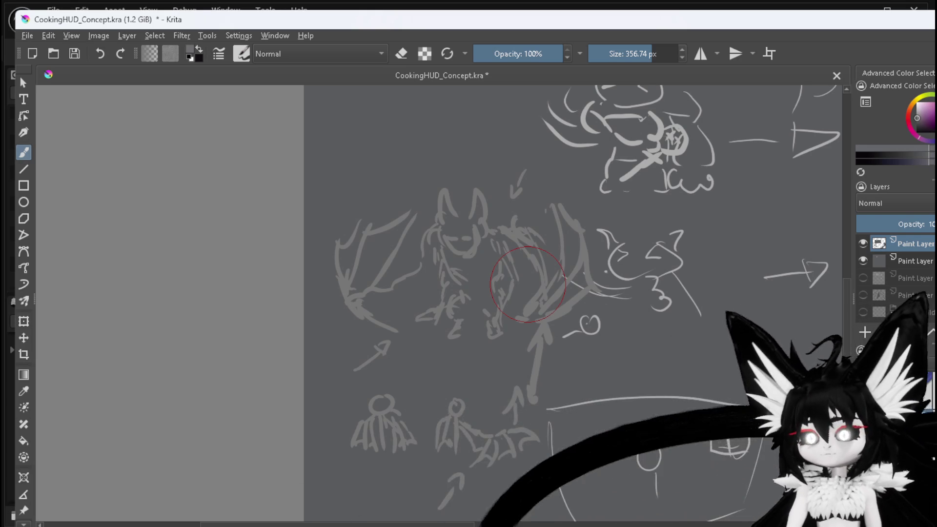
{"action": "scroll", "coordinate": [590, 176], "scroll_direction": "down", "scroll_amount": 1}
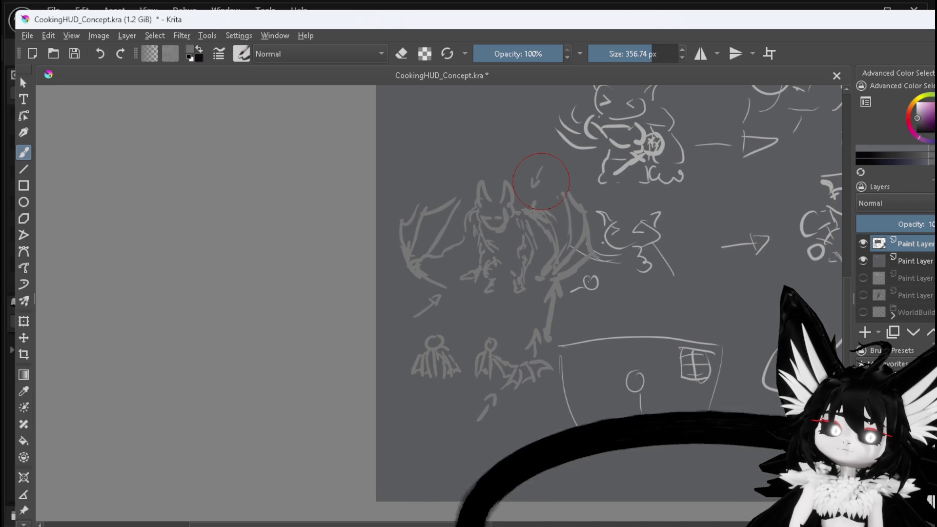
{"action": "scroll", "coordinate": [541, 182], "scroll_direction": "down", "scroll_amount": 3}
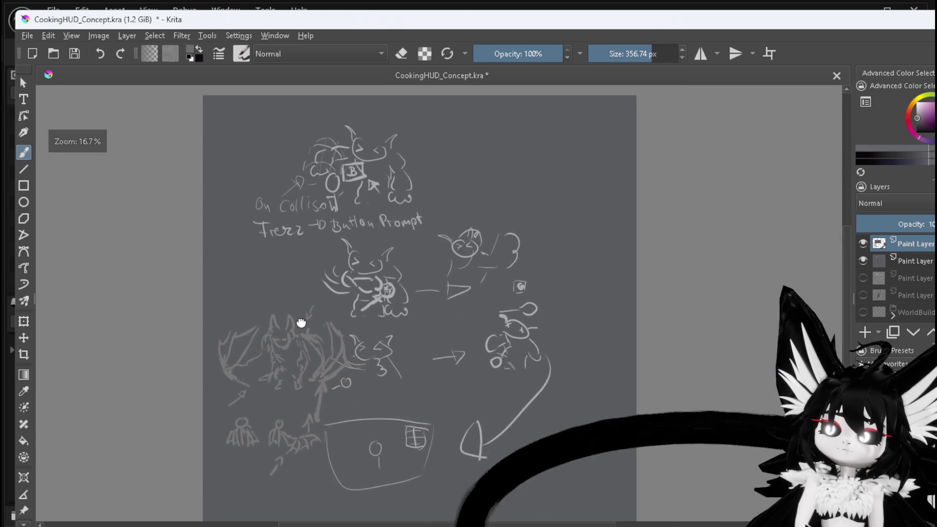
{"action": "scroll", "coordinate": [522, 178], "scroll_direction": "up", "scroll_amount": 5}
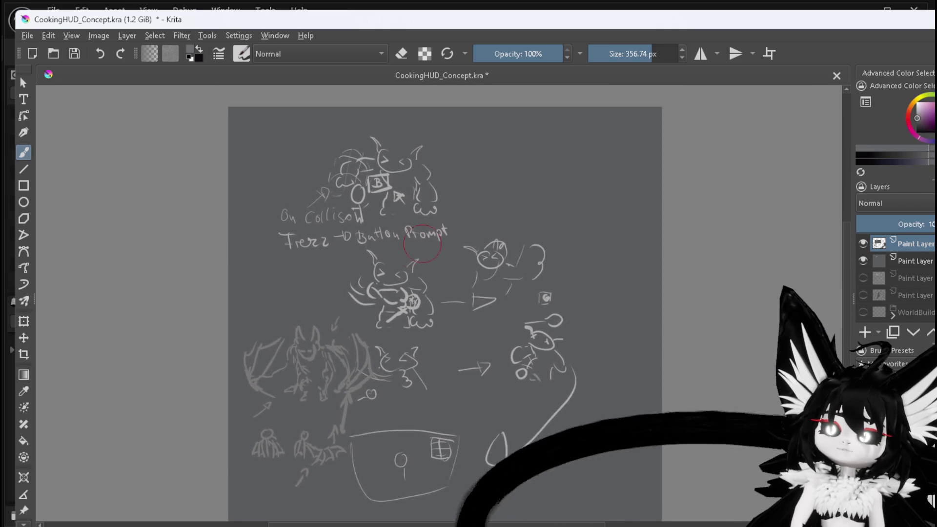
{"action": "scroll", "coordinate": [390, 276], "scroll_direction": "down", "scroll_amount": 2}
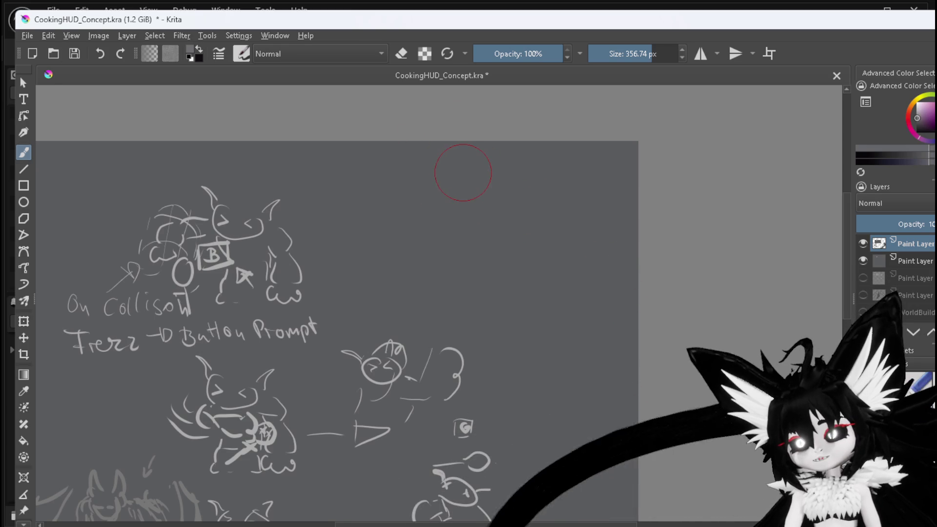
- Handwrite the 'Demo' heading with an arrow to 'Arcade'
{"action": "left_click_drag", "start_coordinate": [454, 181], "coordinate": [455, 206]}
{"action": "mouse_move", "coordinate": [451, 182]}
{"action": "left_mouse_down"}
{"action": "mouse_move", "coordinate": [453, 205]}
{"action": "mouse_move", "coordinate": [482, 205]}
{"action": "mouse_move", "coordinate": [432, 247]}
{"action": "left_mouse_up"}
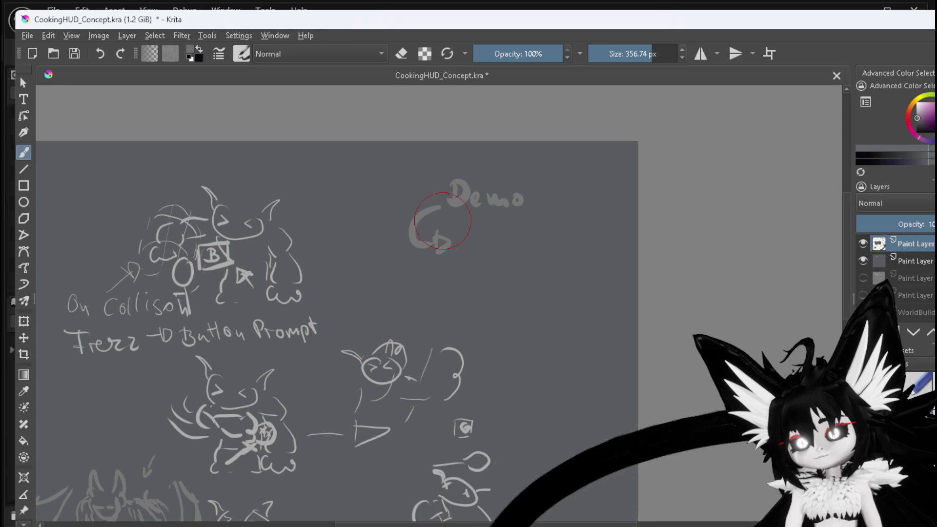
{"action": "scroll", "coordinate": [443, 220], "scroll_direction": "up", "scroll_amount": 2}
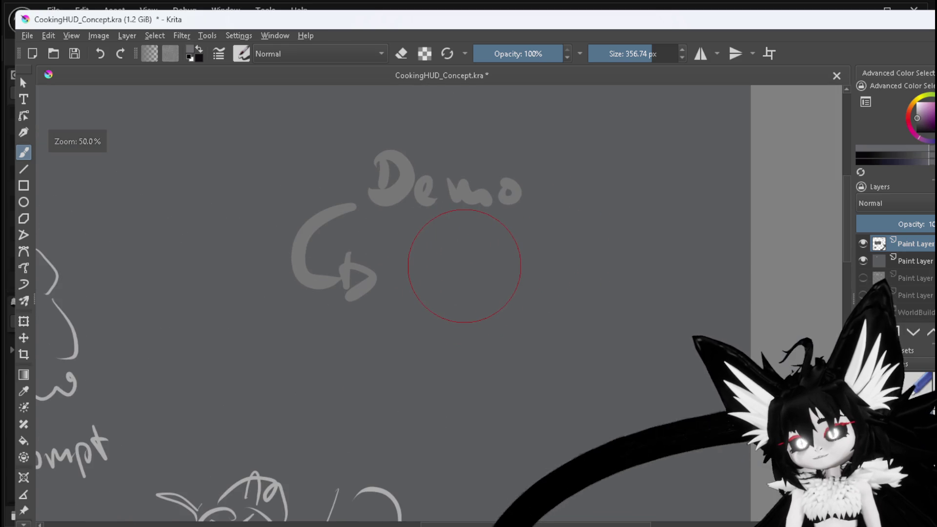
{"action": "mouse_move", "coordinate": [416, 260]}
{"action": "left_mouse_down"}
{"action": "mouse_move", "coordinate": [470, 248]}
{"action": "mouse_move", "coordinate": [487, 266]}
{"action": "left_mouse_up"}
{"action": "mouse_move", "coordinate": [505, 255]}
{"action": "left_mouse_down"}
{"action": "mouse_move", "coordinate": [496, 263]}
{"action": "mouse_move", "coordinate": [508, 267]}
{"action": "left_mouse_up"}
{"action": "left_click_drag", "start_coordinate": [527, 256], "coordinate": [522, 268]}
{"action": "mouse_move", "coordinate": [533, 226]}
{"action": "left_mouse_down"}
{"action": "mouse_move", "coordinate": [535, 267]}
{"action": "mouse_move", "coordinate": [546, 244]}
{"action": "mouse_move", "coordinate": [555, 263]}
{"action": "left_mouse_up"}
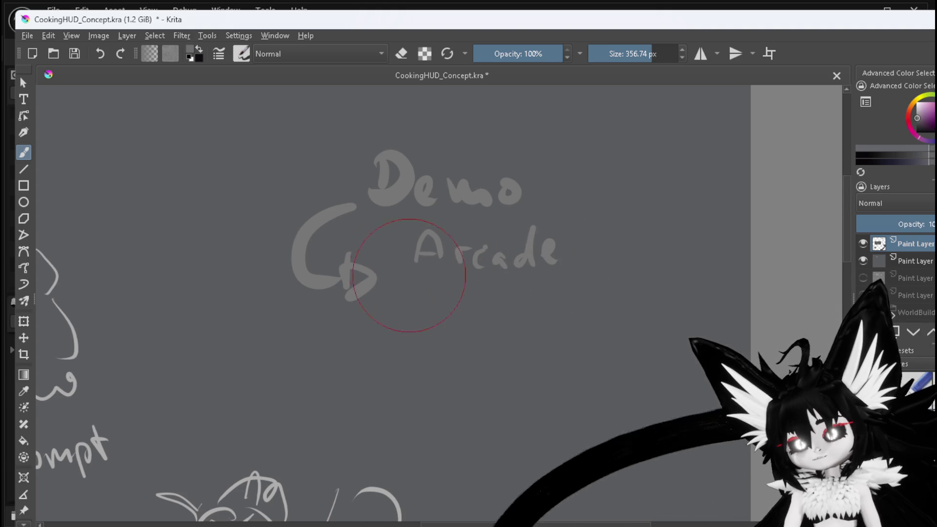
- Add arrow-bulleted 'Prototype' and '20 × Rooms' entries below Arcade
{"action": "mouse_move", "coordinate": [405, 272]}
{"action": "left_mouse_down"}
{"action": "mouse_move", "coordinate": [424, 296]}
{"action": "mouse_move", "coordinate": [470, 308]}
{"action": "mouse_move", "coordinate": [472, 297]}
{"action": "mouse_move", "coordinate": [526, 311]}
{"action": "mouse_move", "coordinate": [571, 307]}
{"action": "left_mouse_up"}
{"action": "left_click_drag", "start_coordinate": [580, 296], "coordinate": [567, 322]}
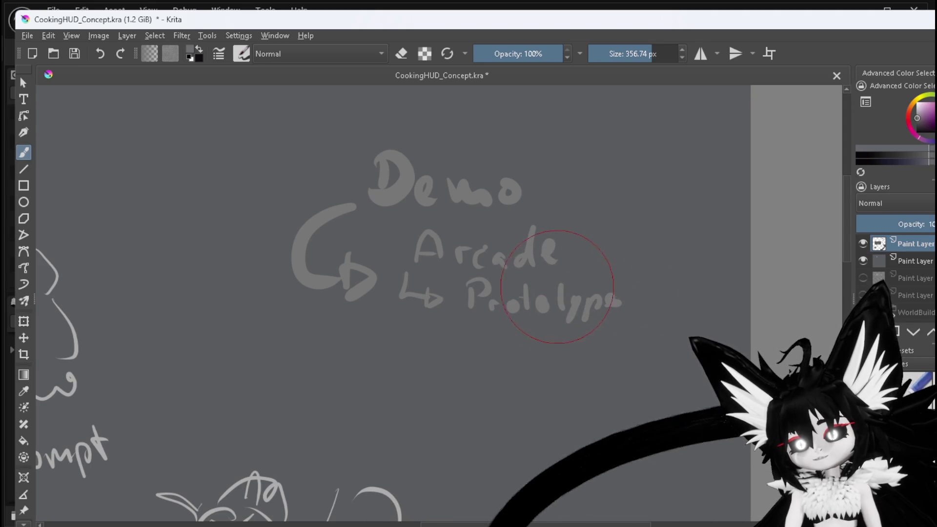
{"action": "left_click_drag", "start_coordinate": [548, 291], "coordinate": [557, 292]}
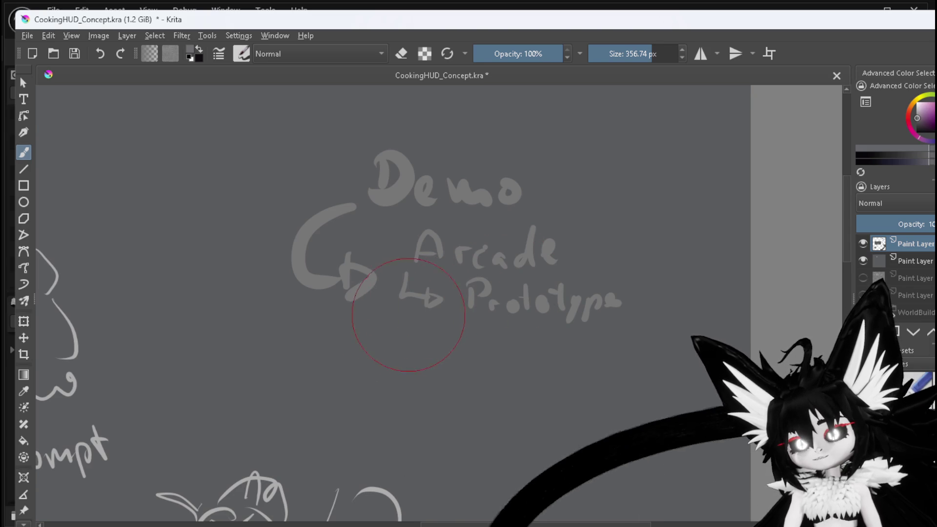
{"action": "mouse_move", "coordinate": [396, 313]}
{"action": "left_mouse_down"}
{"action": "mouse_move", "coordinate": [421, 337]}
{"action": "mouse_move", "coordinate": [461, 328]}
{"action": "mouse_move", "coordinate": [479, 350]}
{"action": "mouse_move", "coordinate": [490, 325]}
{"action": "mouse_move", "coordinate": [571, 348]}
{"action": "mouse_move", "coordinate": [632, 347]}
{"action": "left_mouse_up"}
{"action": "left_click_drag", "start_coordinate": [643, 332], "coordinate": [639, 355]}
- Add a 'Slimes types' bullet and begin the 'Elite + small' note beneath it
{"action": "mouse_move", "coordinate": [395, 361]}
{"action": "left_mouse_down"}
{"action": "mouse_move", "coordinate": [390, 388]}
{"action": "mouse_move", "coordinate": [432, 398]}
{"action": "left_mouse_up"}
{"action": "mouse_move", "coordinate": [480, 372]}
{"action": "left_mouse_down"}
{"action": "mouse_move", "coordinate": [458, 401]}
{"action": "mouse_move", "coordinate": [570, 399]}
{"action": "left_mouse_up"}
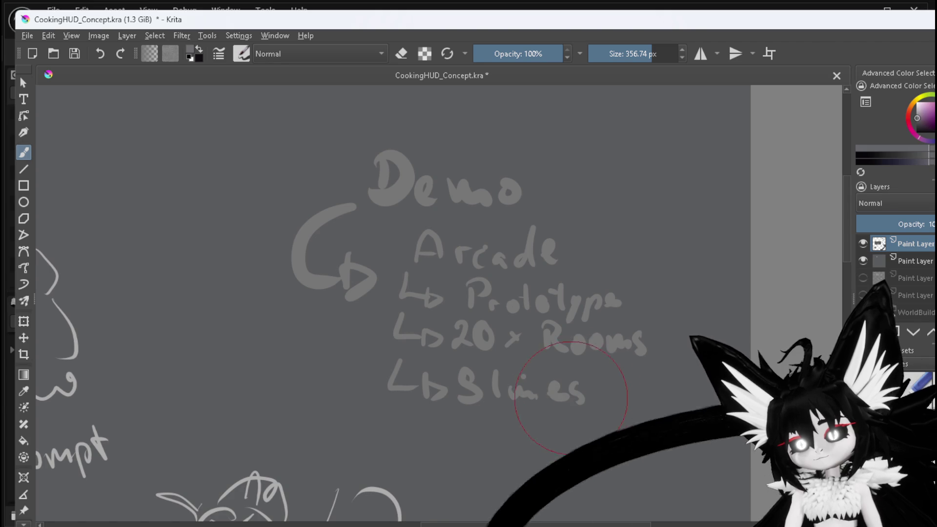
{"action": "mouse_move", "coordinate": [622, 374]}
{"action": "left_mouse_down"}
{"action": "mouse_move", "coordinate": [627, 398]}
{"action": "mouse_move", "coordinate": [694, 392]}
{"action": "left_mouse_up"}
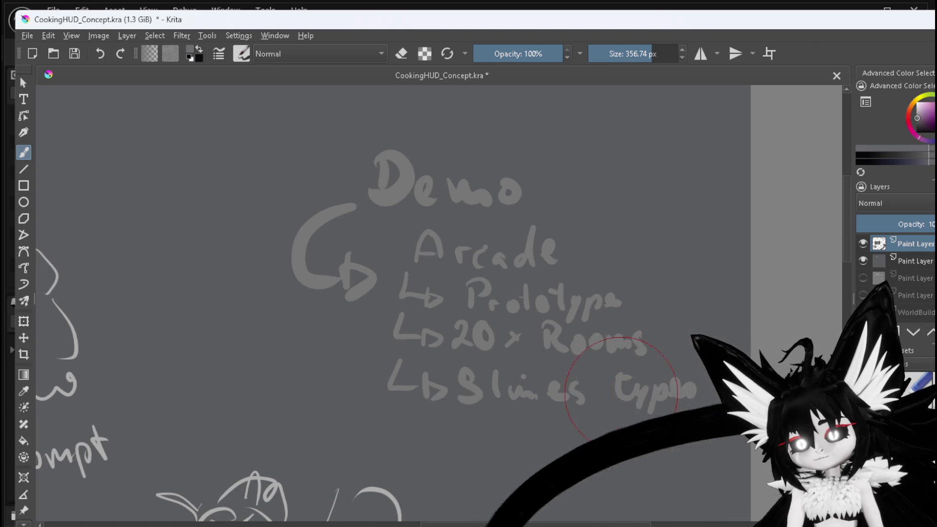
{"action": "mouse_move", "coordinate": [490, 414]}
{"action": "left_mouse_down"}
{"action": "mouse_move", "coordinate": [501, 431]}
{"action": "mouse_move", "coordinate": [524, 426]}
{"action": "left_mouse_up"}
{"action": "mouse_move", "coordinate": [582, 428]}
{"action": "left_mouse_down"}
{"action": "mouse_move", "coordinate": [613, 439]}
{"action": "mouse_move", "coordinate": [674, 424]}
{"action": "left_mouse_up"}
- Write 'Ability System' beneath the Elite + small note
{"action": "scroll", "coordinate": [562, 303], "scroll_direction": "down", "scroll_amount": 2}
{"action": "scroll", "coordinate": [571, 282], "scroll_direction": "up", "scroll_amount": 3}
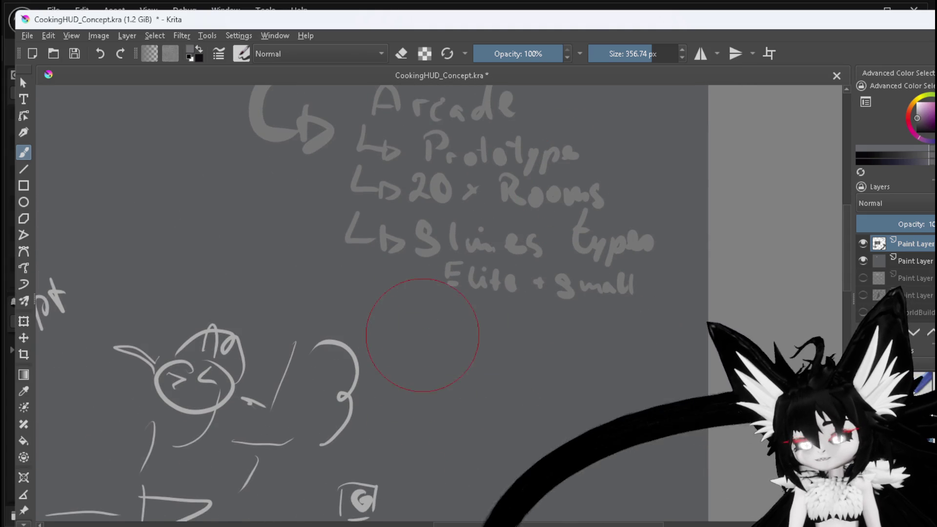
{"action": "mouse_move", "coordinate": [421, 357]}
{"action": "left_mouse_down"}
{"action": "mouse_move", "coordinate": [444, 330]}
{"action": "mouse_move", "coordinate": [448, 354]}
{"action": "left_mouse_up"}
{"action": "left_click_drag", "start_coordinate": [426, 343], "coordinate": [465, 356]}
{"action": "left_click_drag", "start_coordinate": [510, 323], "coordinate": [554, 373]}
{"action": "mouse_move", "coordinate": [584, 339]}
{"action": "left_mouse_down"}
{"action": "mouse_move", "coordinate": [572, 360]}
{"action": "mouse_move", "coordinate": [608, 345]}
{"action": "mouse_move", "coordinate": [597, 378]}
{"action": "left_mouse_up"}
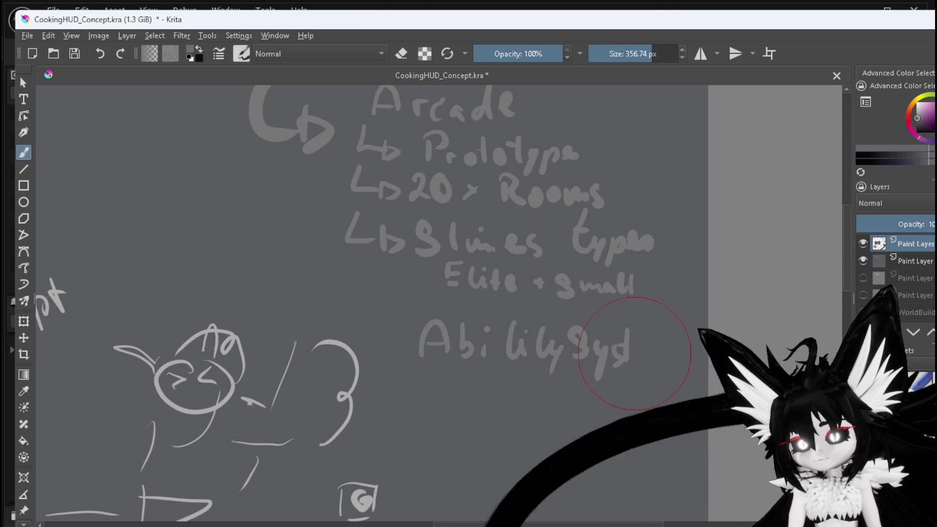
{"action": "left_click_drag", "start_coordinate": [635, 351], "coordinate": [657, 351]}
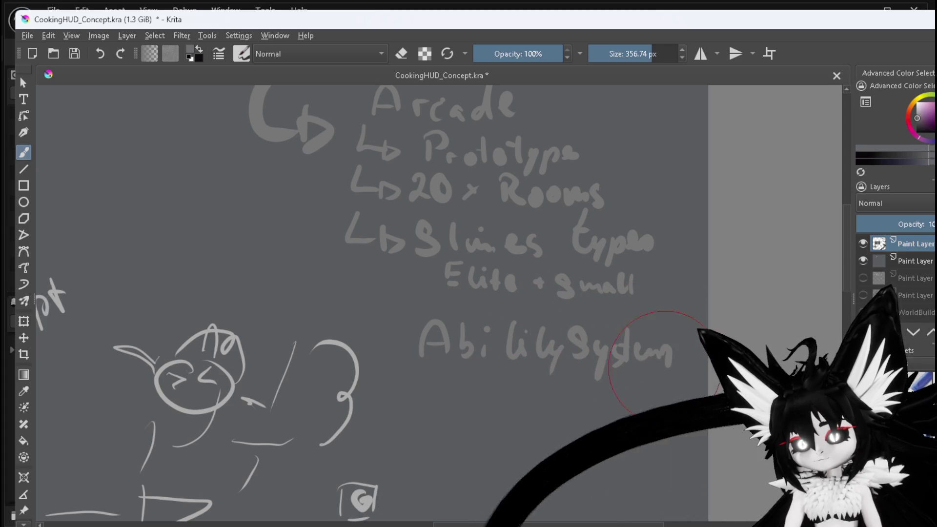
- Write 'Equipment System' below Ability System
{"action": "mouse_move", "coordinate": [428, 374]}
{"action": "left_mouse_down"}
{"action": "mouse_move", "coordinate": [418, 382]}
{"action": "mouse_move", "coordinate": [431, 413]}
{"action": "mouse_move", "coordinate": [445, 412]}
{"action": "mouse_move", "coordinate": [444, 434]}
{"action": "left_mouse_up"}
{"action": "mouse_move", "coordinate": [456, 401]}
{"action": "left_mouse_down"}
{"action": "mouse_move", "coordinate": [475, 418]}
{"action": "mouse_move", "coordinate": [560, 420]}
{"action": "left_mouse_up"}
{"action": "left_click", "coordinate": [485, 391]}
{"action": "mouse_move", "coordinate": [601, 398]}
{"action": "left_mouse_down"}
{"action": "mouse_move", "coordinate": [611, 420]}
{"action": "mouse_move", "coordinate": [666, 418]}
{"action": "left_mouse_up"}
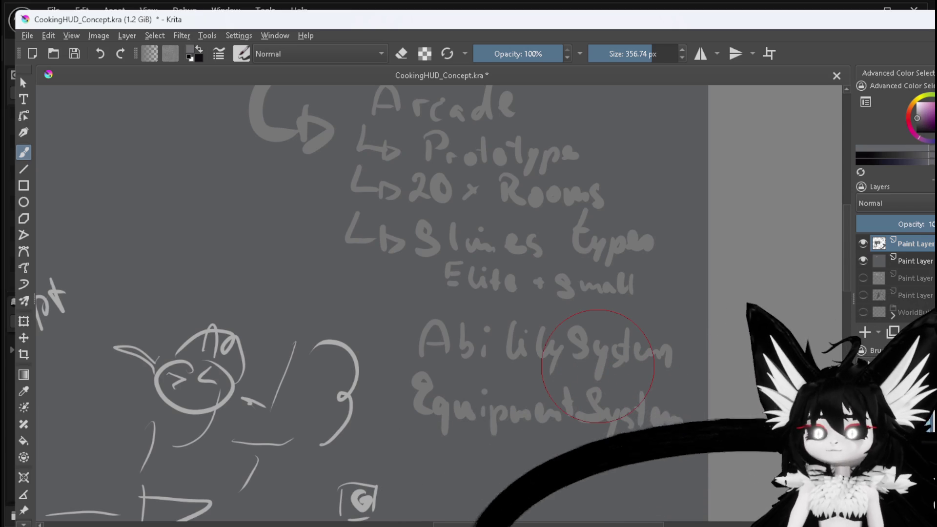
{"action": "scroll", "coordinate": [627, 334], "scroll_direction": "down", "scroll_amount": 1}
{"action": "mouse_move", "coordinate": [655, 331]}
{"action": "left_mouse_down"}
{"action": "mouse_move", "coordinate": [654, 257]}
{"action": "mouse_move", "coordinate": [647, 312]}
{"action": "left_mouse_up"}
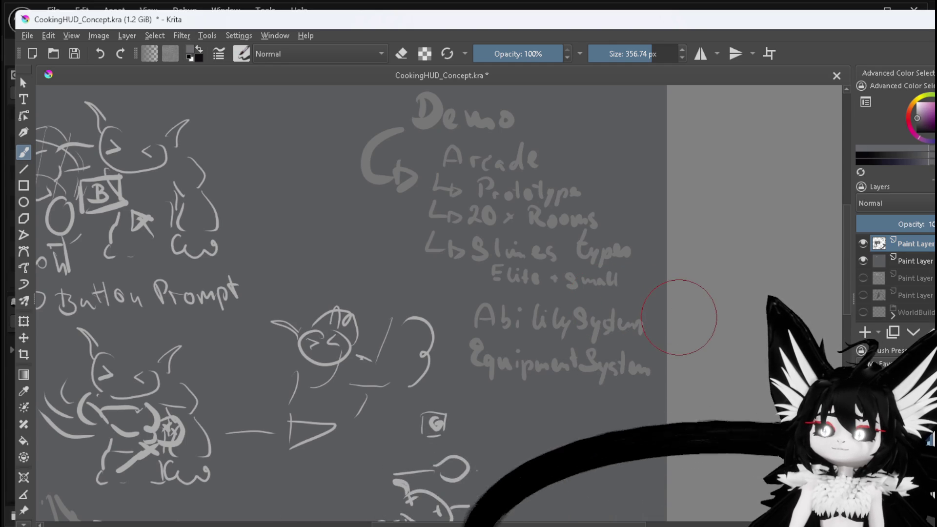
- Write '×5' beside 'Slimes types'
{"action": "scroll", "coordinate": [607, 263], "scroll_direction": "up", "scroll_amount": 5}
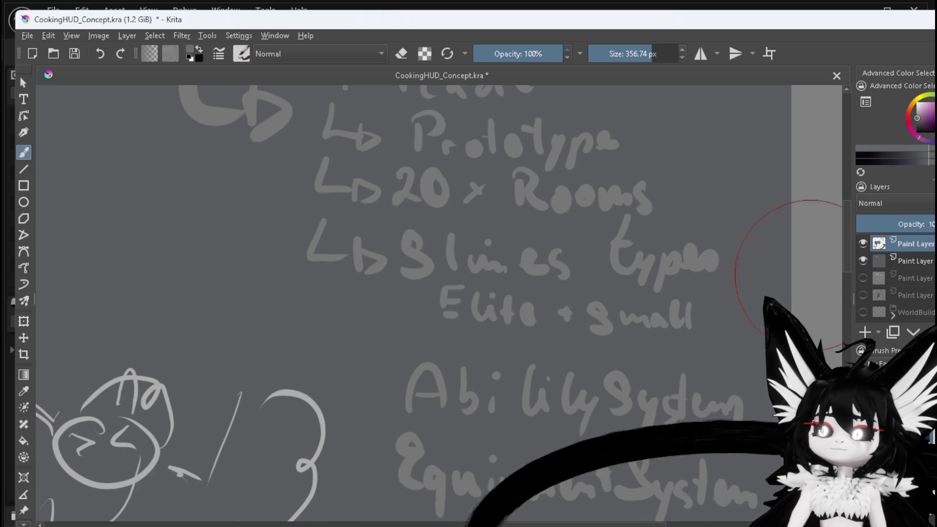
{"action": "mouse_move", "coordinate": [720, 214]}
{"action": "left_mouse_down"}
{"action": "mouse_move", "coordinate": [734, 233]}
{"action": "mouse_move", "coordinate": [715, 235]}
{"action": "left_mouse_up"}
{"action": "mouse_move", "coordinate": [757, 203]}
{"action": "left_mouse_down"}
{"action": "mouse_move", "coordinate": [745, 209]}
{"action": "mouse_move", "coordinate": [754, 243]}
{"action": "left_mouse_up"}
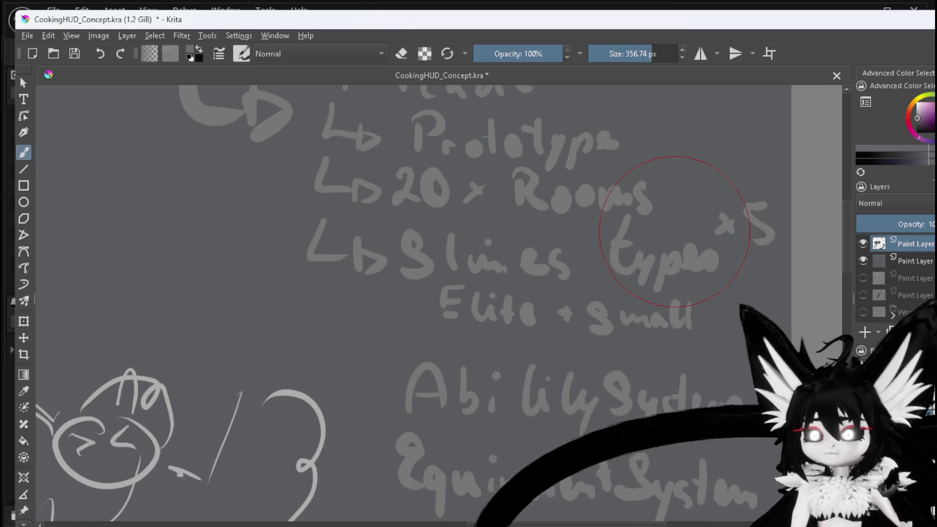
- Box the Ability System and Equipment System lines, then switch to Unreal Engine
{"action": "scroll", "coordinate": [669, 244], "scroll_direction": "down", "scroll_amount": 2}
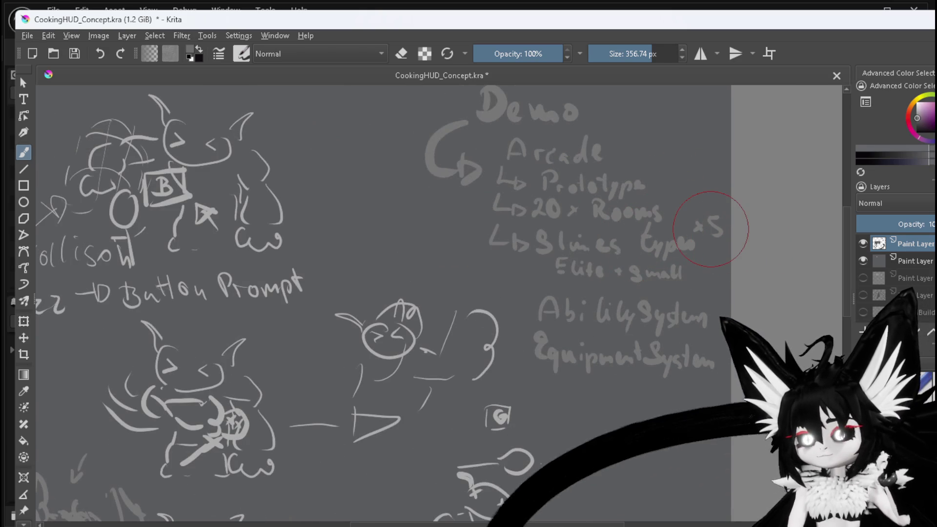
{"action": "left_click_drag", "start_coordinate": [668, 244], "coordinate": [608, 214]}
{"action": "left_click_drag", "start_coordinate": [453, 344], "coordinate": [659, 348]}
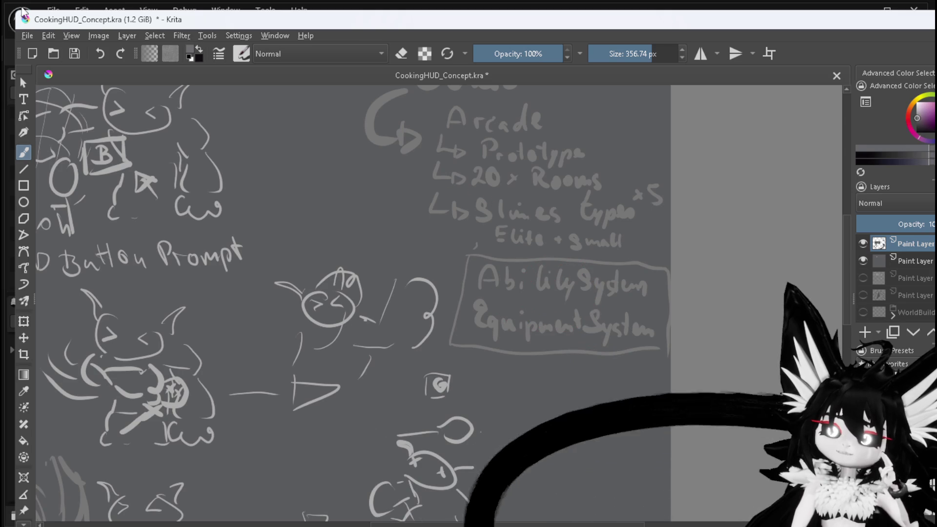
{"action": "key", "text": "alt+Tab"}
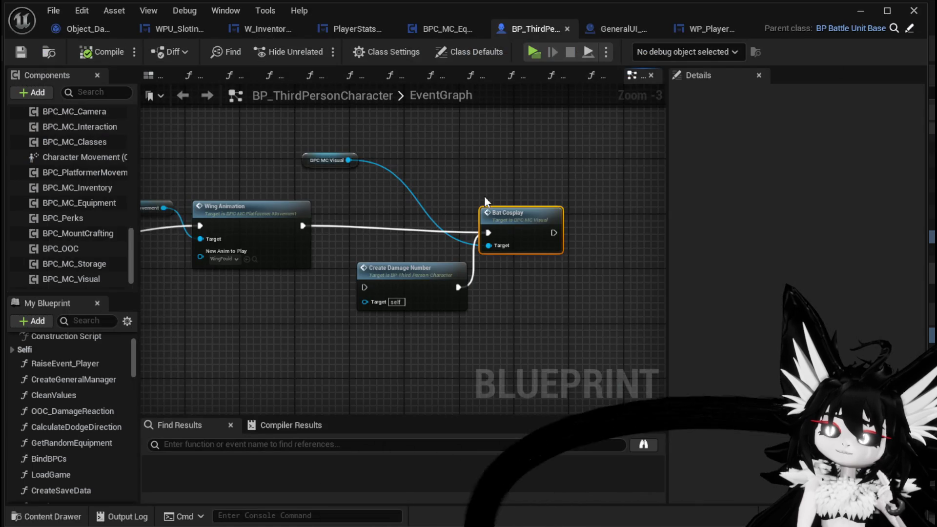
- Minimize the Blueprint editor, start a play-test, and run and jump toward the red slime
{"action": "left_click", "coordinate": [858, 14]}
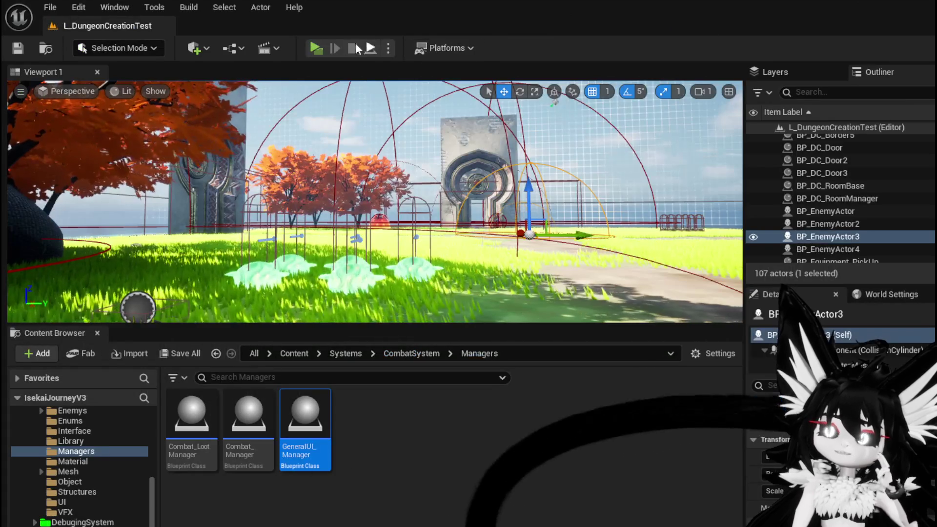
{"action": "key", "text": "alt+p"}
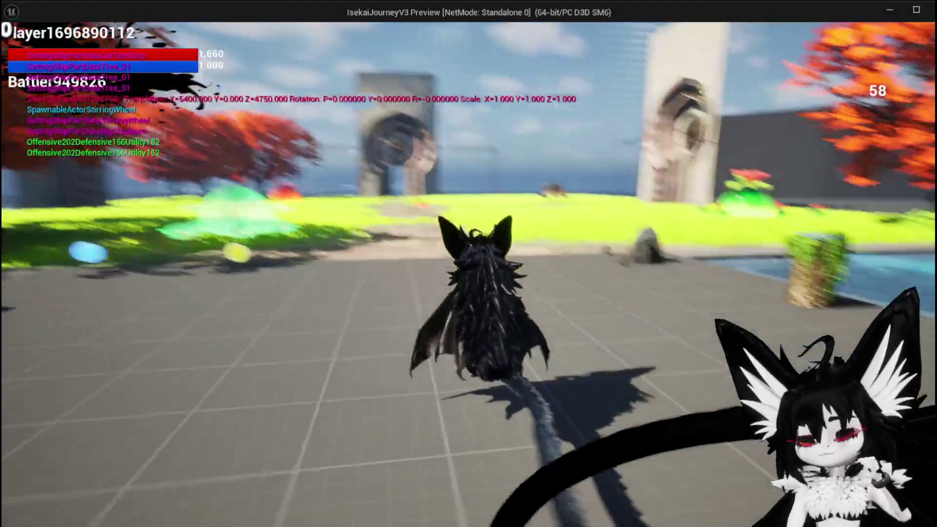
{"action": "key", "text": "w"}
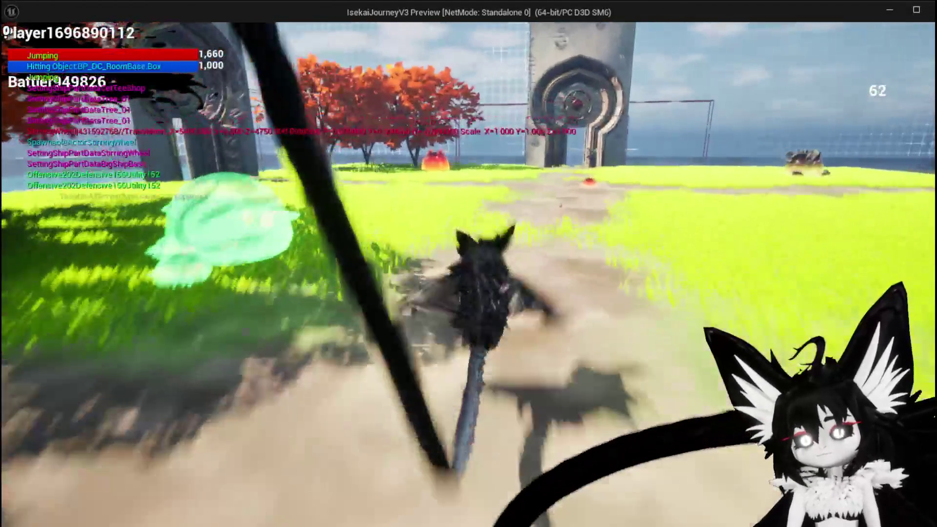
{"action": "key", "text": "w"}
{"action": "key", "text": "space"}
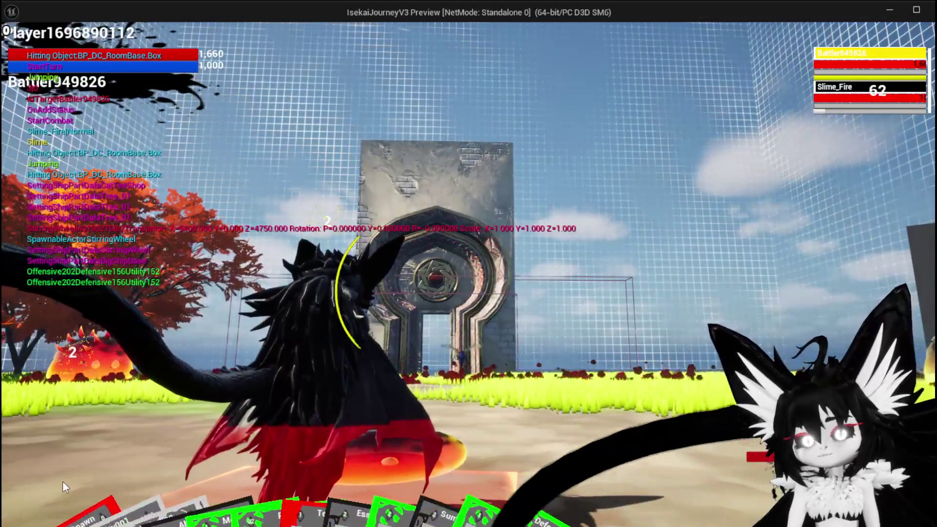
- Play the SummonSpawn card on the slime, end the play-test, and return to Krita
{"action": "mouse_move", "coordinate": [54, 481]}
{"action": "left_click_drag", "start_coordinate": [36, 488], "coordinate": [446, 332]}
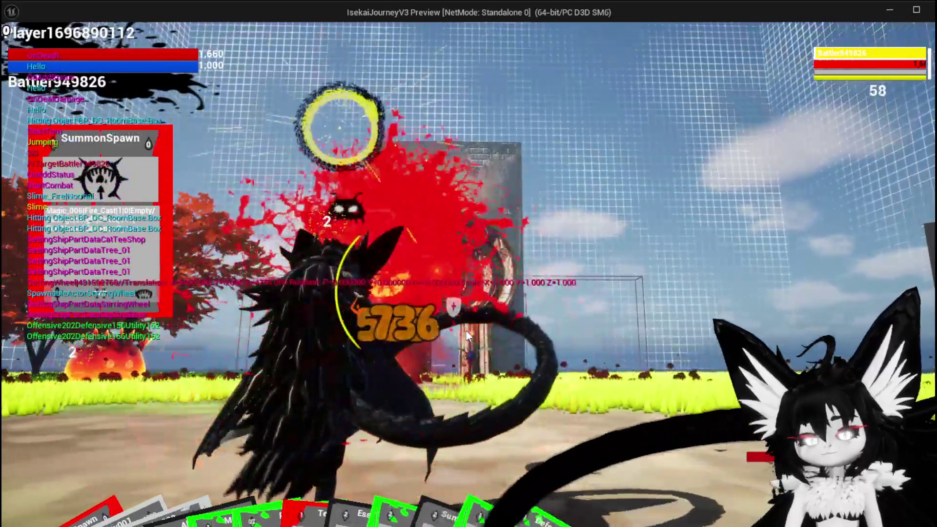
{"action": "key", "text": "Escape"}
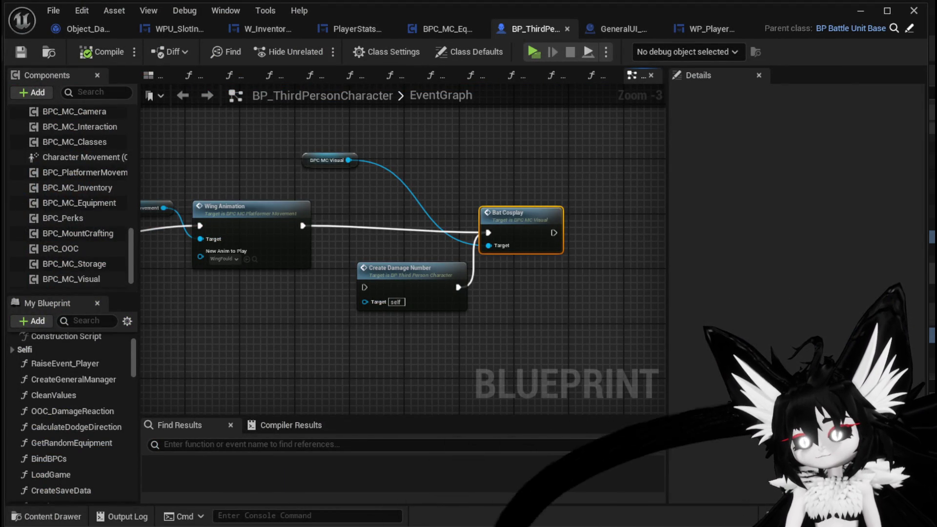
{"action": "key", "text": "alt+Tab"}
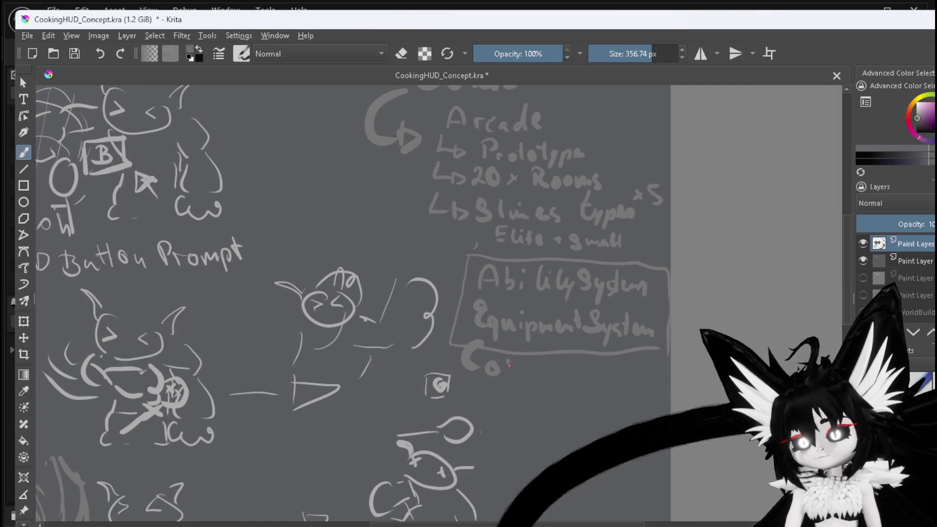
- Finish handwriting 'Combat System' under the boxed lines and nudge the view toward Demo
{"action": "left_click_drag", "start_coordinate": [507, 362], "coordinate": [526, 371]}
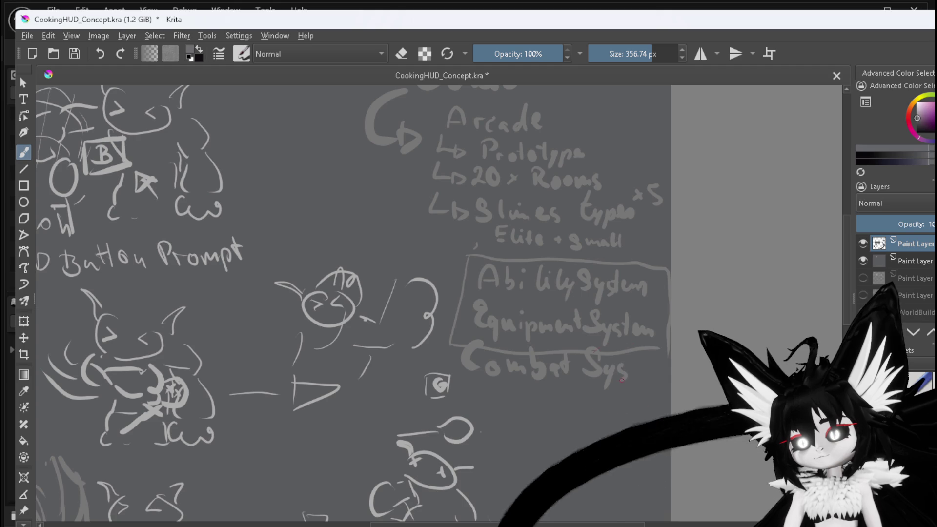
{"action": "left_click_drag", "start_coordinate": [631, 353], "coordinate": [630, 374]}
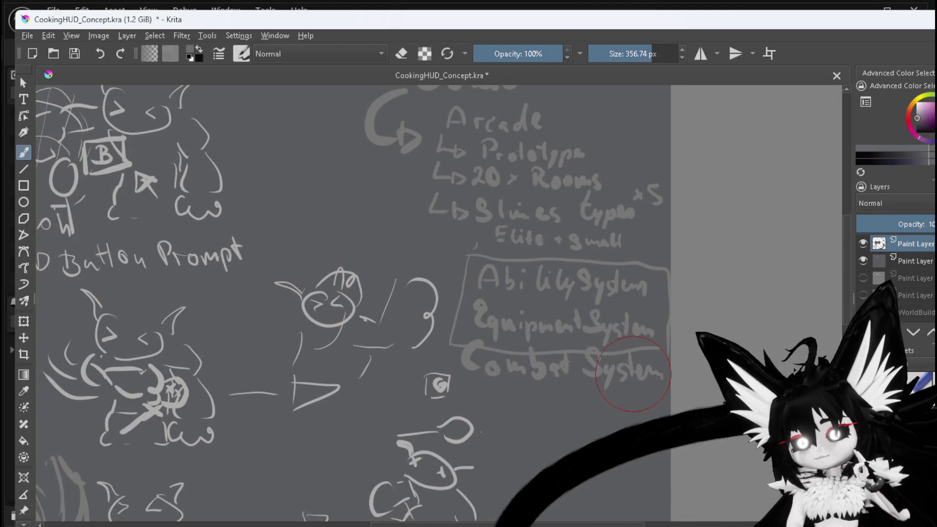
{"action": "left_click_drag", "start_coordinate": [617, 269], "coordinate": [602, 287]}
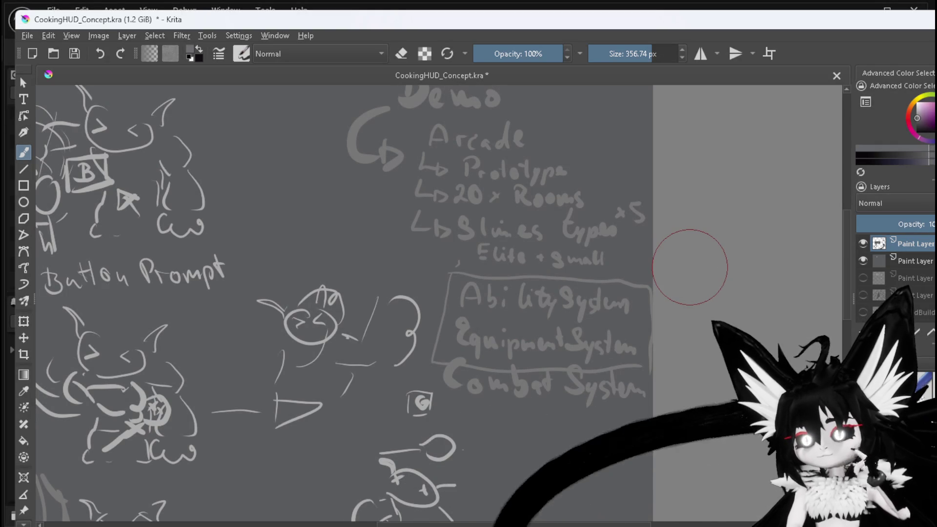
- Switch to yellow and brush a checkmark, '90%' and '80' beside the boxed systems
{"action": "left_click", "coordinate": [923, 104]}
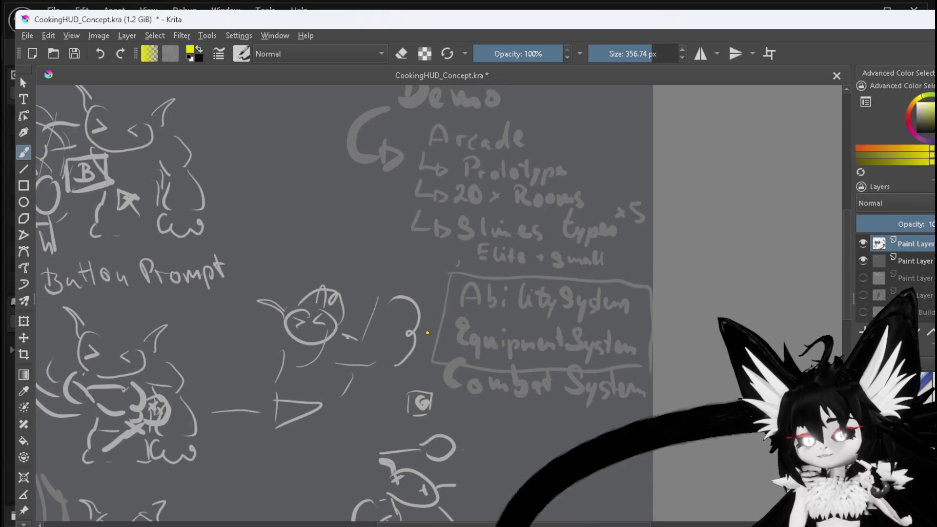
{"action": "left_click_drag", "start_coordinate": [426, 333], "coordinate": [453, 314]}
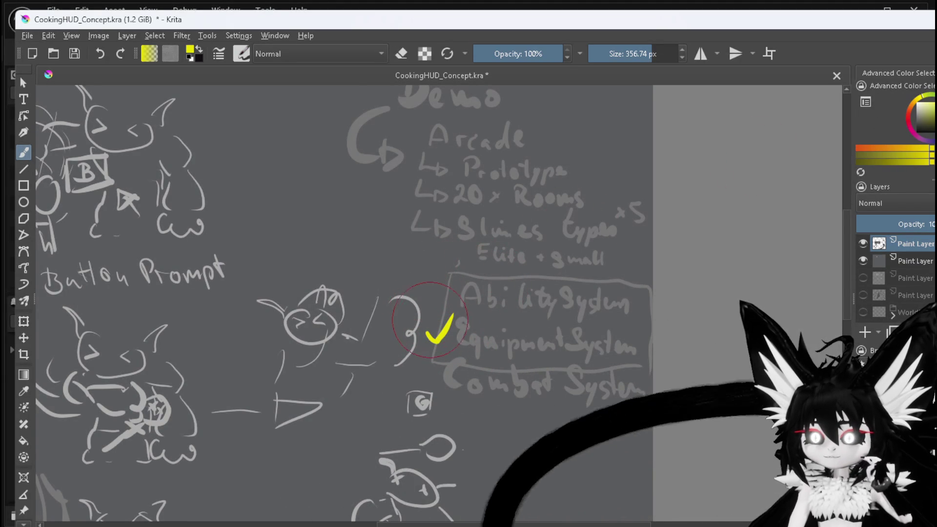
{"action": "mouse_move", "coordinate": [429, 306]}
{"action": "left_mouse_down"}
{"action": "mouse_move", "coordinate": [423, 325]}
{"action": "mouse_move", "coordinate": [440, 309]}
{"action": "left_mouse_up"}
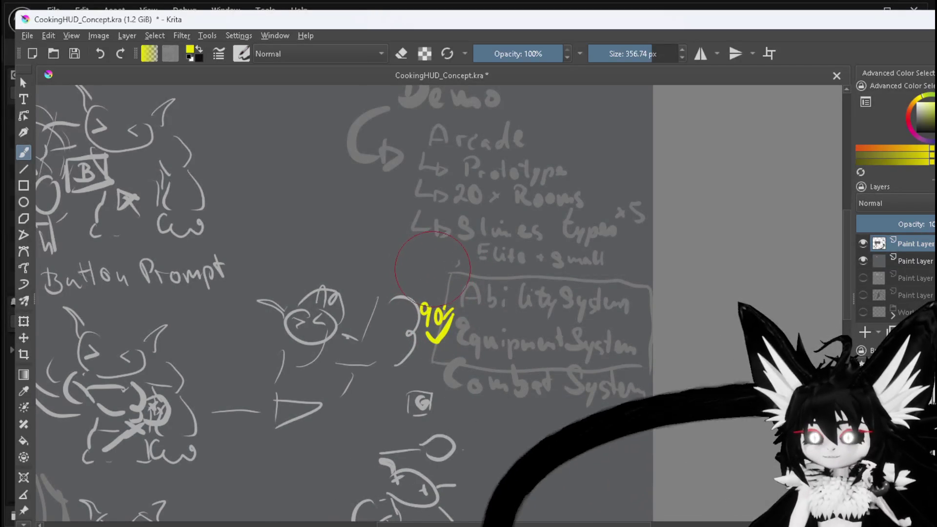
{"action": "left_click", "coordinate": [434, 266]}
{"action": "mouse_move", "coordinate": [434, 267]}
{"action": "left_mouse_down"}
{"action": "mouse_move", "coordinate": [431, 282]}
{"action": "mouse_move", "coordinate": [415, 266]}
{"action": "left_mouse_up"}
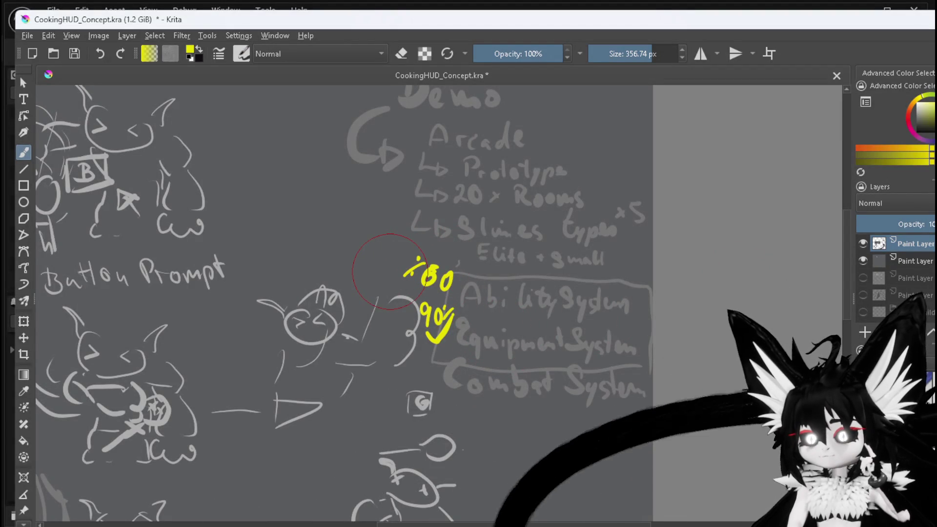
- Handwrite 'Summon Transform(x)' in yellow beside the bat sketch
{"action": "scroll", "coordinate": [390, 272], "scroll_direction": "up", "scroll_amount": 2}
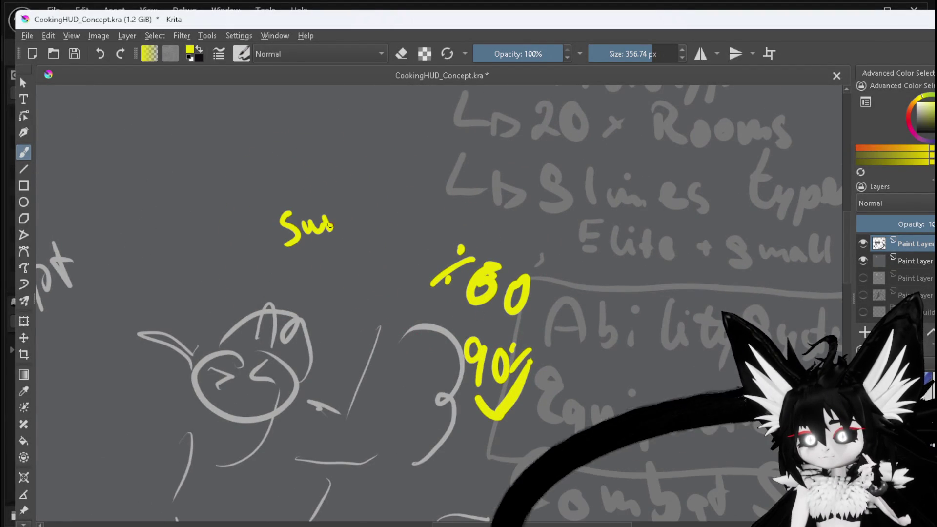
{"action": "left_click_drag", "start_coordinate": [330, 228], "coordinate": [349, 216]}
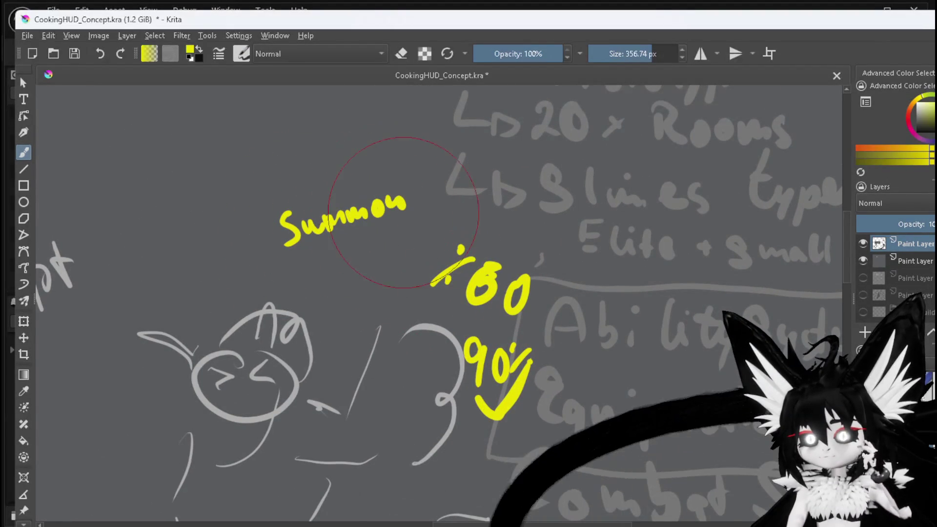
{"action": "mouse_move", "coordinate": [296, 266]}
{"action": "left_mouse_down"}
{"action": "mouse_move", "coordinate": [302, 282]}
{"action": "mouse_move", "coordinate": [370, 276]}
{"action": "left_mouse_up"}
{"action": "mouse_move", "coordinate": [381, 250]}
{"action": "left_mouse_down"}
{"action": "mouse_move", "coordinate": [375, 259]}
{"action": "mouse_move", "coordinate": [400, 249]}
{"action": "left_mouse_up"}
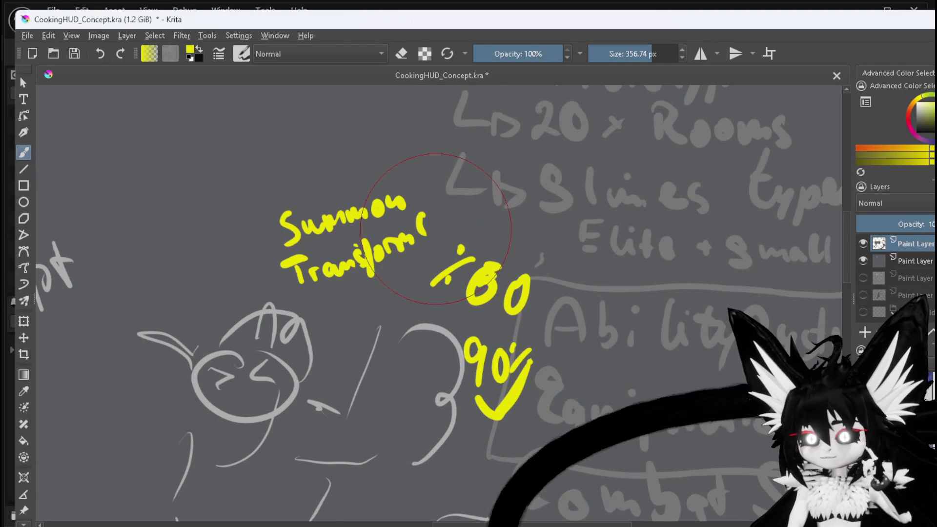
{"action": "left_click_drag", "start_coordinate": [430, 223], "coordinate": [454, 236]}
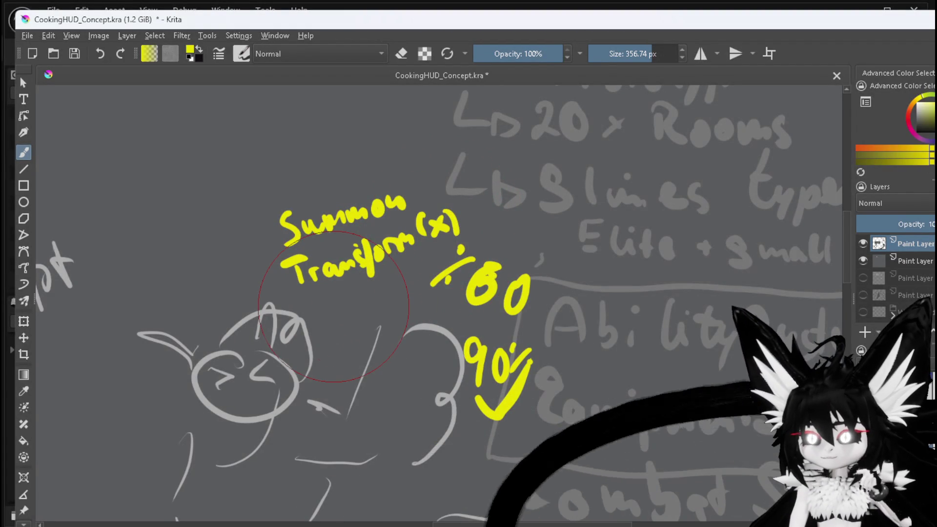
{"action": "scroll", "coordinate": [333, 306], "scroll_direction": "down", "scroll_amount": 3}
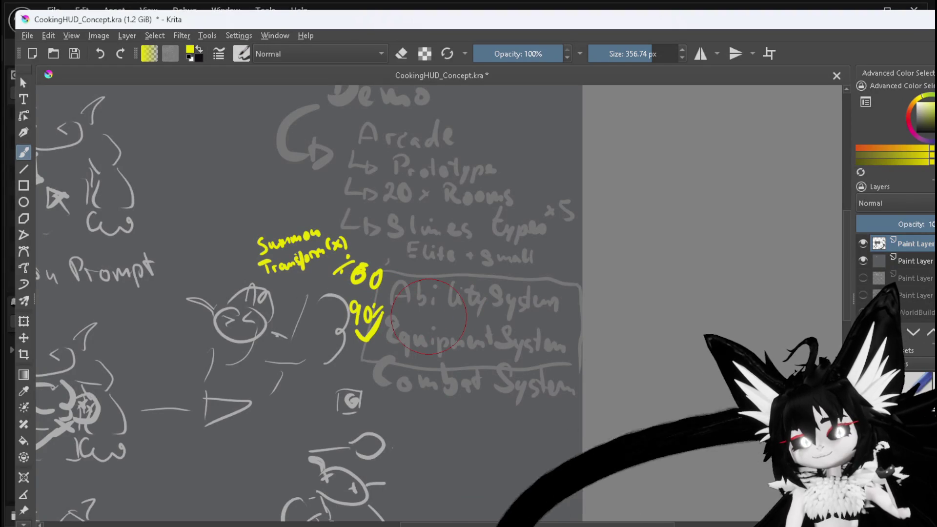
- Write yellow '80%' beside Combat System, with arrows to the Arena and Placement sub-items
{"action": "scroll", "coordinate": [425, 332], "scroll_direction": "down", "scroll_amount": 1}
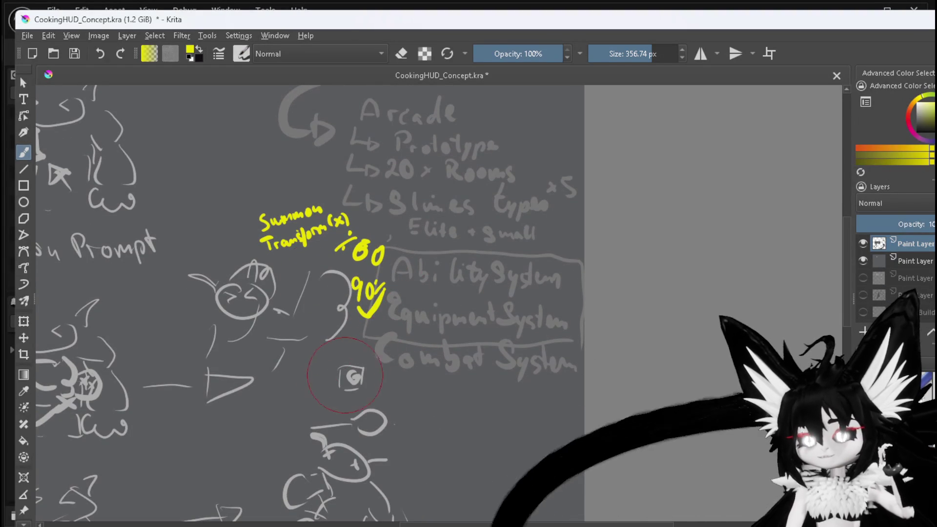
{"action": "mouse_move", "coordinate": [341, 337]}
{"action": "left_mouse_down"}
{"action": "mouse_move", "coordinate": [371, 351]}
{"action": "mouse_move", "coordinate": [379, 383]}
{"action": "mouse_move", "coordinate": [424, 394]}
{"action": "mouse_move", "coordinate": [475, 390]}
{"action": "left_mouse_up"}
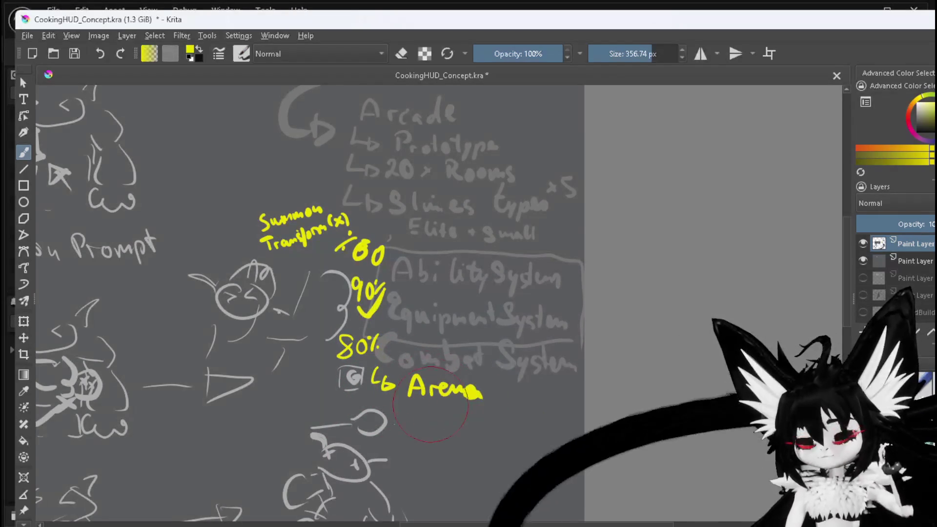
{"action": "mouse_move", "coordinate": [405, 414]}
{"action": "left_mouse_down"}
{"action": "mouse_move", "coordinate": [418, 426]}
{"action": "mouse_move", "coordinate": [463, 429]}
{"action": "mouse_move", "coordinate": [517, 425]}
{"action": "mouse_move", "coordinate": [521, 416]}
{"action": "left_mouse_up"}
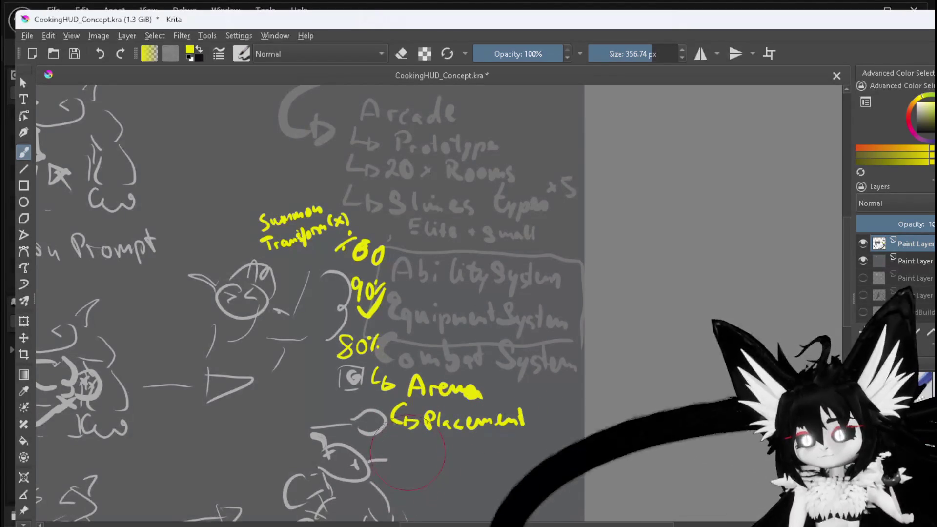
- Add an arrow to 'OOC Abilitys(x)' below, then bring the Unreal Engine window forward
{"action": "left_click_drag", "start_coordinate": [521, 383], "coordinate": [481, 337]}
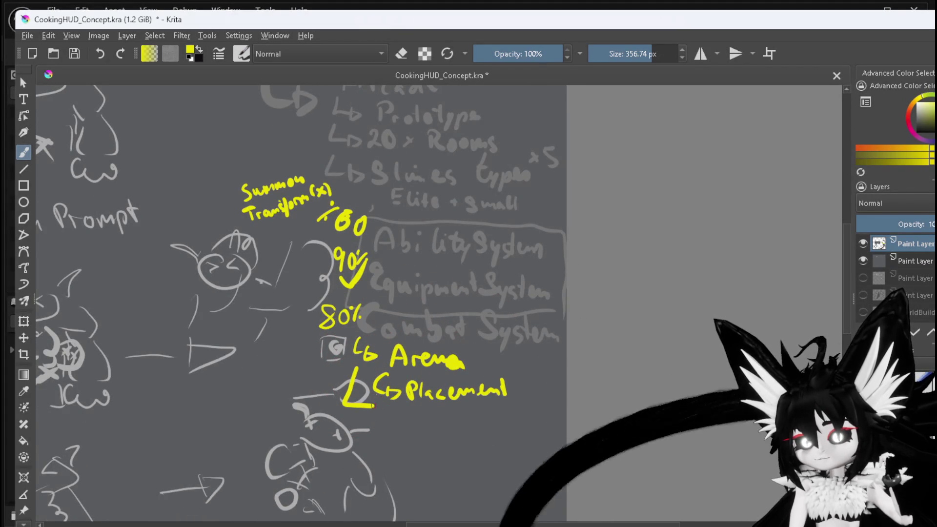
{"action": "mouse_move", "coordinate": [367, 405]}
{"action": "left_mouse_down"}
{"action": "mouse_move", "coordinate": [439, 423]}
{"action": "mouse_move", "coordinate": [389, 445]}
{"action": "mouse_move", "coordinate": [466, 461]}
{"action": "left_mouse_up"}
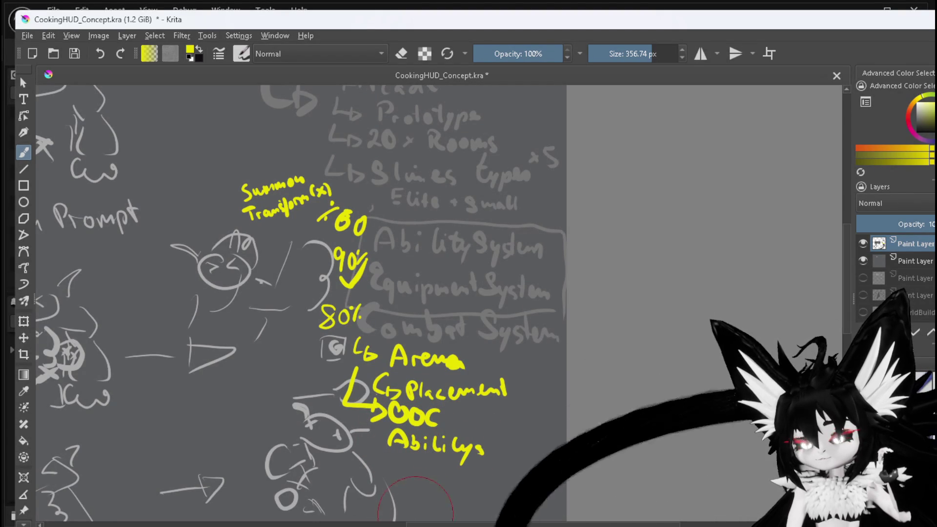
{"action": "mouse_move", "coordinate": [490, 441]}
{"action": "left_mouse_down"}
{"action": "mouse_move", "coordinate": [486, 450]}
{"action": "mouse_move", "coordinate": [516, 456]}
{"action": "left_mouse_up"}
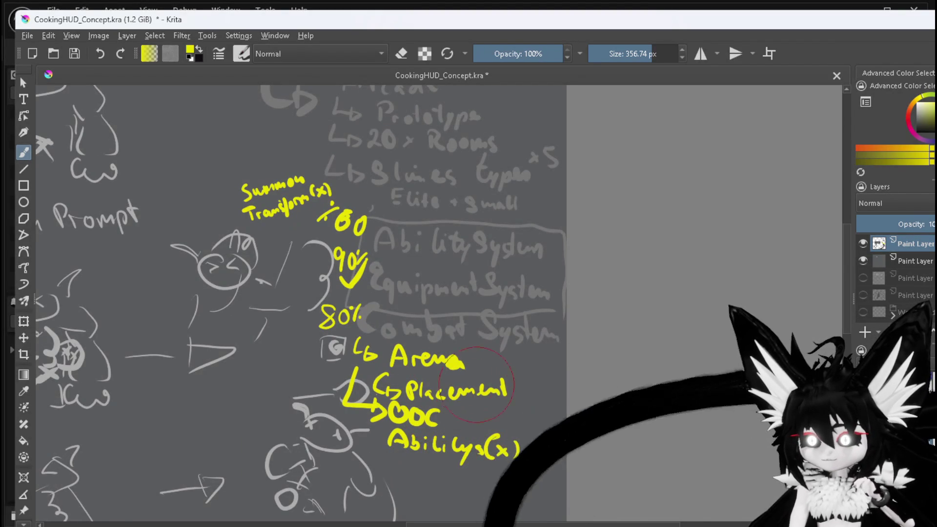
{"action": "left_click", "coordinate": [865, 9]}
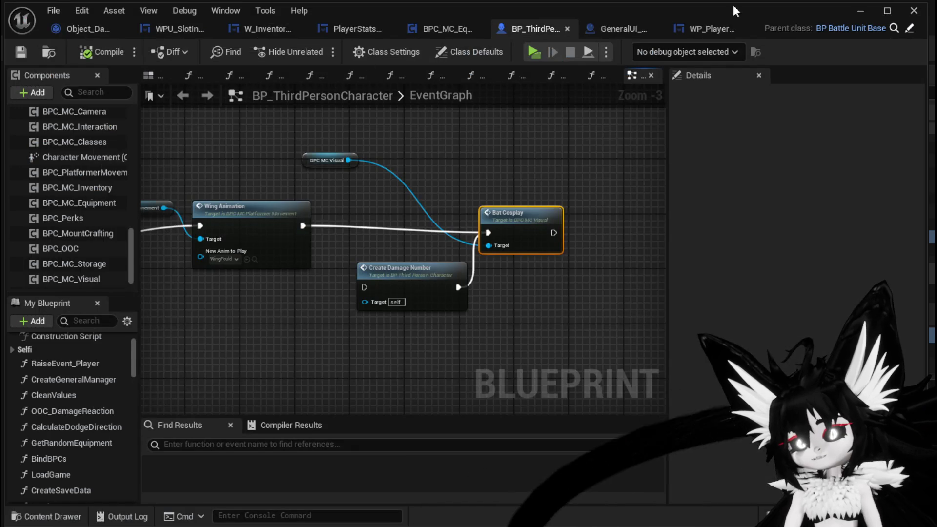
- Return to the level editor and launch the game in Standalone Game mode
{"action": "left_click", "coordinate": [864, 10]}
{"action": "left_click", "coordinate": [332, 45]}
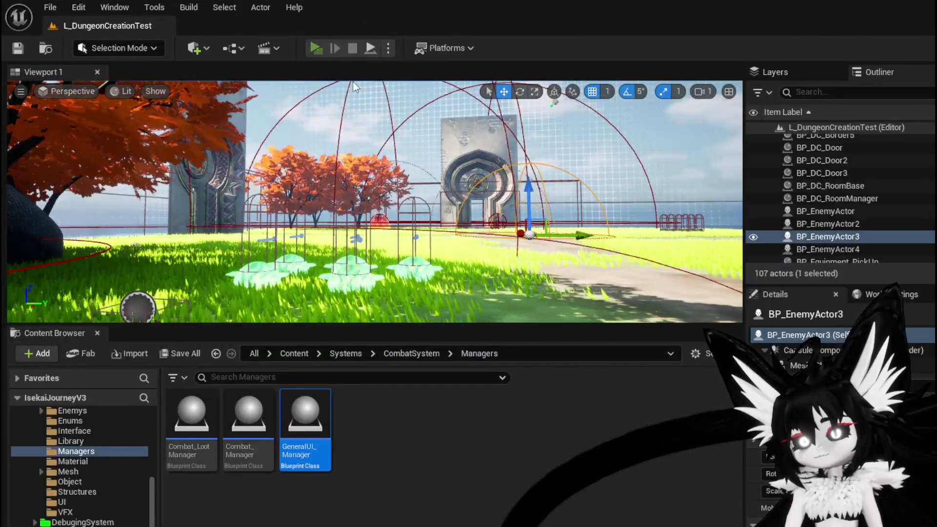
{"action": "left_click", "coordinate": [479, 158]}
- Move the bat character toward the Slime_Fire and attack it
{"action": "key", "text": "space"}
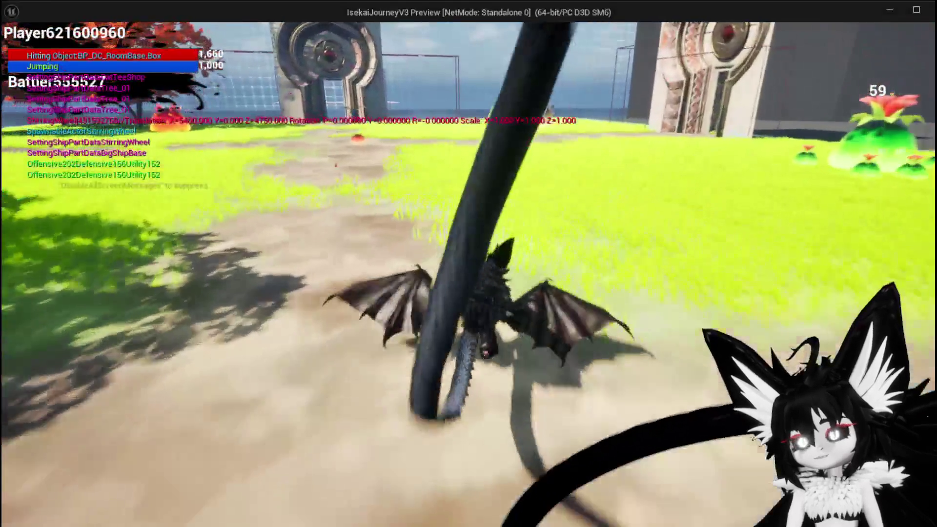
{"action": "key", "text": "w"}
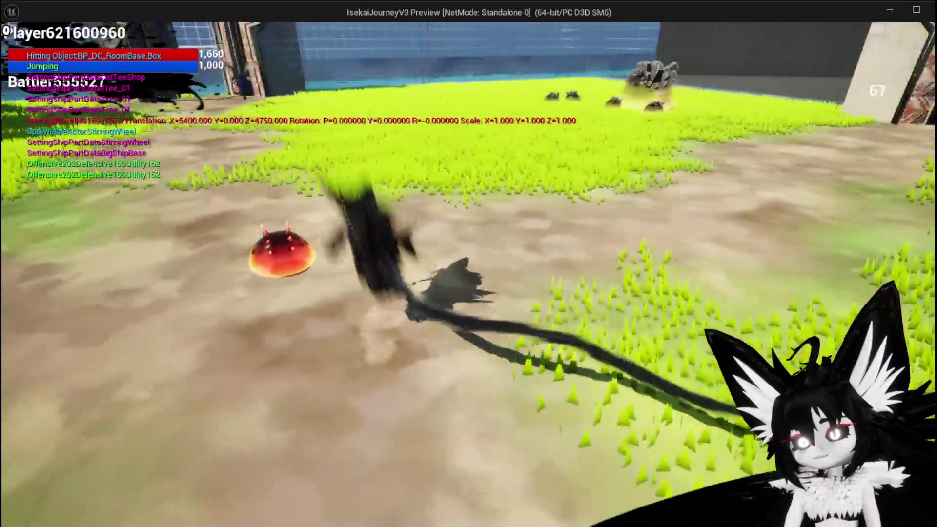
{"action": "left_click", "coordinate": [468, 264]}
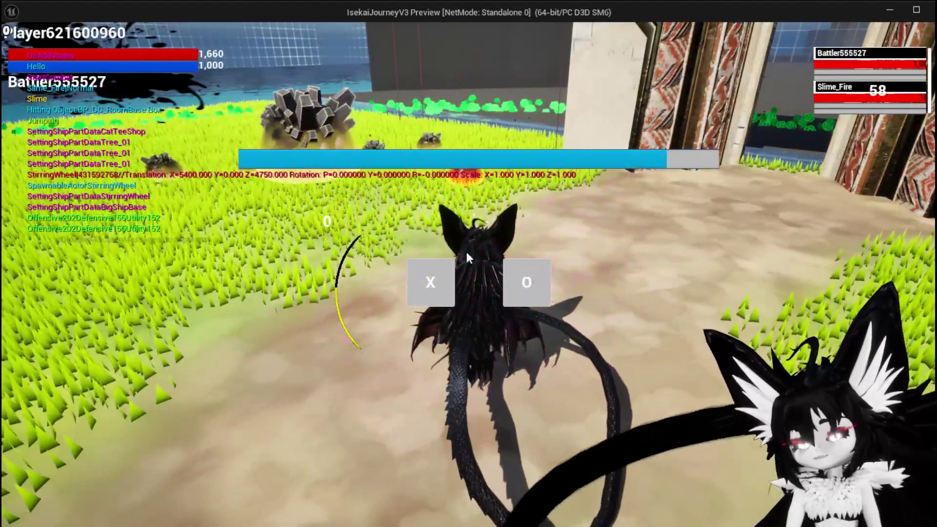
{"action": "left_click", "coordinate": [446, 270]}
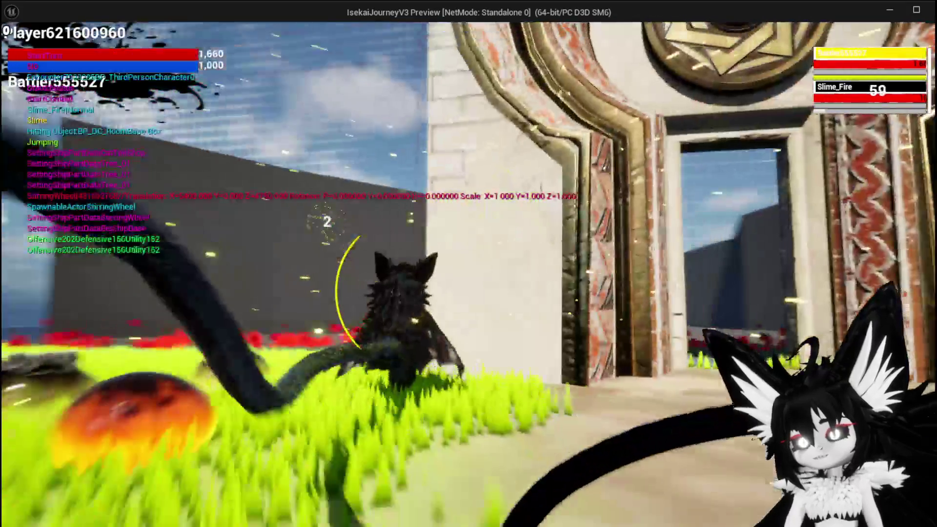
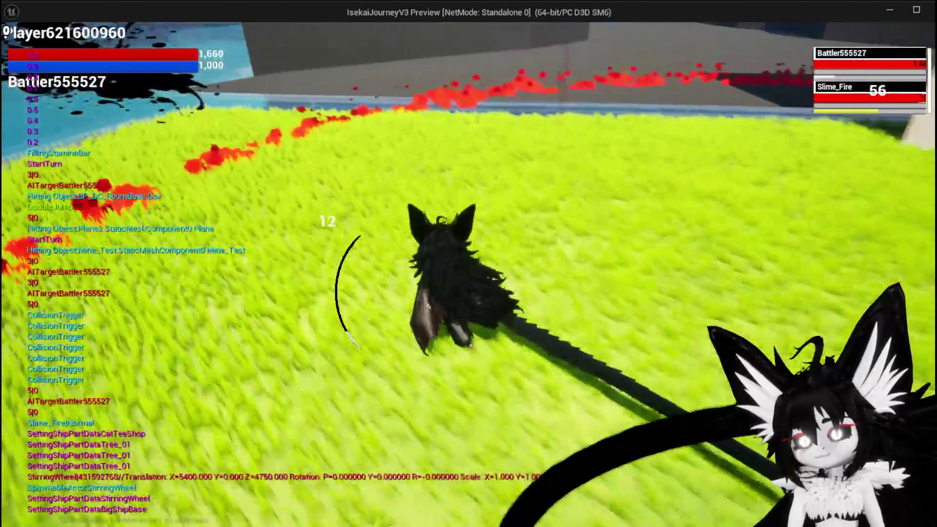
- Jump and double-jump the winged character over the water, toward the pillar, trees and grey wall
{"action": "key", "text": "space"}
{"action": "key", "text": "space"}
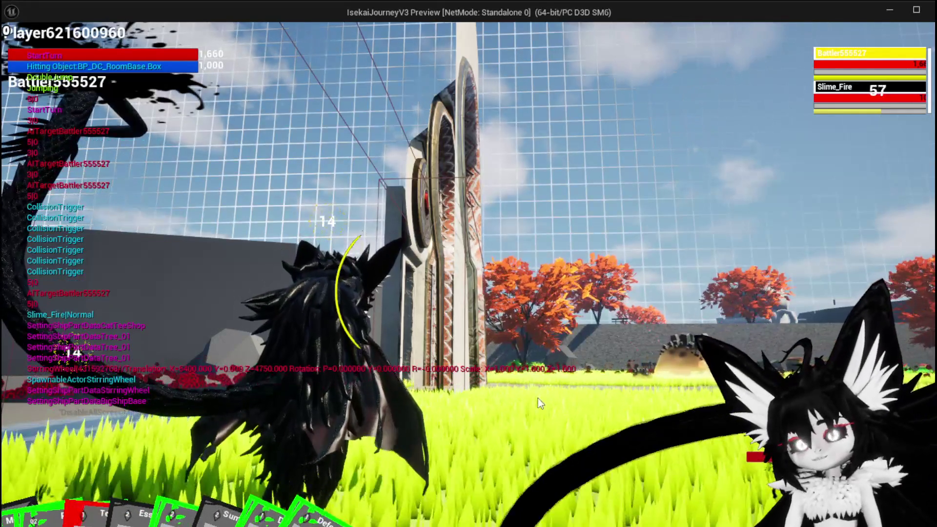
{"action": "key", "text": "space"}
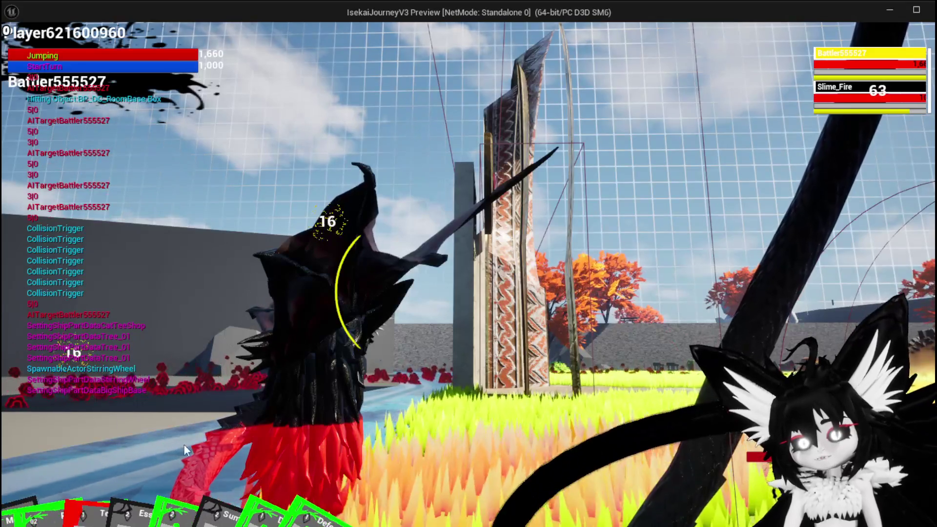
{"action": "key", "text": "space"}
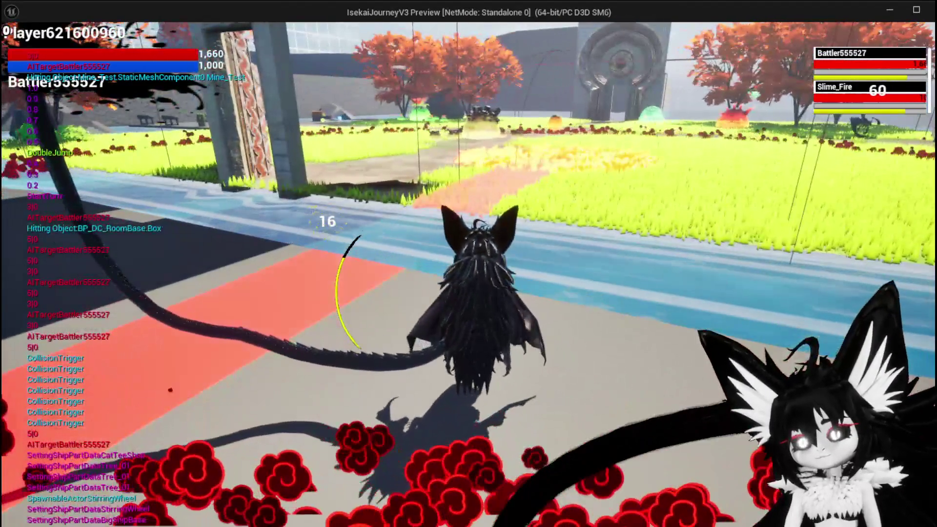
{"action": "key", "text": "space"}
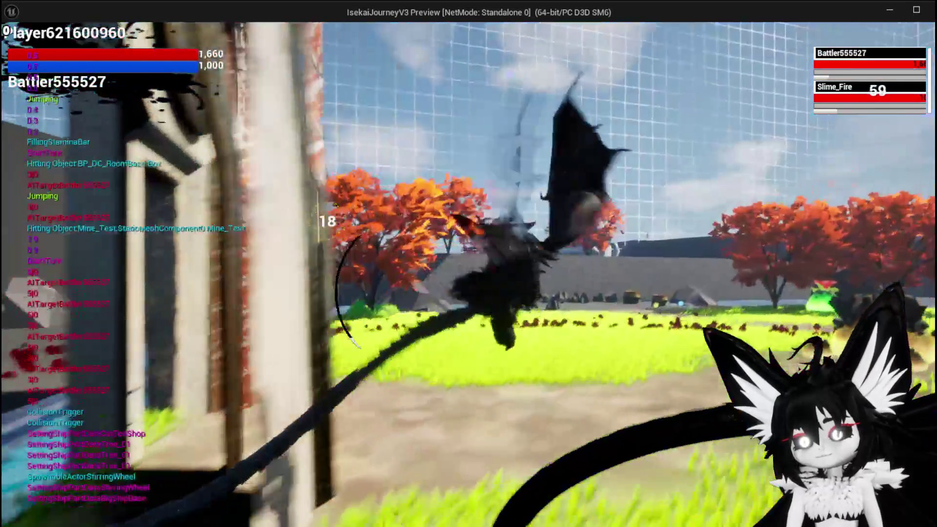
{"action": "key", "text": "space"}
{"action": "key", "text": "space"}
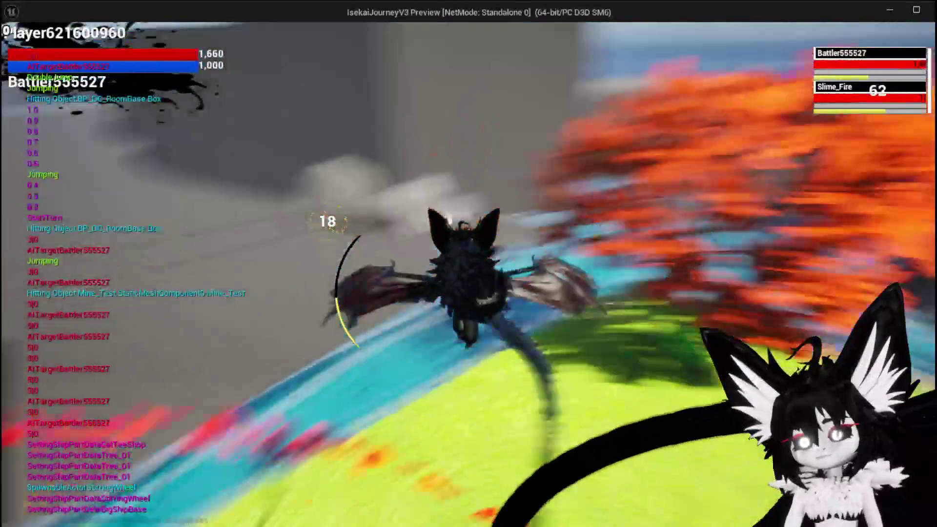
{"action": "key", "text": "space"}
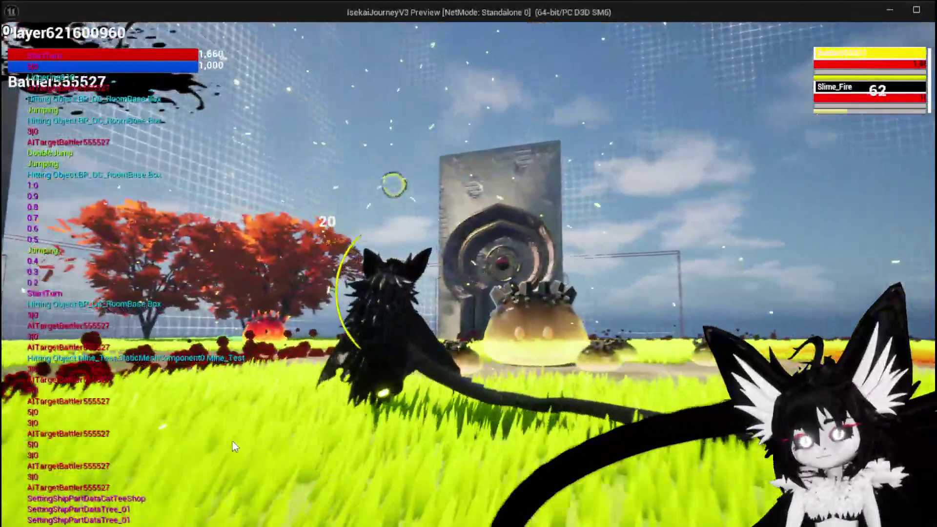
- Run toward the spiral door and across the garden grass, leaping and spreading the wings
{"action": "key", "text": "w"}
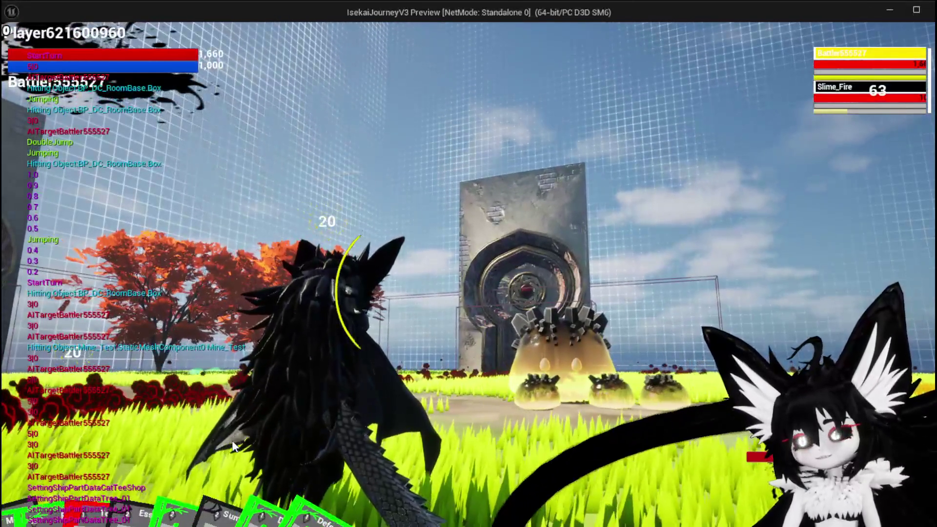
{"action": "key", "text": "w"}
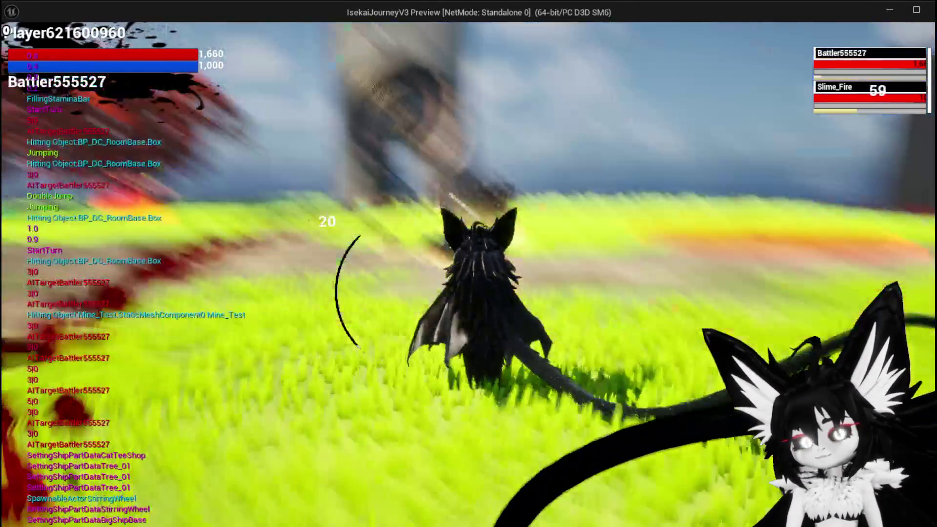
{"action": "key", "text": "w"}
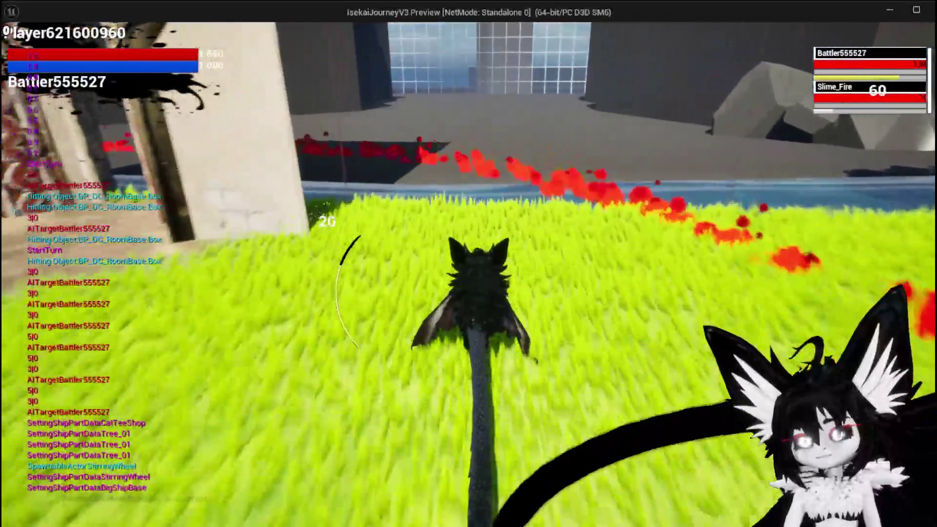
{"action": "key", "text": "space"}
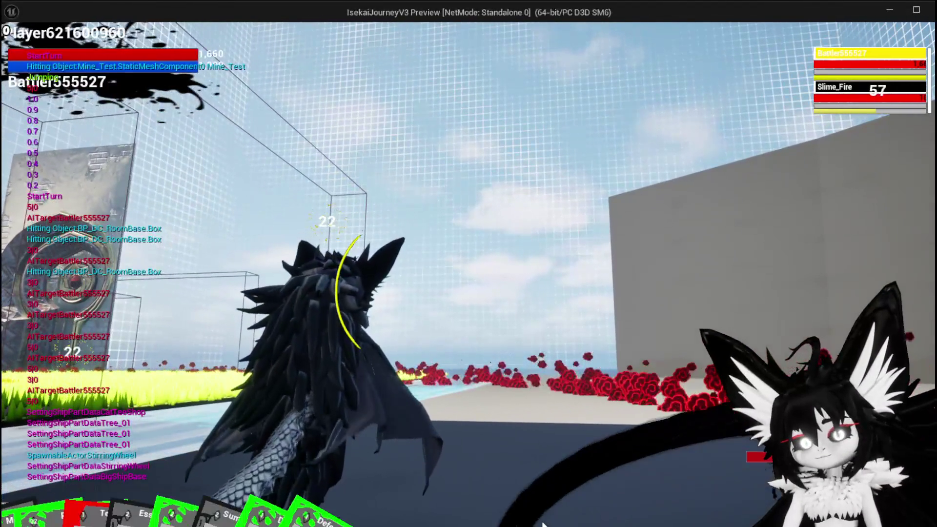
{"action": "key", "text": "w"}
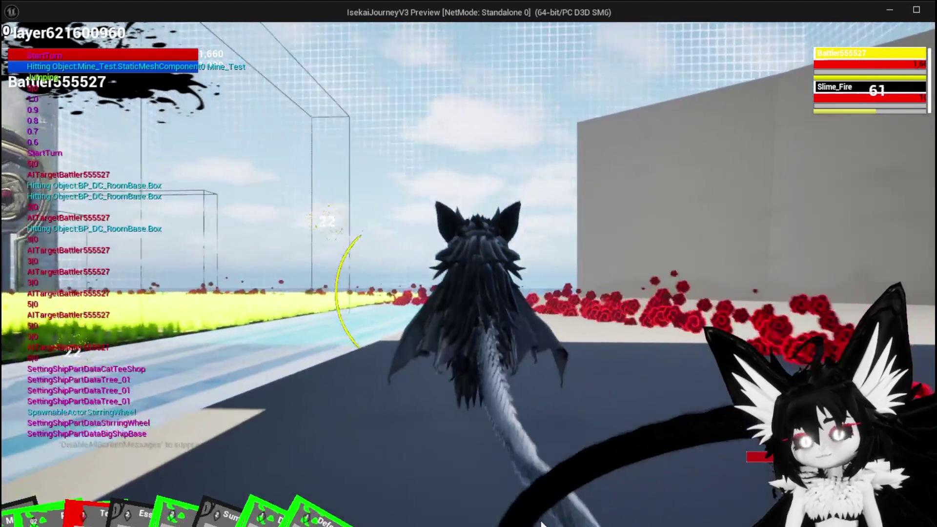
{"action": "key", "text": "a"}
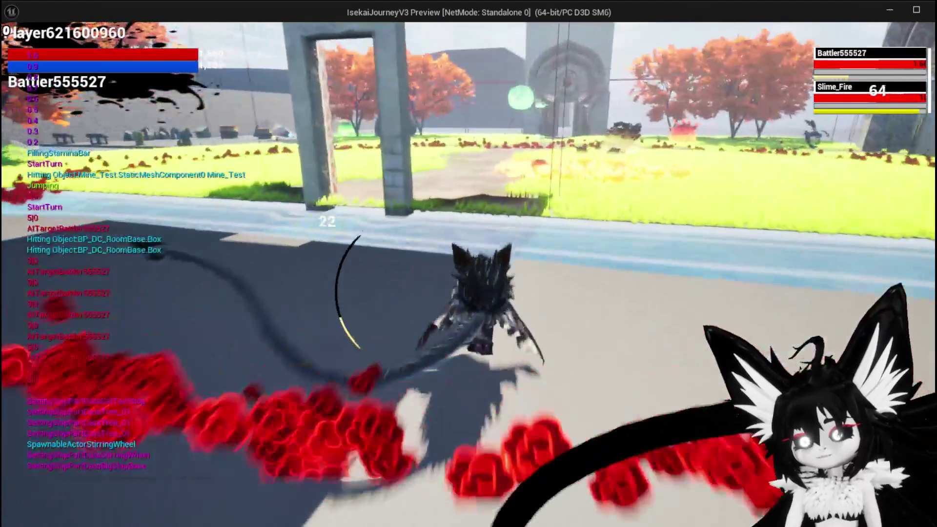
{"action": "key", "text": "space"}
- Run through the field, pass the stone gate's collision trigger, then return to the level editor
{"action": "key", "text": "w"}
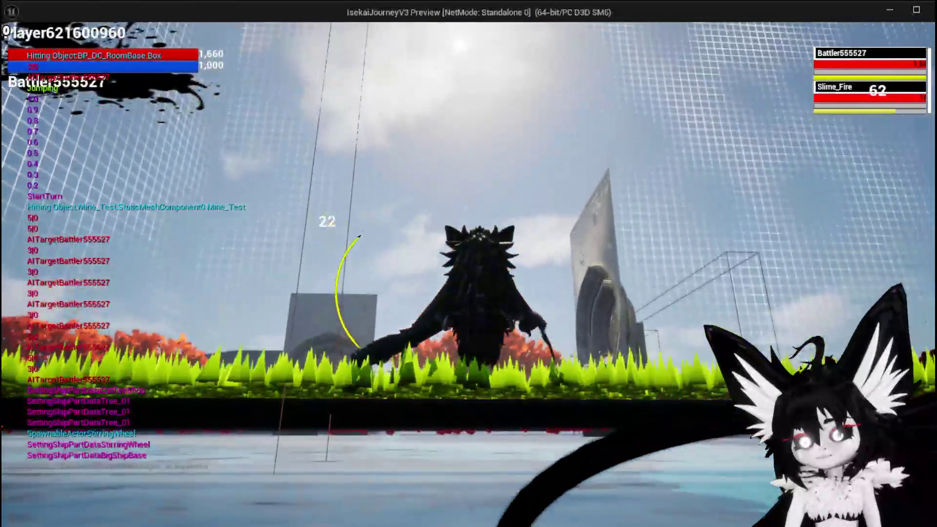
{"action": "key", "text": "s"}
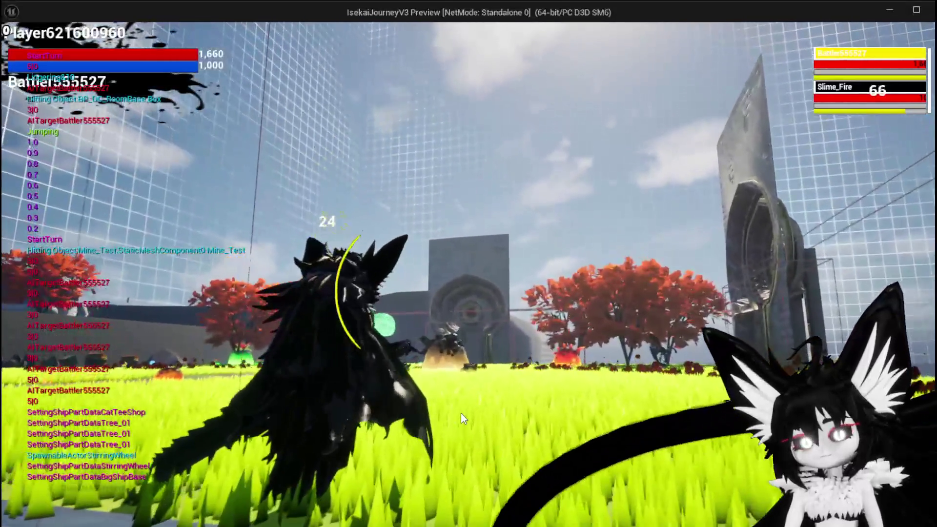
{"action": "key", "text": "w"}
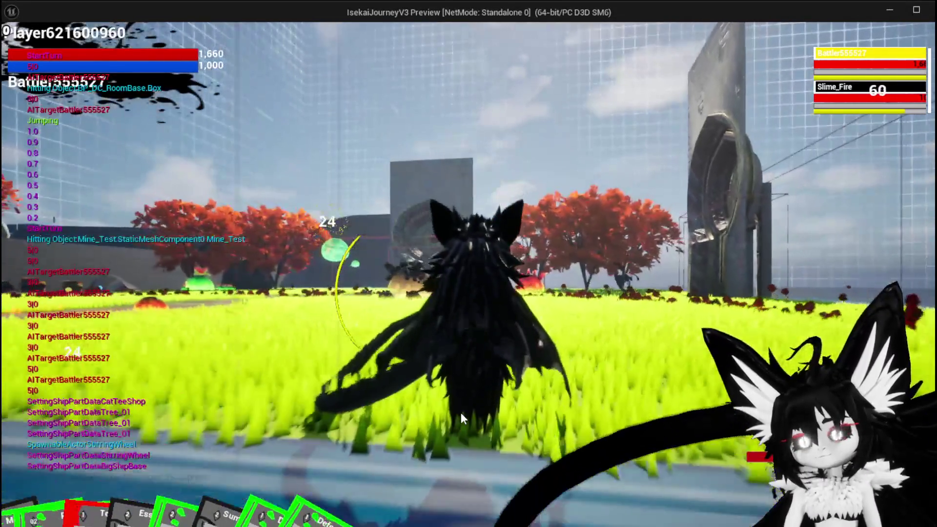
{"action": "key", "text": "w"}
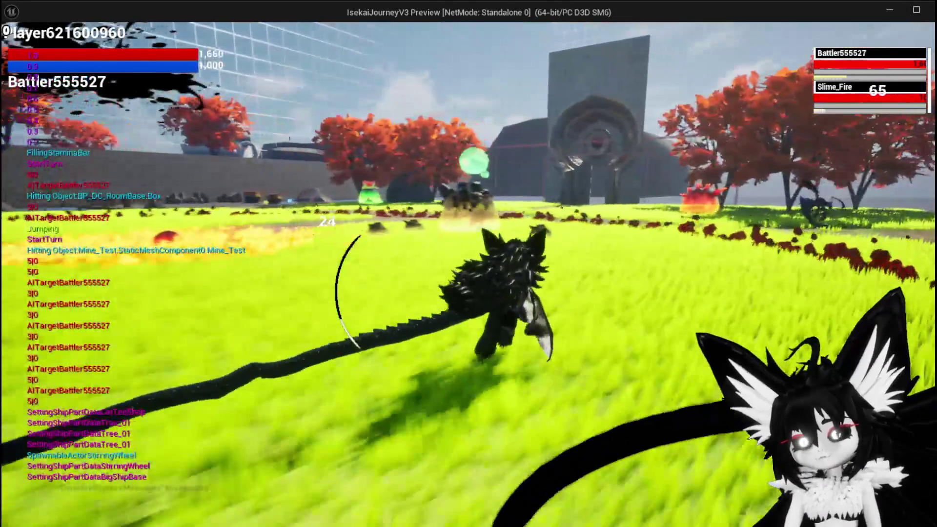
{"action": "key", "text": "space"}
{"action": "key", "text": "space"}
{"action": "key", "text": "space"}
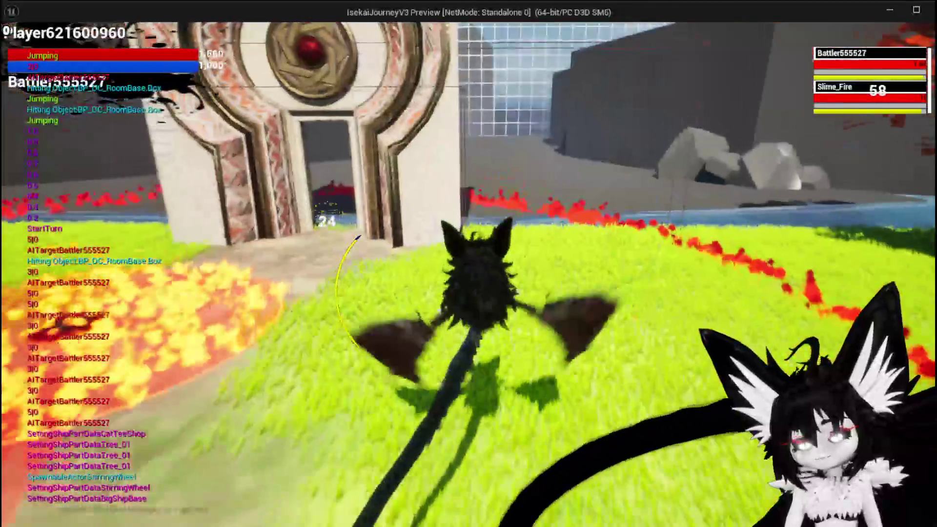
{"action": "key", "text": "w"}
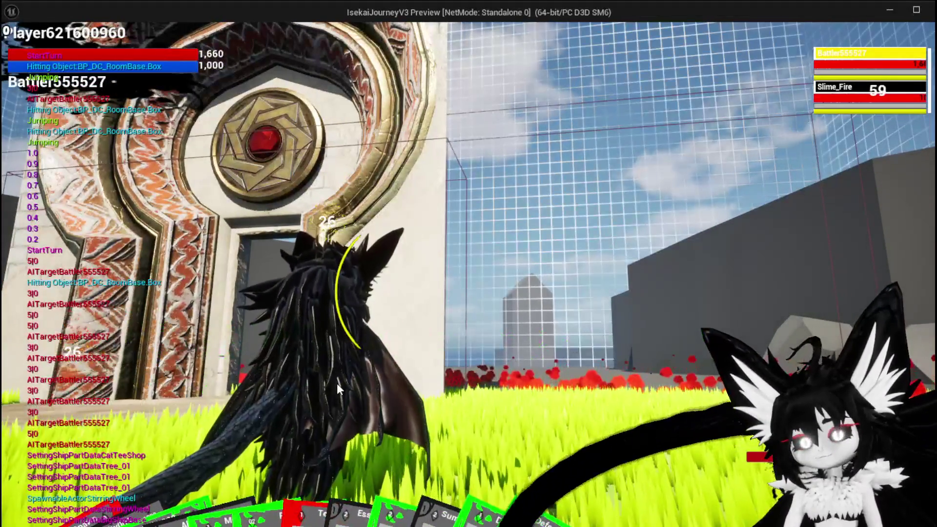
{"action": "key", "text": "w"}
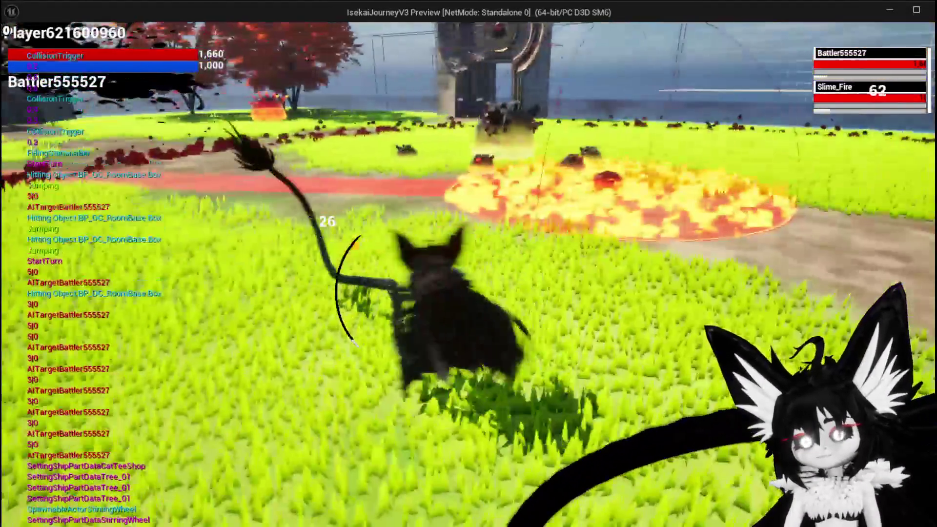
{"action": "key", "text": "w"}
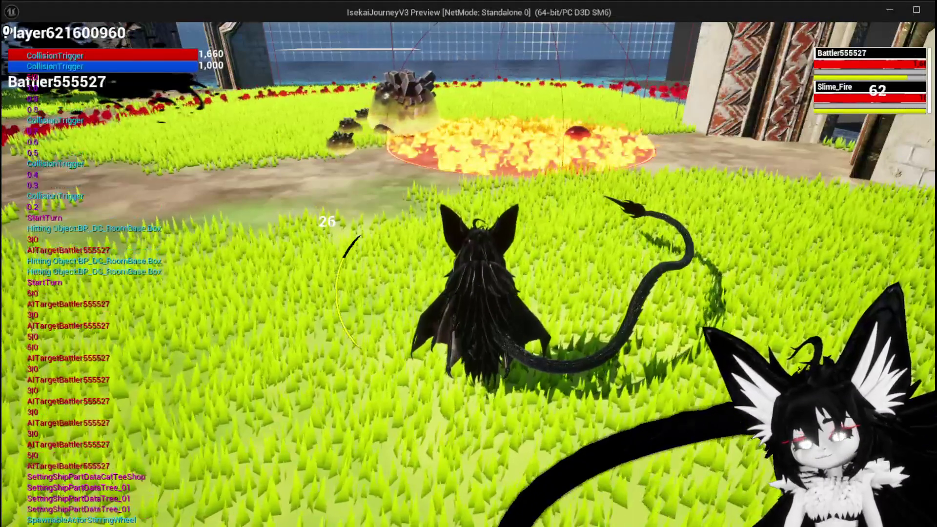
{"action": "key", "text": "alt+Tab"}
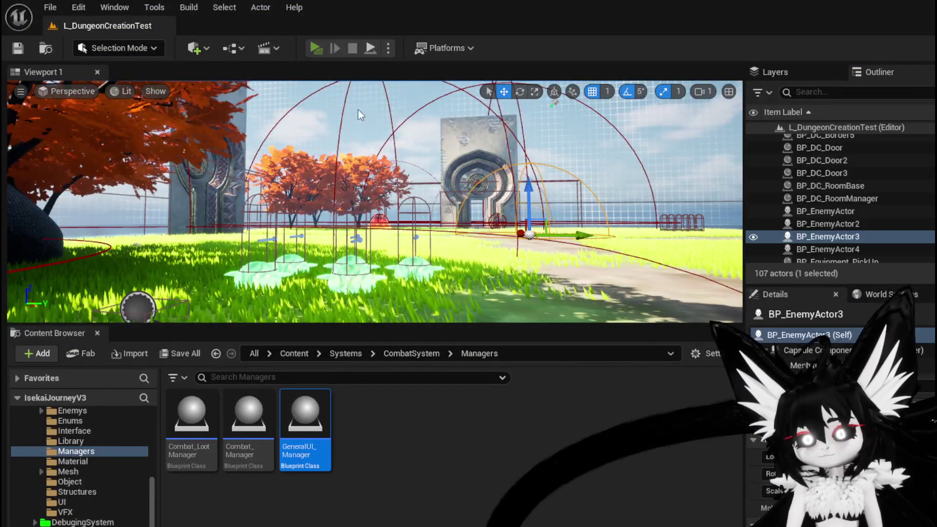
- Review the equipment stats and perks panel, close it, stop the playtest and switch to Krita
{"action": "key", "text": "alt+Tab"}
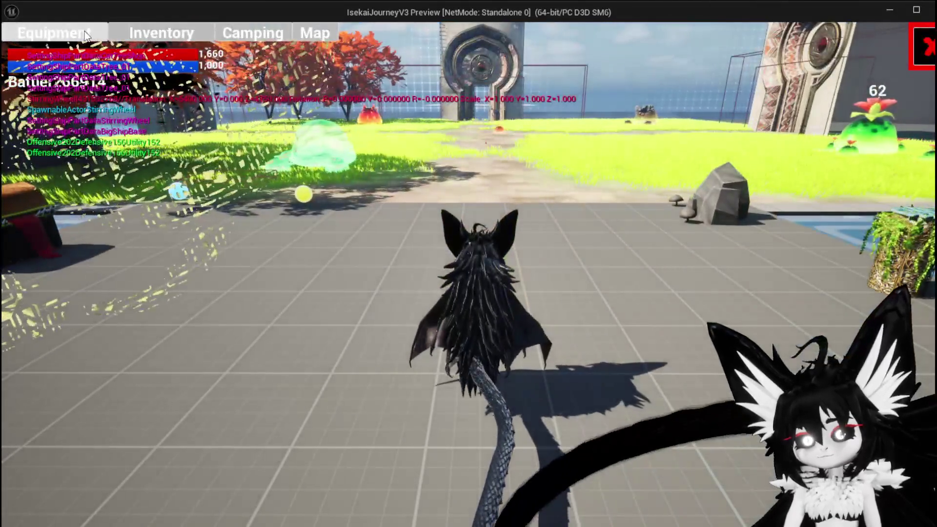
{"action": "left_click", "coordinate": [85, 34]}
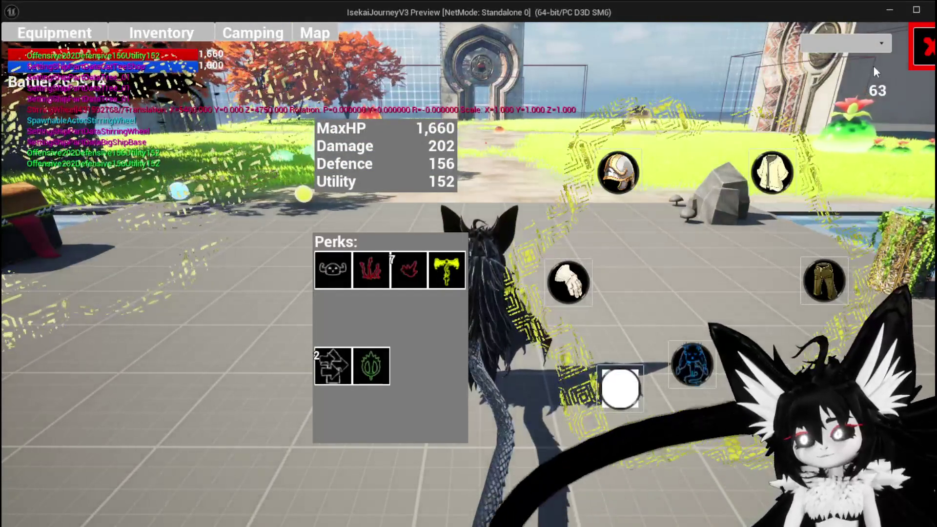
{"action": "left_click", "coordinate": [918, 57]}
{"action": "key", "text": "Escape"}
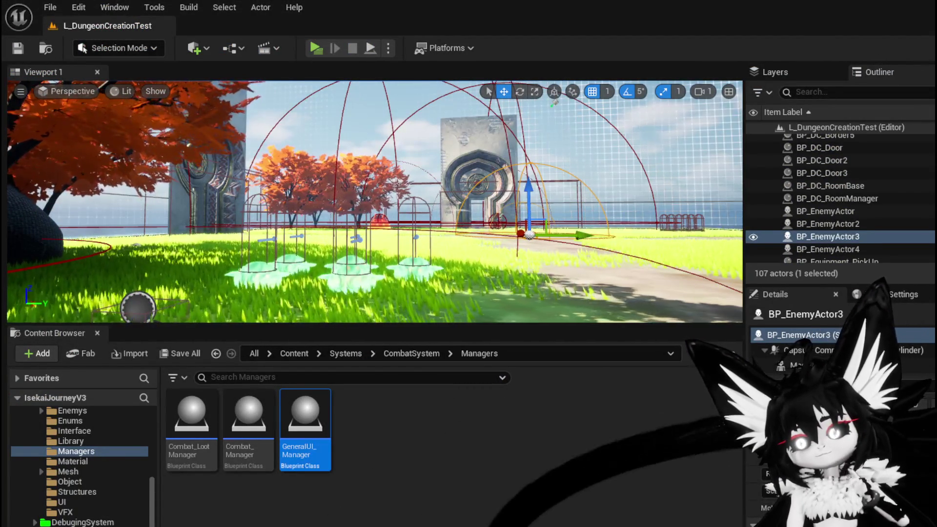
{"action": "key", "text": "alt+Tab"}
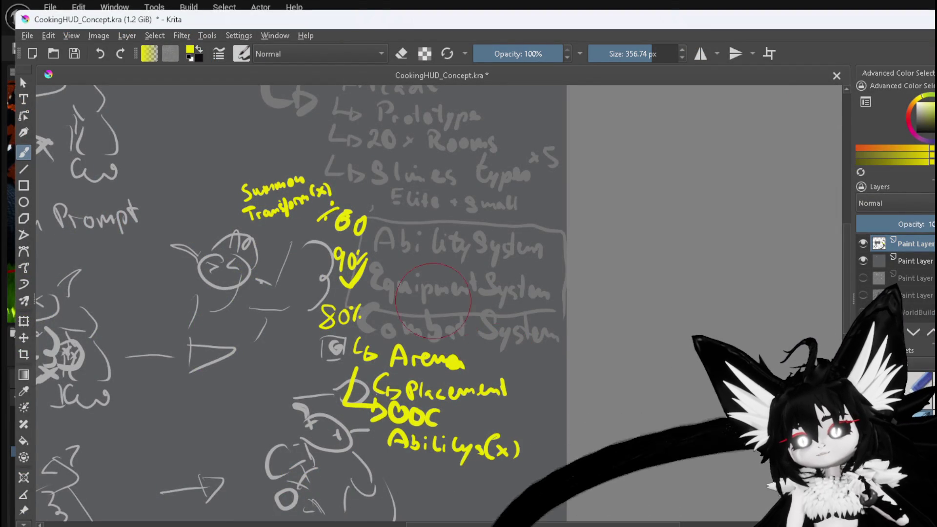
- Zoom out to 25% and write a yellow 3 above the x5 slime count and 2 under slime types
{"action": "key", "text": "minus"}
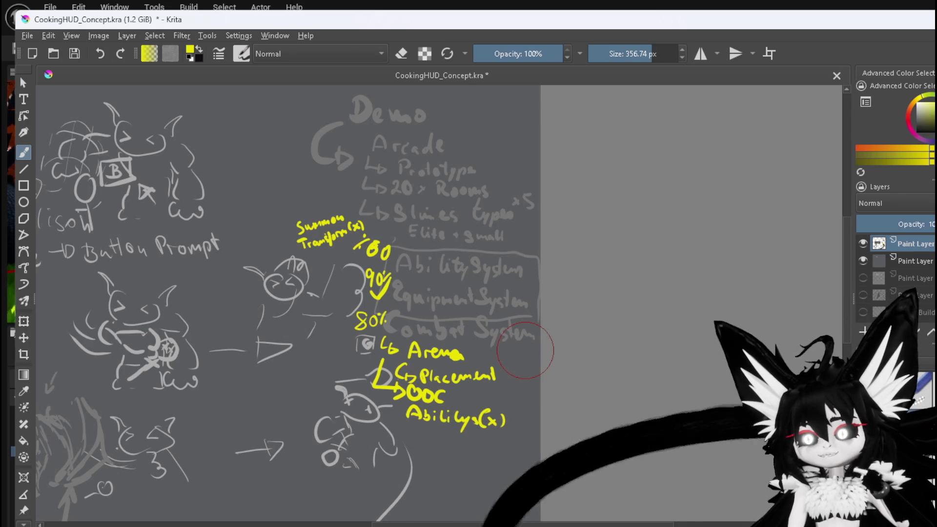
{"action": "scroll", "coordinate": [512, 344], "scroll_direction": "up", "scroll_amount": 2}
{"action": "scroll", "coordinate": [517, 337], "scroll_direction": "down", "scroll_amount": 2}
{"action": "scroll", "coordinate": [524, 332], "scroll_direction": "up", "scroll_amount": 3}
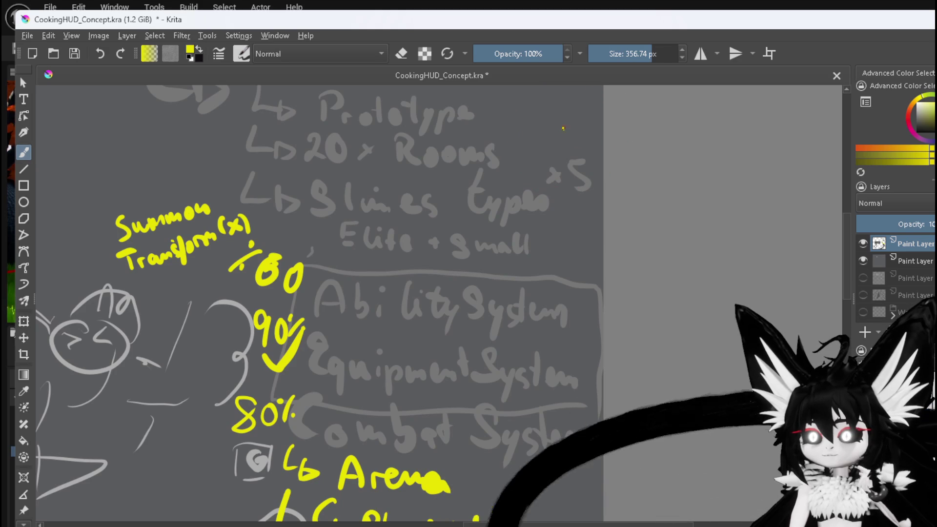
{"action": "left_click_drag", "start_coordinate": [577, 137], "coordinate": [568, 144]}
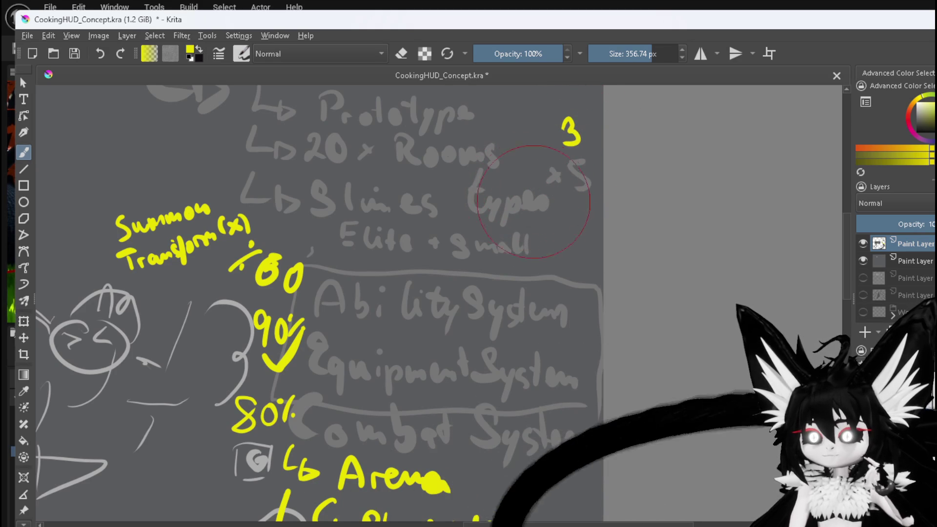
{"action": "left_click_drag", "start_coordinate": [475, 223], "coordinate": [482, 229]}
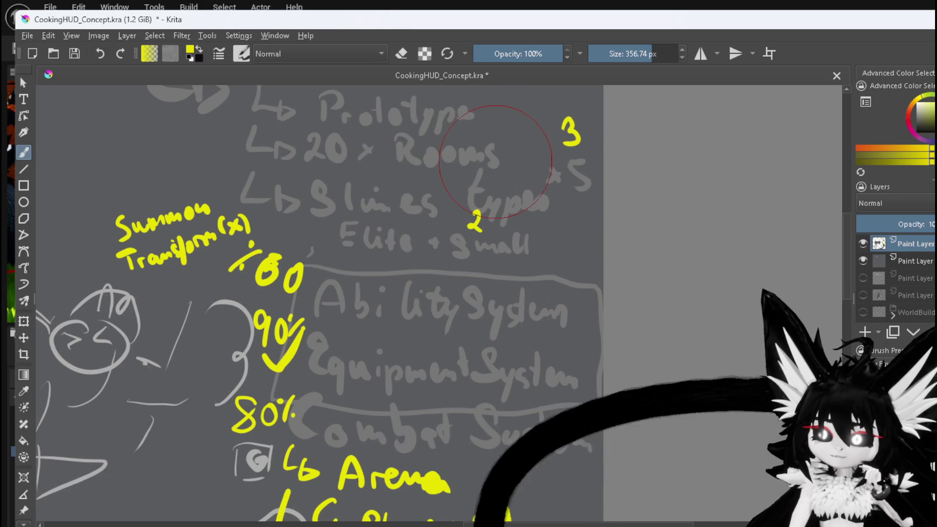
- Pan to the task list and write a new 'Sound' task in the canvas grey
{"action": "scroll", "coordinate": [499, 171], "scroll_direction": "down", "scroll_amount": 2}
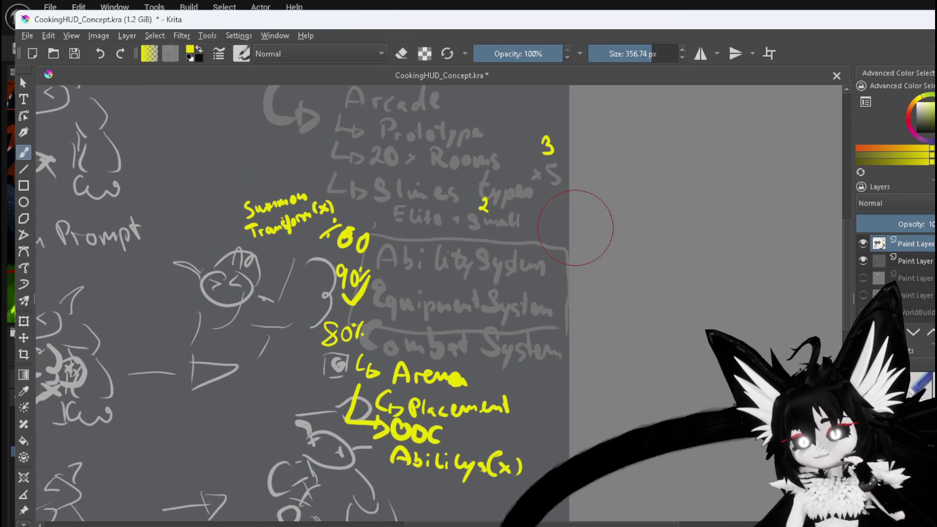
{"action": "scroll", "coordinate": [556, 203], "scroll_direction": "down", "scroll_amount": 1}
{"action": "scroll", "coordinate": [555, 203], "scroll_direction": "up", "scroll_amount": 2}
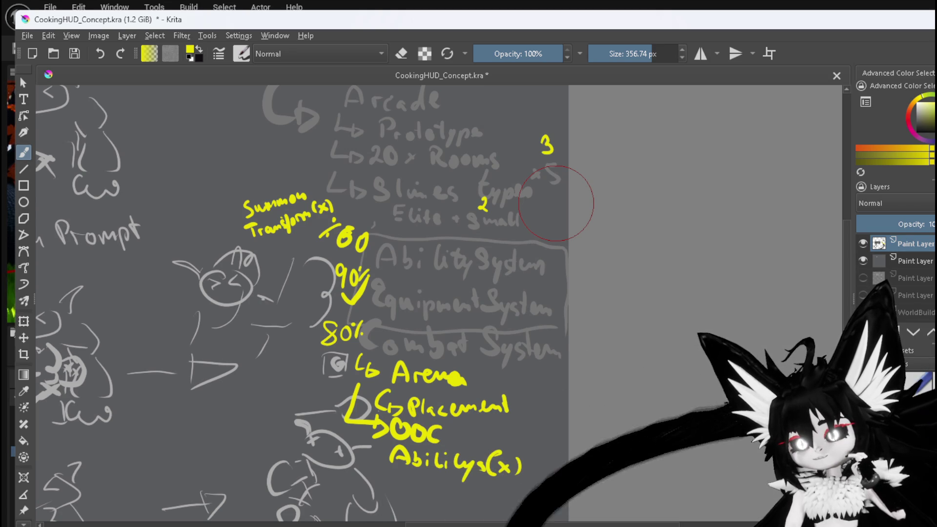
{"action": "mouse_move", "coordinate": [554, 200]}
{"action": "left_mouse_down"}
{"action": "mouse_move", "coordinate": [567, 167]}
{"action": "mouse_move", "coordinate": [556, 257]}
{"action": "mouse_move", "coordinate": [565, 195]}
{"action": "mouse_move", "coordinate": [565, 226]}
{"action": "mouse_move", "coordinate": [566, 217]}
{"action": "left_mouse_up"}
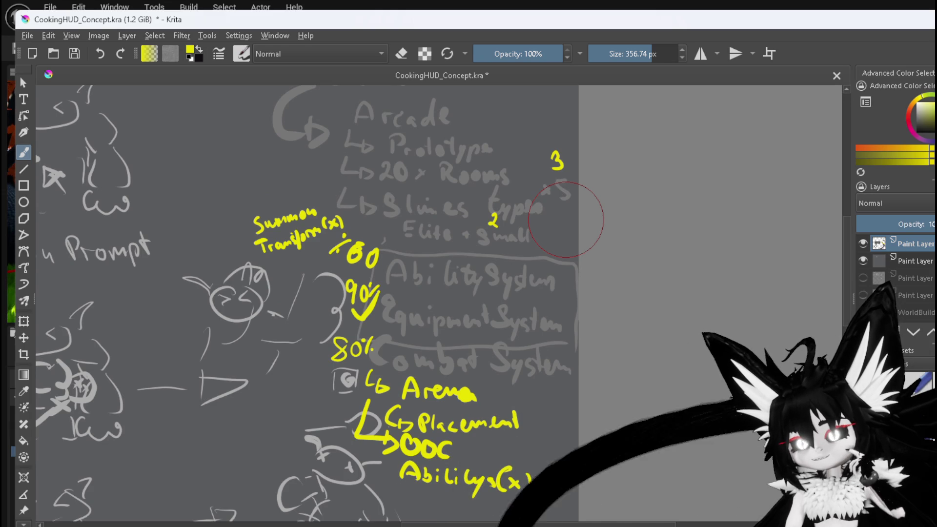
{"action": "left_click_drag", "start_coordinate": [554, 246], "coordinate": [565, 200]}
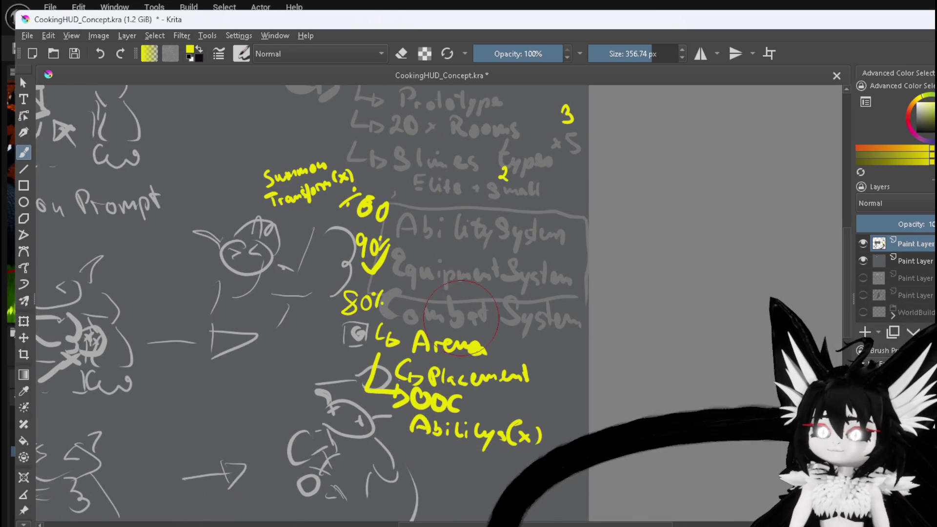
{"action": "left_click", "coordinate": [480, 349], "text": "ctrl"}
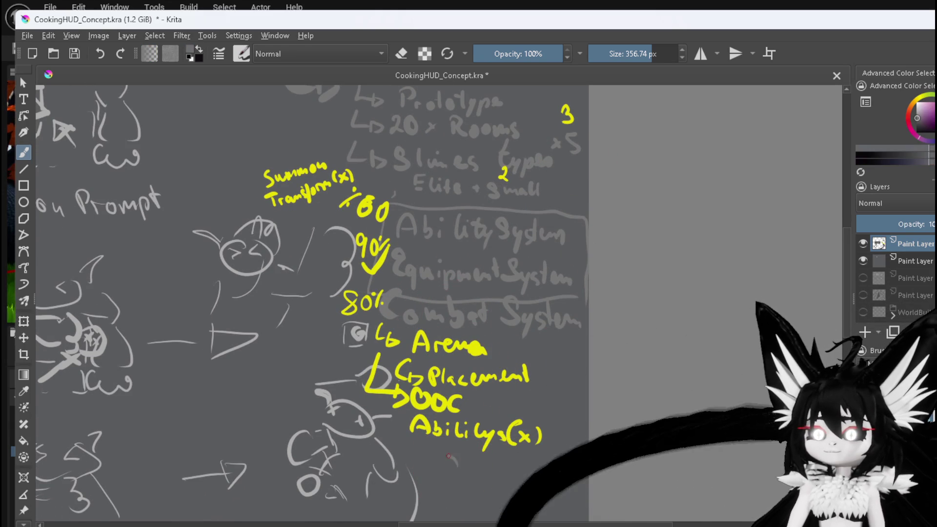
{"action": "mouse_move", "coordinate": [466, 469]}
{"action": "left_mouse_down"}
{"action": "mouse_move", "coordinate": [527, 471]}
{"action": "mouse_move", "coordinate": [541, 485]}
{"action": "left_mouse_up"}
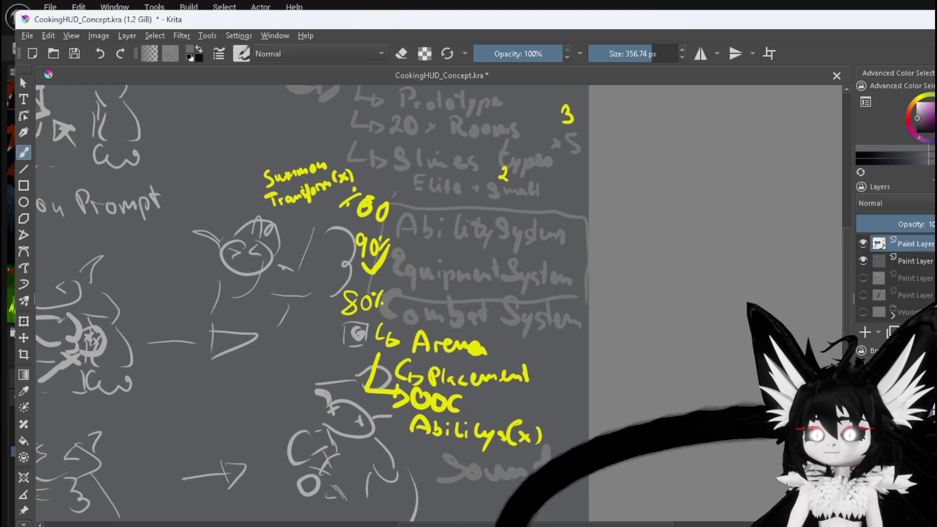
- Write '0%' in yellow below Abilitys(x) and begin writing 'Gear' beside the sketched head
{"action": "left_click", "coordinate": [434, 398], "text": "ctrl"}
{"action": "left_click_drag", "start_coordinate": [413, 444], "coordinate": [423, 466]}
{"action": "left_click", "coordinate": [437, 457]}
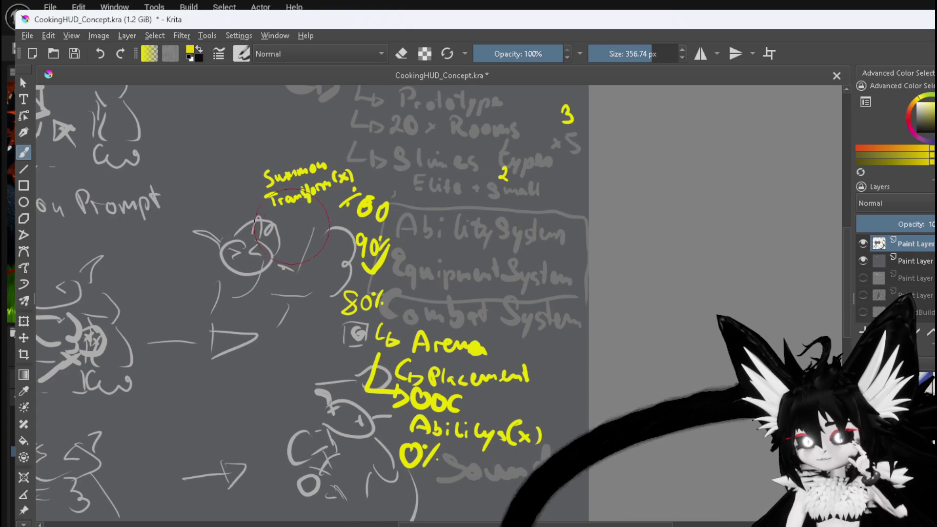
{"action": "mouse_move", "coordinate": [280, 229]}
{"action": "left_mouse_down"}
{"action": "mouse_move", "coordinate": [274, 244]}
{"action": "mouse_move", "coordinate": [308, 231]}
{"action": "mouse_move", "coordinate": [282, 264]}
{"action": "left_mouse_up"}
- Finish writing 'Gear tooltips' in yellow and save the planning notes
{"action": "left_click_drag", "start_coordinate": [293, 255], "coordinate": [293, 255]}
{"action": "left_click_drag", "start_coordinate": [303, 253], "coordinate": [332, 255]}
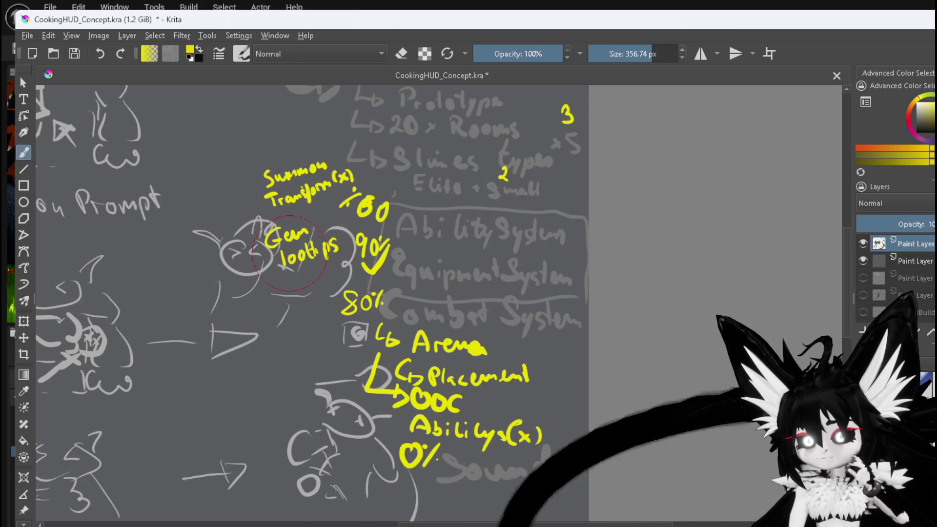
{"action": "left_click_drag", "start_coordinate": [273, 260], "coordinate": [292, 255]}
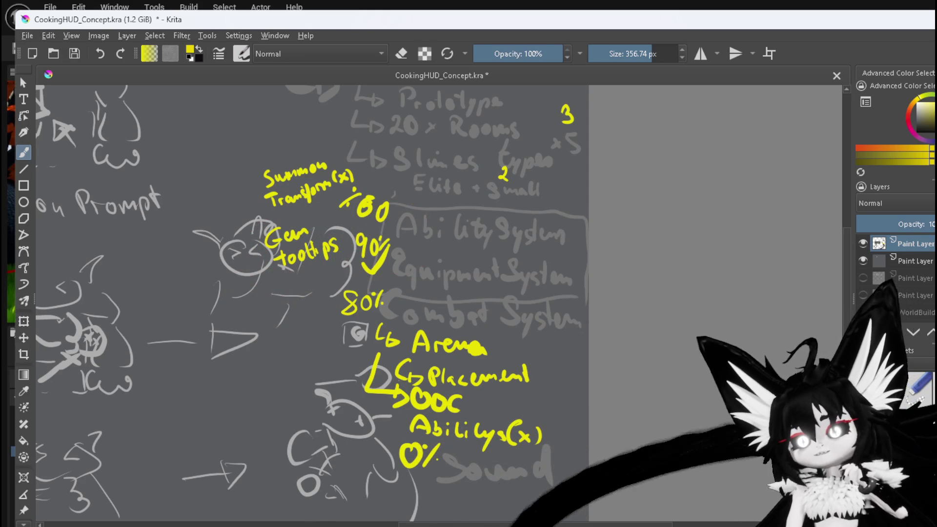
{"action": "left_click", "coordinate": [83, 57]}
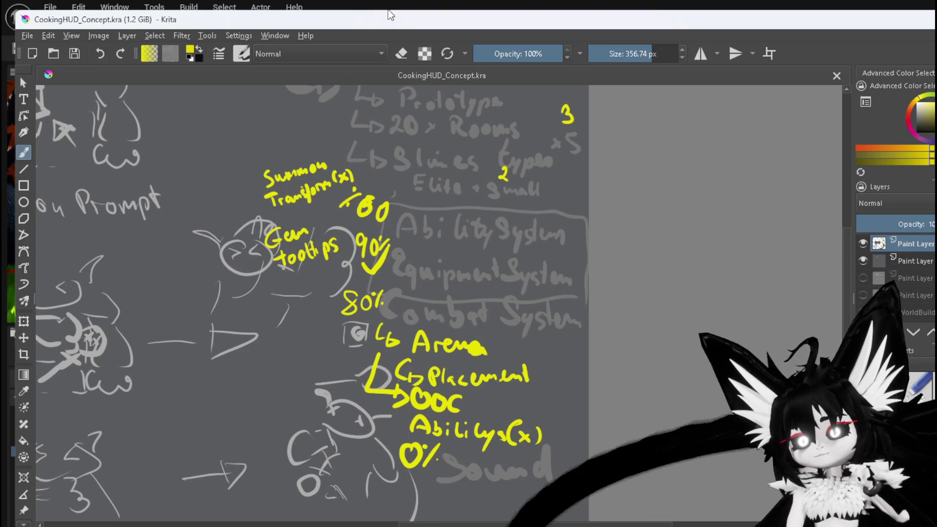
- Launch a standalone game preview in Unreal and open the in-game equipment menu
{"action": "left_click", "coordinate": [389, 9]}
{"action": "key", "text": "alt+p"}
{"action": "key", "text": "Tab"}
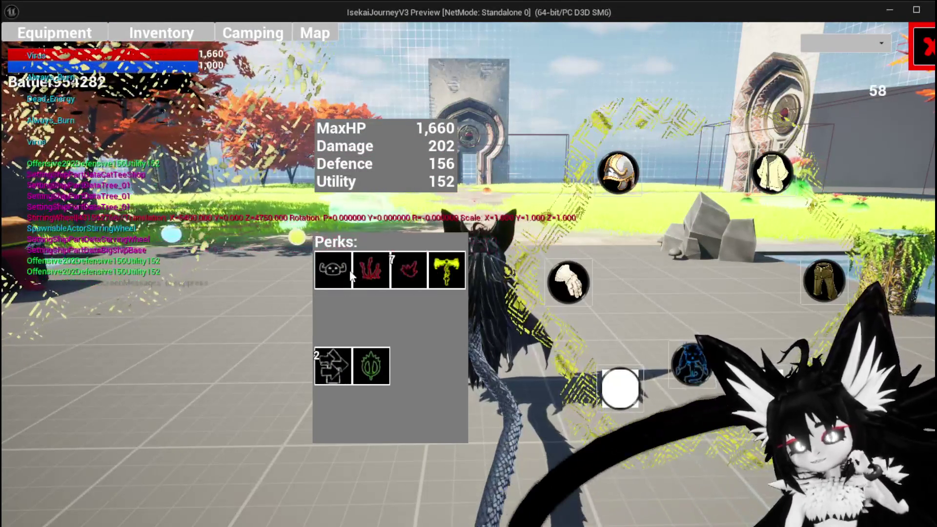
- Open the head-slot inventory, select Iron_Head to see its Equip option, then close the menu
{"action": "left_click", "coordinate": [617, 173]}
{"action": "left_click", "coordinate": [86, 141]}
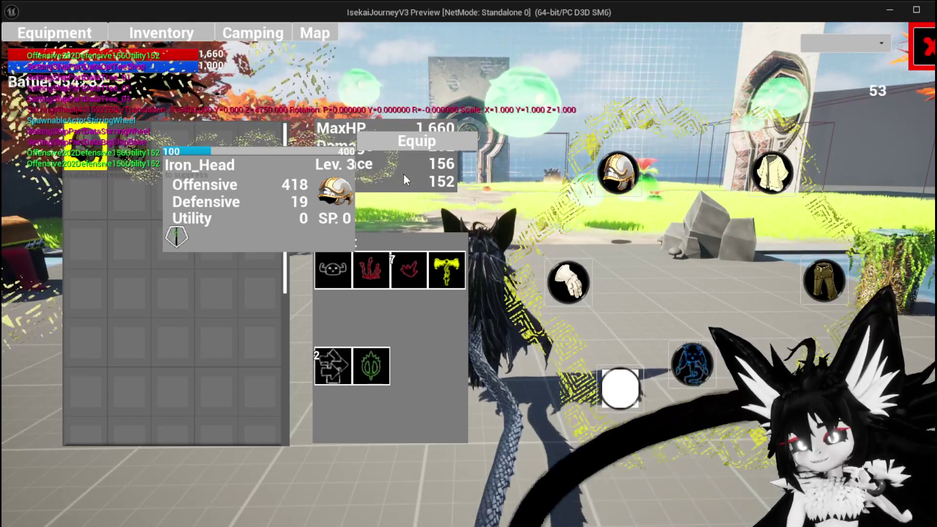
{"action": "key", "text": "Escape"}
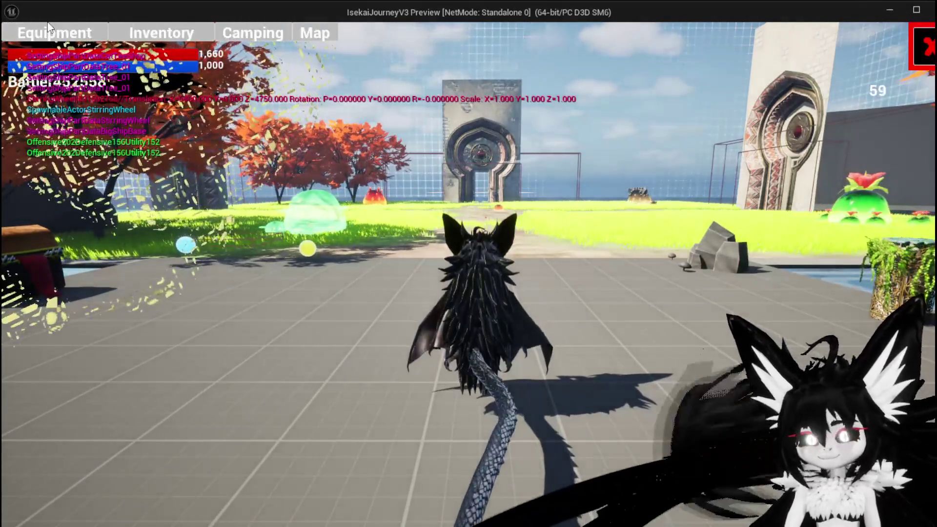
- Reopen the Equipment screen, look over the head-slot items, and switch to the Inventory screen
{"action": "left_click", "coordinate": [47, 24]}
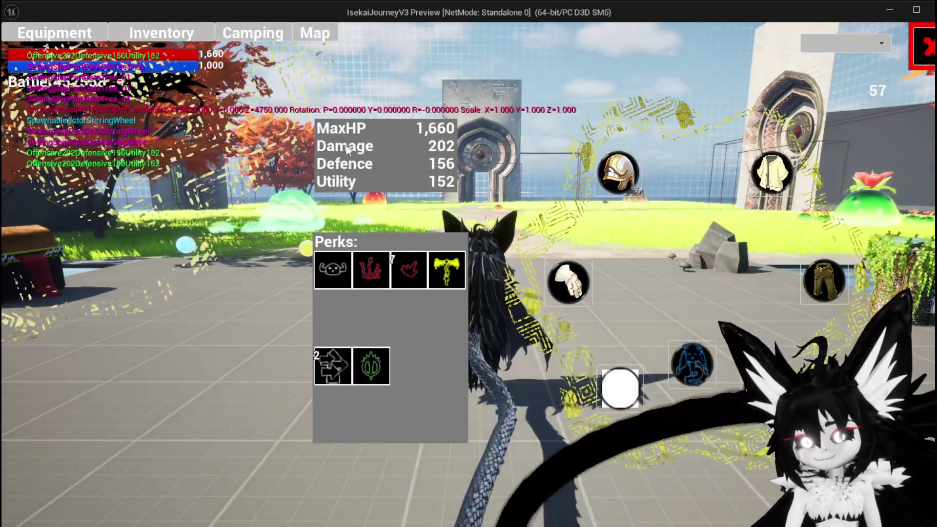
{"action": "left_click", "coordinate": [623, 179]}
{"action": "mouse_move", "coordinate": [119, 145]}
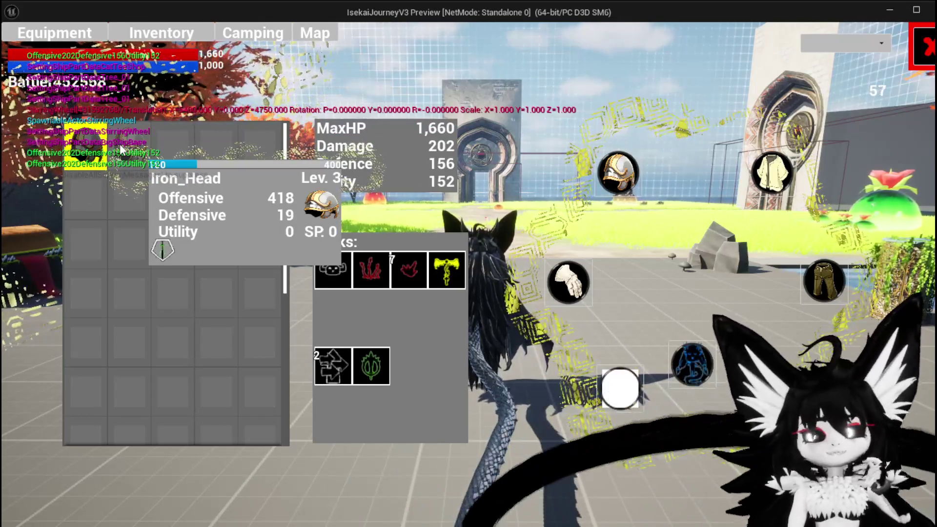
{"action": "mouse_move", "coordinate": [74, 146]}
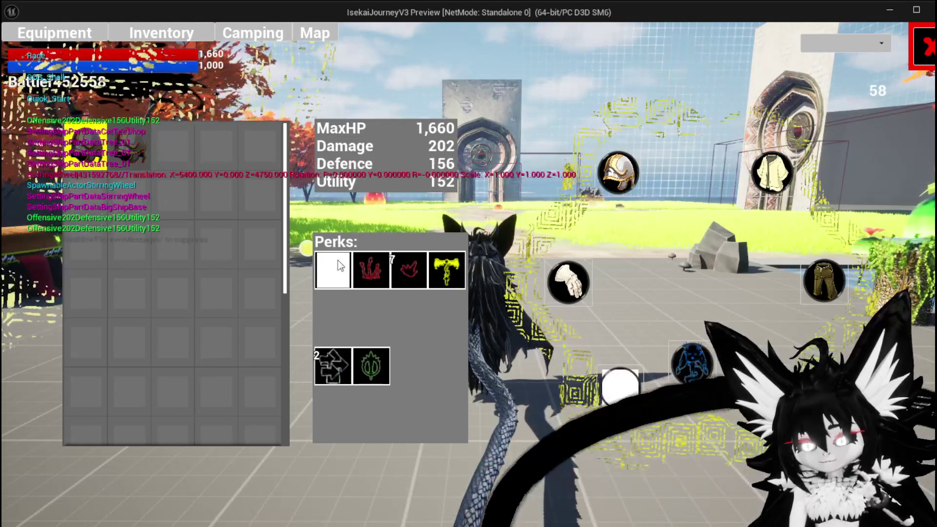
{"action": "left_click", "coordinate": [183, 38]}
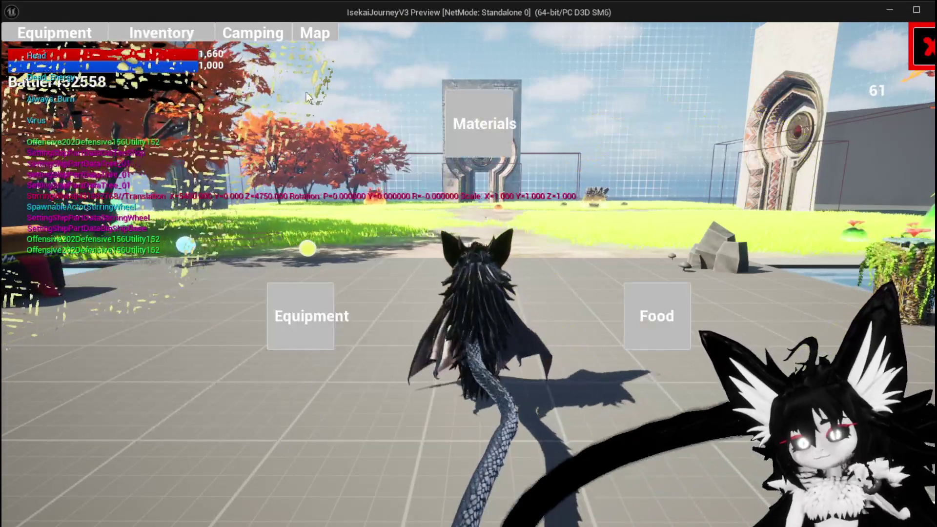
- Browse the Materials inventory, return to the Equipment tab, then close the menu with the red X
{"action": "left_click", "coordinate": [461, 128]}
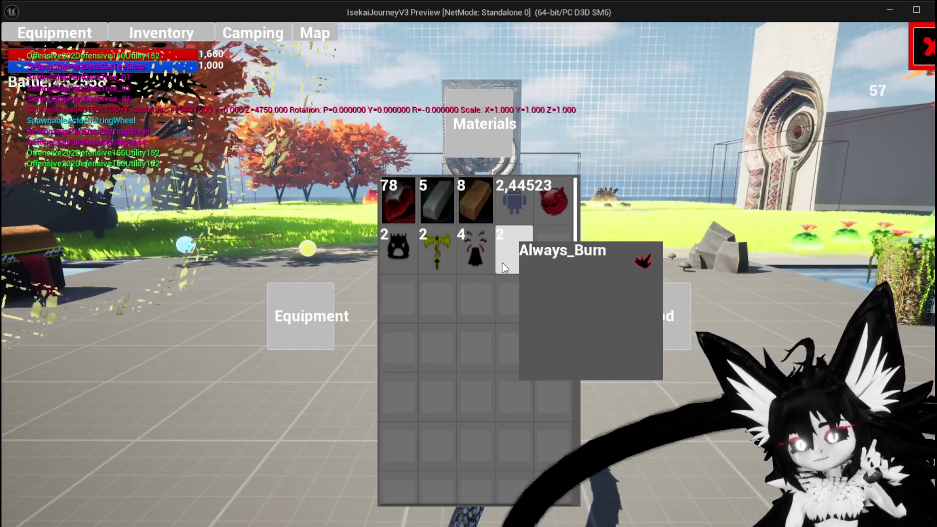
{"action": "left_click", "coordinate": [99, 34]}
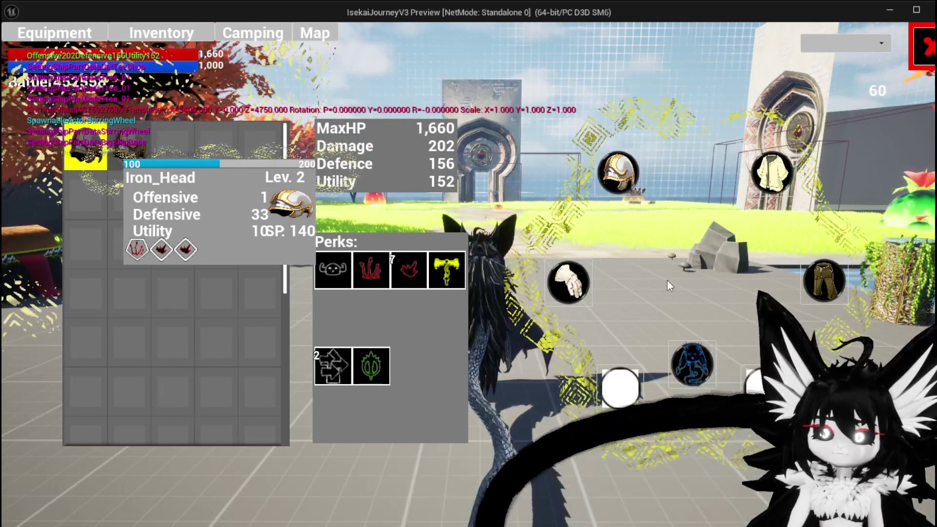
{"action": "left_click", "coordinate": [931, 55]}
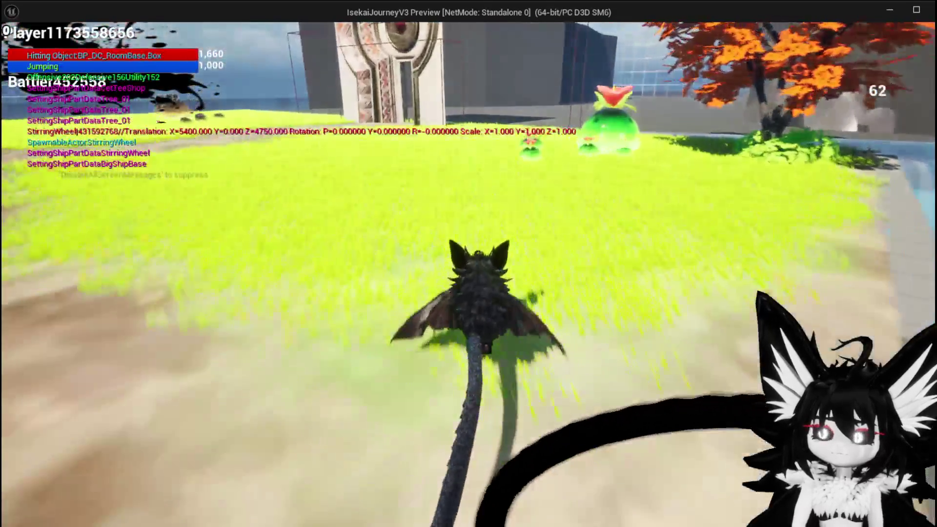
- Run, double-jump and glide the character over the courtyard and field toward the trees, then end the preview
{"action": "key", "text": "w"}
{"action": "key", "text": "w"}
{"action": "key", "text": "w"}
{"action": "key", "text": "w"}
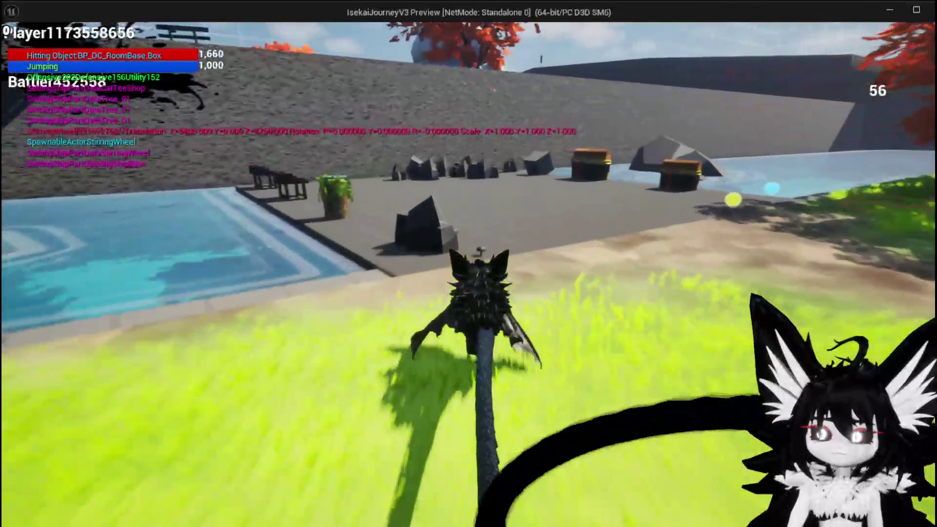
{"action": "key", "text": "space"}
{"action": "key", "text": "w"}
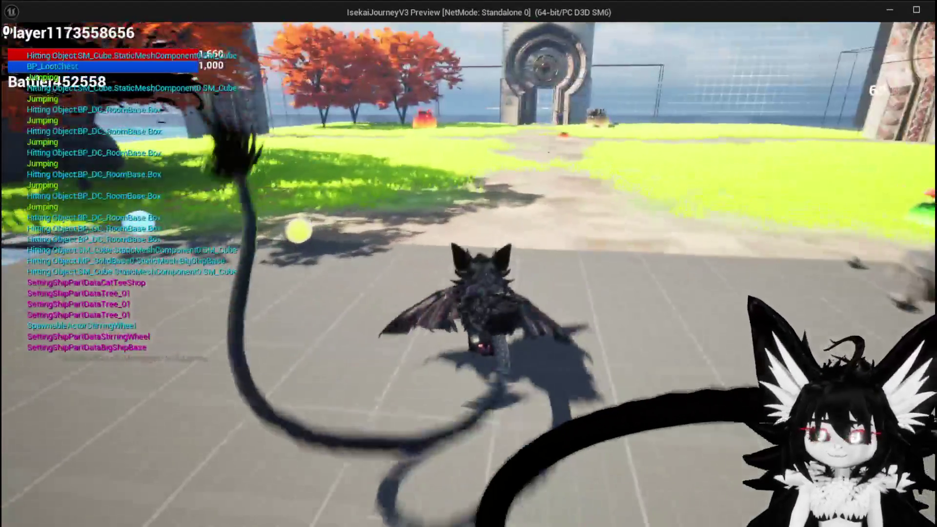
{"action": "key", "text": "space"}
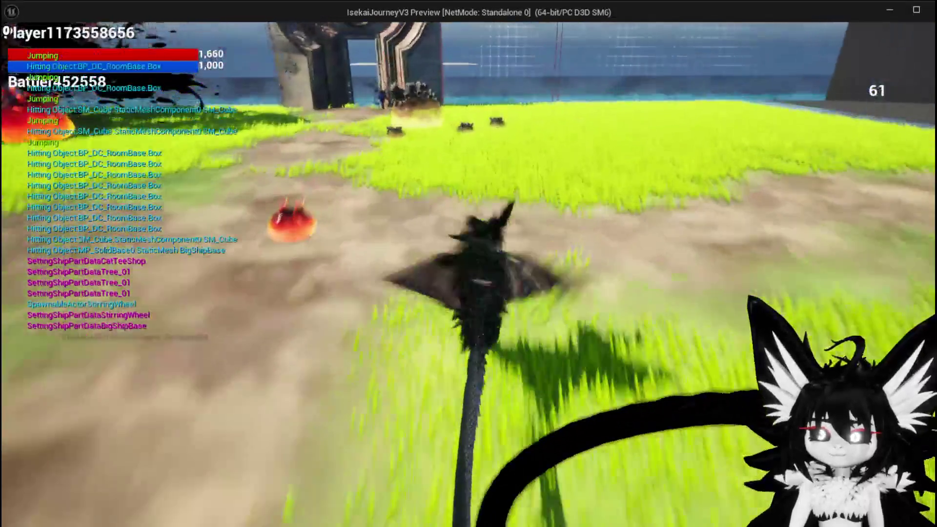
{"action": "key", "text": "space"}
{"action": "key", "text": "space"}
{"action": "key", "text": "space"}
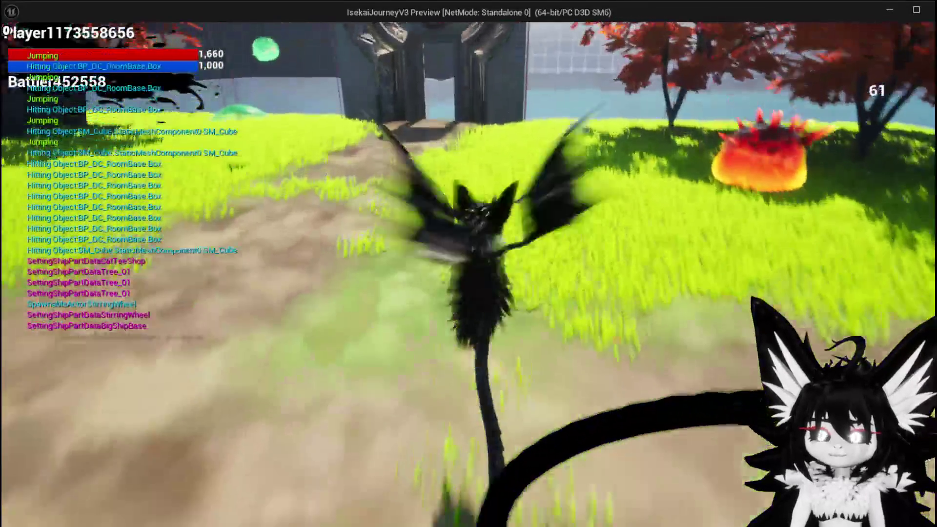
{"action": "key", "text": "space"}
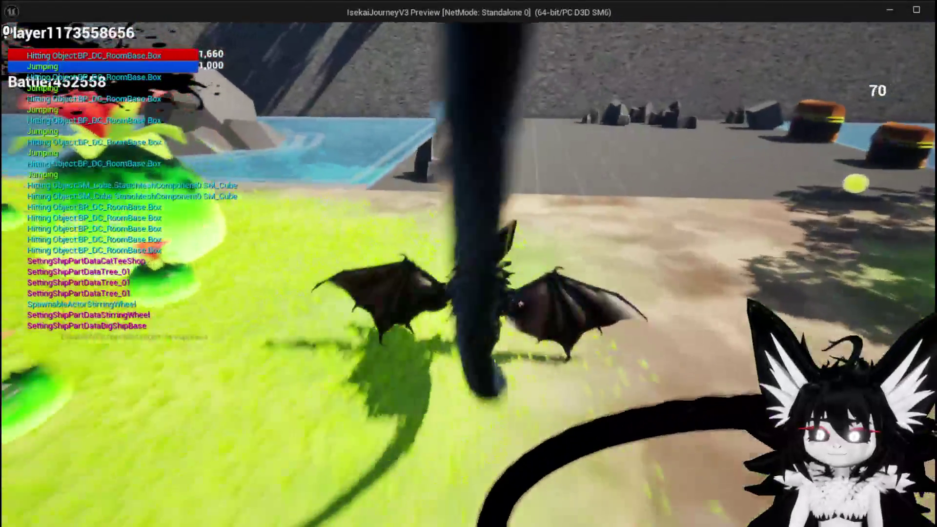
{"action": "key", "text": "w"}
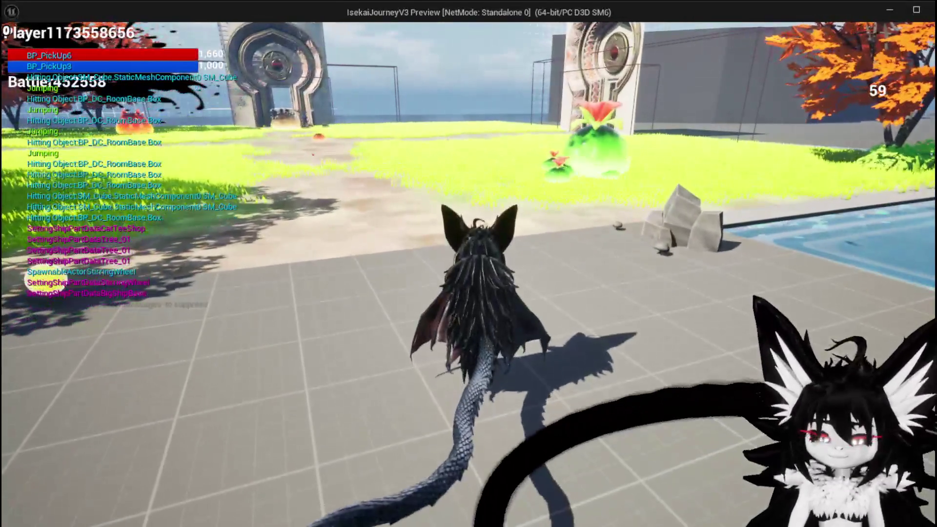
{"action": "key", "text": "Escape"}
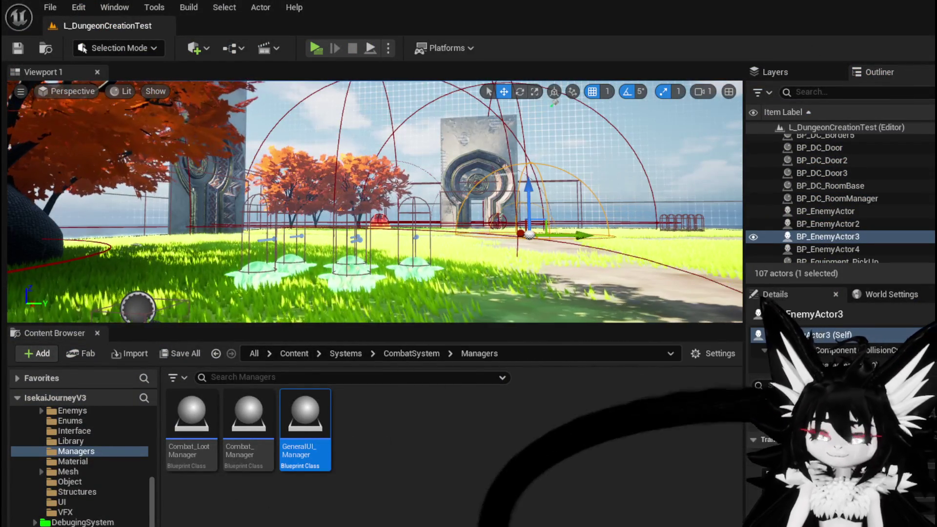
{"action": "mouse_move", "coordinate": [370, 200]}
{"action": "left_mouse_down"}
{"action": "mouse_move", "coordinate": [342, 234]}
{"action": "mouse_move", "coordinate": [381, 210]}
{"action": "mouse_move", "coordinate": [361, 205]}
{"action": "mouse_move", "coordinate": [371, 200]}
{"action": "left_mouse_up"}
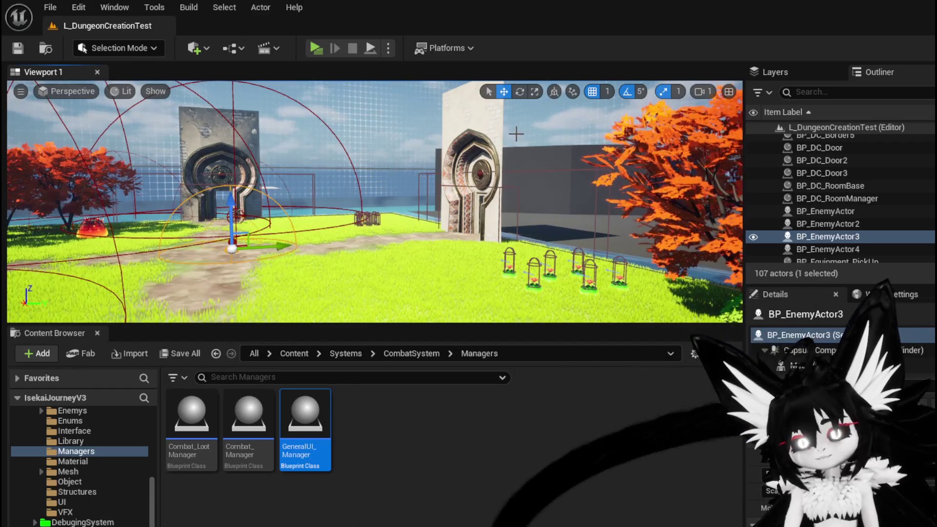
{"action": "mouse_move", "coordinate": [521, 133]}
{"action": "left_mouse_down"}
{"action": "mouse_move", "coordinate": [585, 132]}
{"action": "mouse_move", "coordinate": [547, 151]}
{"action": "mouse_move", "coordinate": [546, 195]}
{"action": "mouse_move", "coordinate": [488, 195]}
{"action": "mouse_move", "coordinate": [527, 195]}
{"action": "mouse_move", "coordinate": [508, 169]}
{"action": "left_mouse_up"}
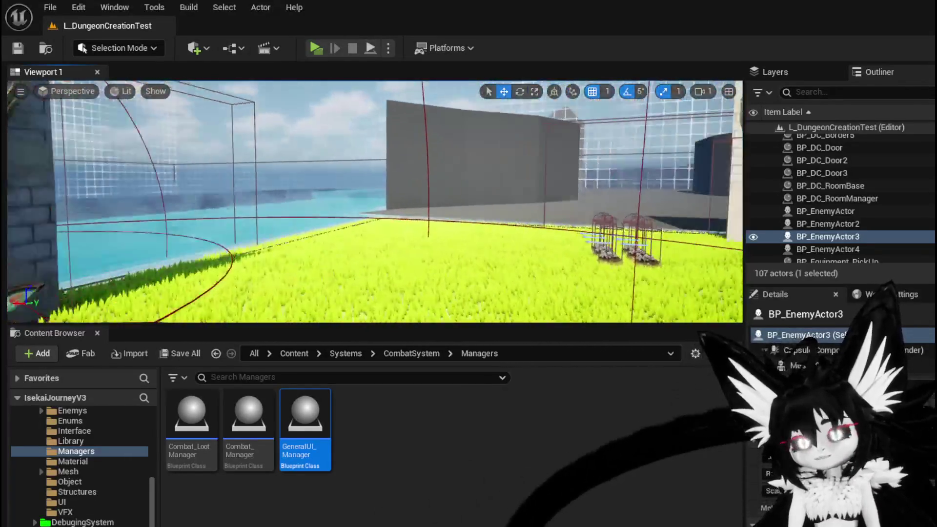
{"action": "mouse_move", "coordinate": [468, 195]}
{"action": "left_mouse_down"}
{"action": "mouse_move", "coordinate": [449, 195]}
{"action": "mouse_move", "coordinate": [464, 176]}
{"action": "mouse_move", "coordinate": [449, 191]}
{"action": "mouse_move", "coordinate": [473, 196]}
{"action": "mouse_move", "coordinate": [454, 195]}
{"action": "mouse_move", "coordinate": [453, 205]}
{"action": "mouse_move", "coordinate": [434, 195]}
{"action": "left_mouse_up"}
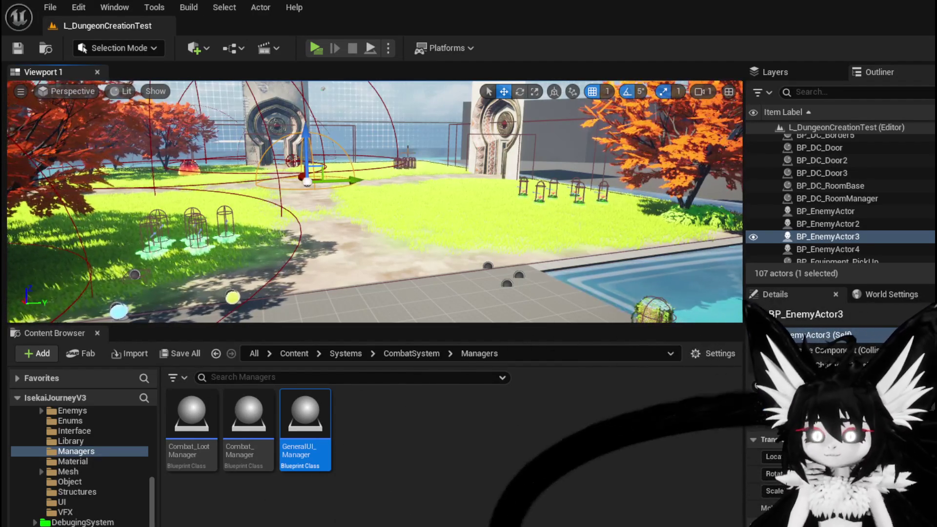
{"action": "mouse_move", "coordinate": [388, 168]}
{"action": "left_mouse_down"}
{"action": "mouse_move", "coordinate": [389, 122]}
{"action": "mouse_move", "coordinate": [389, 254]}
{"action": "mouse_move", "coordinate": [586, 254]}
{"action": "mouse_move", "coordinate": [536, 312]}
{"action": "mouse_move", "coordinate": [586, 292]}
{"action": "mouse_move", "coordinate": [620, 263]}
{"action": "mouse_move", "coordinate": [586, 293]}
{"action": "mouse_move", "coordinate": [420, 293]}
{"action": "mouse_move", "coordinate": [429, 293]}
{"action": "left_mouse_up"}
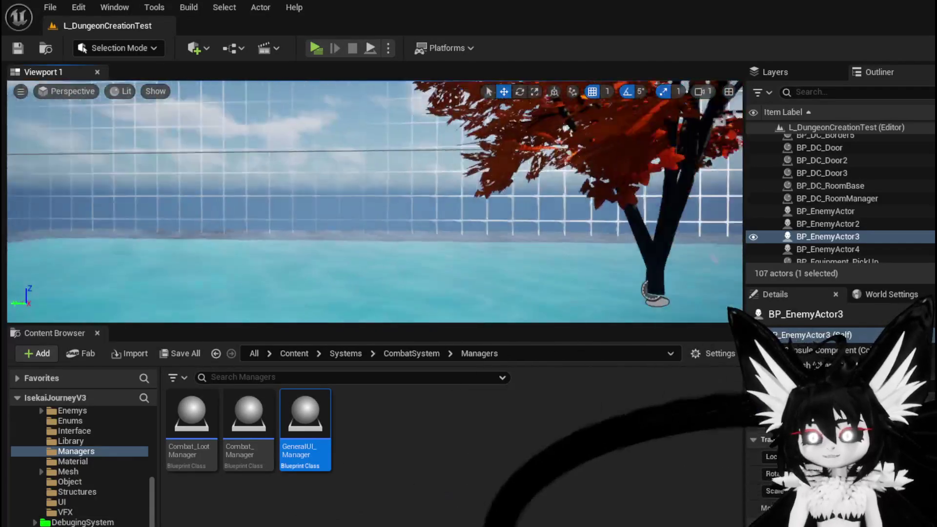
{"action": "key", "text": "f"}
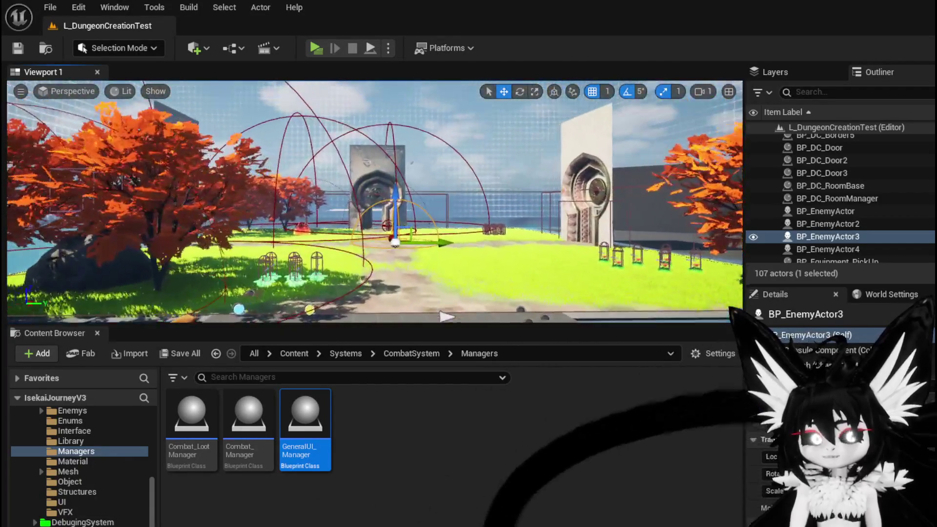